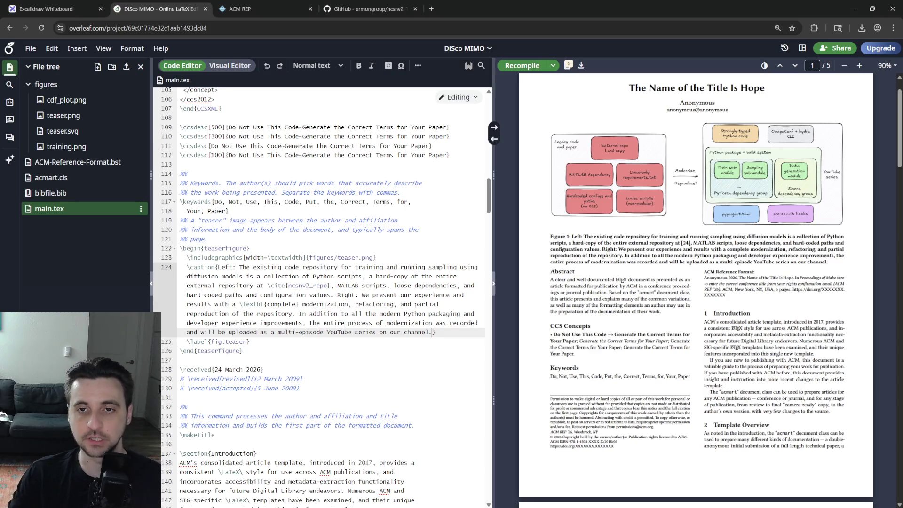
{"action": "scroll", "coordinate": [698, 242], "scroll_direction": "up", "scroll_amount": 2}
- Check the compile logs, then add an empty \Description{} command below the teaser caption
{"action": "left_click", "coordinate": [582, 64]}
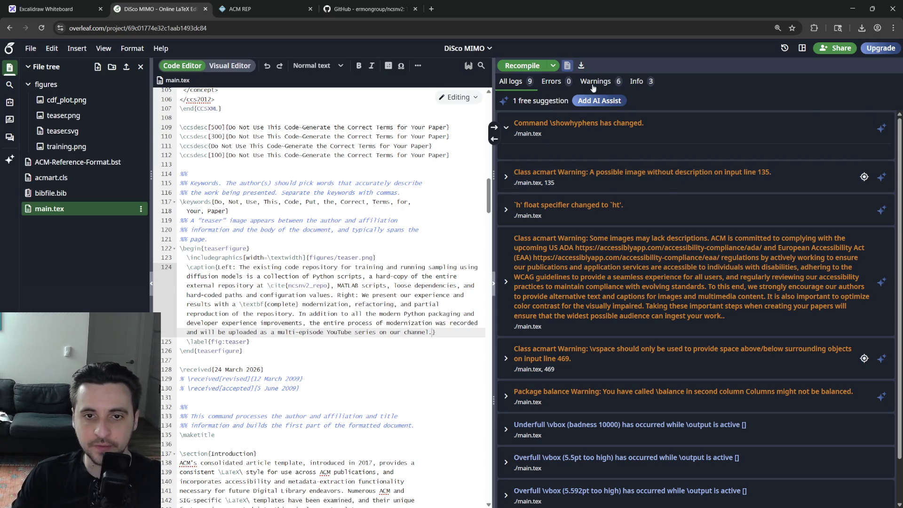
{"action": "left_click", "coordinate": [568, 65]}
{"action": "left_click", "coordinate": [434, 333]}
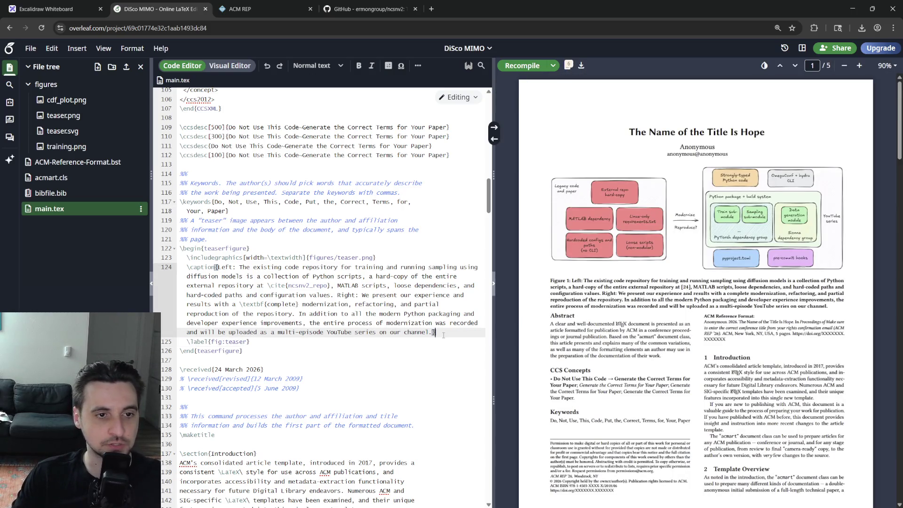
{"action": "key", "text": "Return"}
{"action": "type", "text": "\\Descri"}
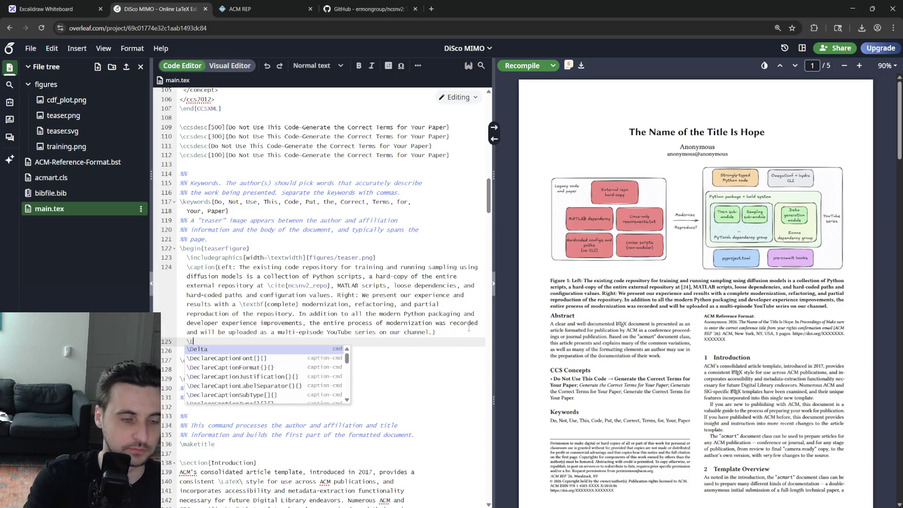
{"action": "key", "text": "Tab"}
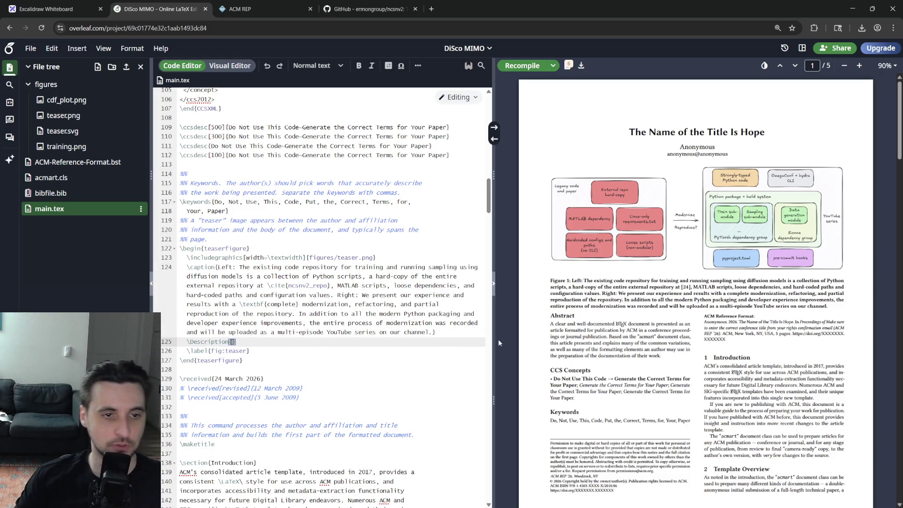
- Copy the teaser caption text into the new \Description{} braces
{"action": "left_click", "coordinate": [428, 332]}
{"action": "left_click_drag", "start_coordinate": [428, 332], "coordinate": [309, 322]}
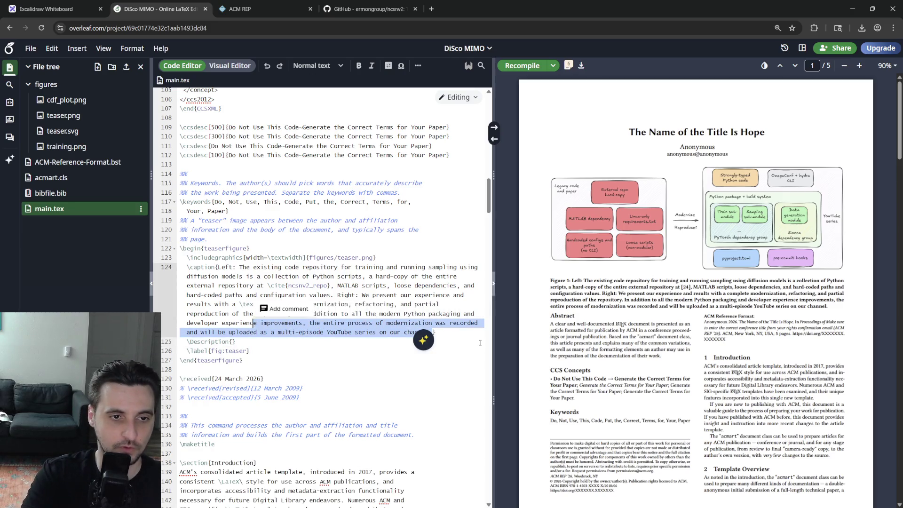
{"action": "key", "text": "shift+Up"}
{"action": "key", "text": "shift+Up"}
{"action": "key", "text": "shift+Up"}
{"action": "key", "text": "ctrl+c"}
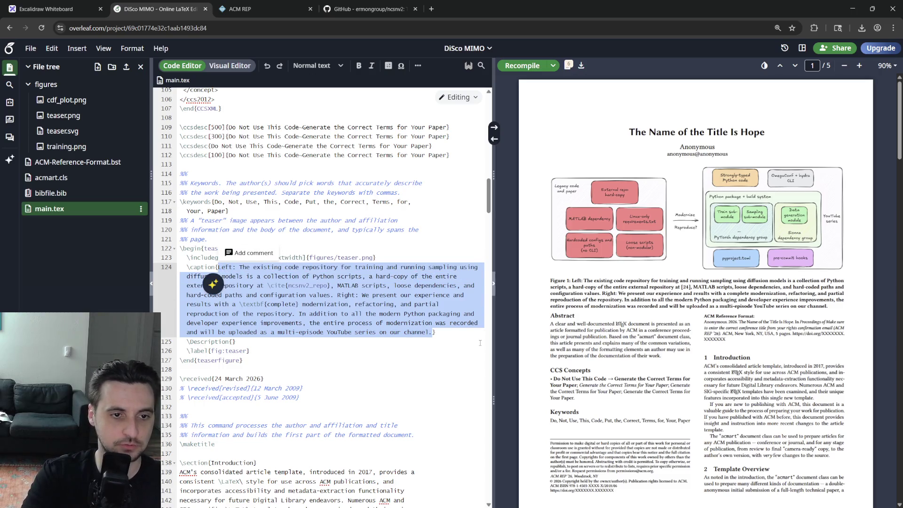
{"action": "left_click", "coordinate": [234, 342]}
{"action": "key", "text": "ctrl+v"}
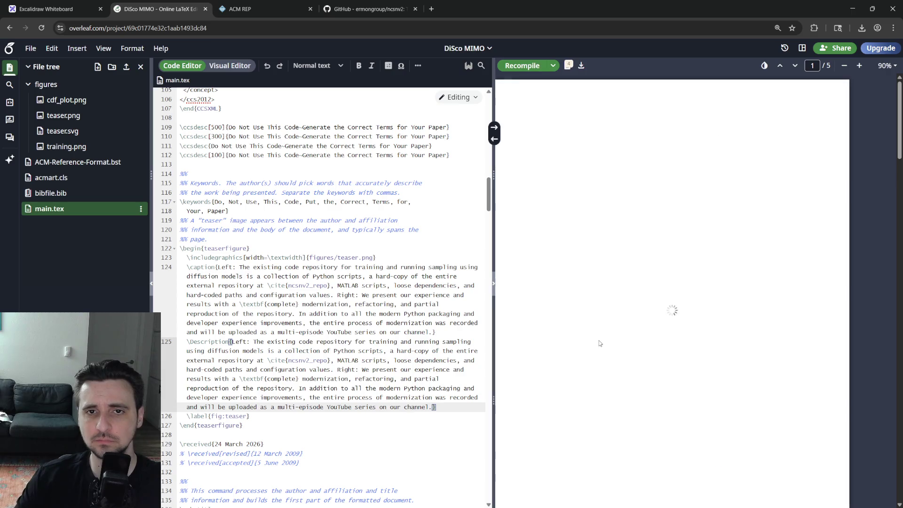
- Recheck the compile warnings and return to the teaserfigure line in the source
{"action": "left_click", "coordinate": [568, 66]}
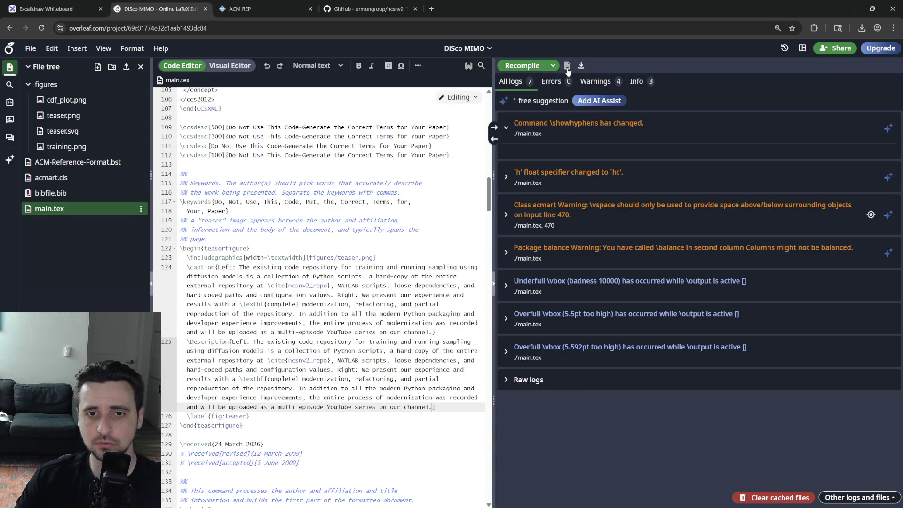
{"action": "left_click", "coordinate": [568, 66]}
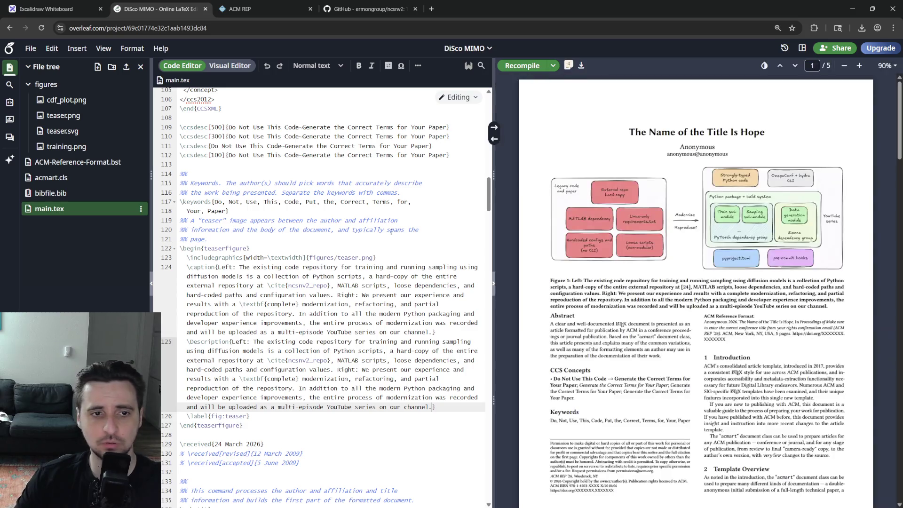
{"action": "left_click", "coordinate": [349, 248]}
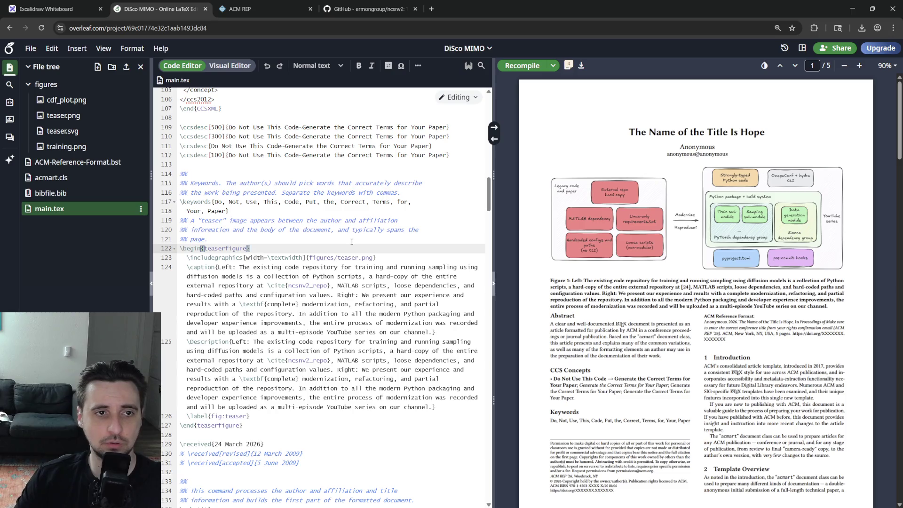
{"action": "scroll", "coordinate": [307, 329], "scroll_direction": "down", "scroll_amount": 3}
{"action": "scroll", "coordinate": [307, 330], "scroll_direction": "down", "scroll_amount": 5}
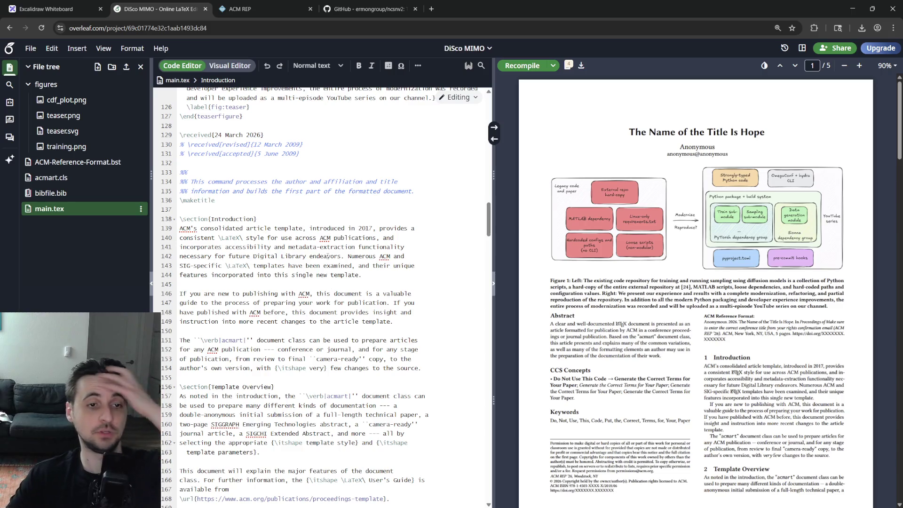
{"action": "scroll", "coordinate": [307, 329], "scroll_direction": "down", "scroll_amount": 9}
{"action": "scroll", "coordinate": [321, 267], "scroll_direction": "down", "scroll_amount": 5}
{"action": "scroll", "coordinate": [321, 266], "scroll_direction": "down", "scroll_amount": 3}
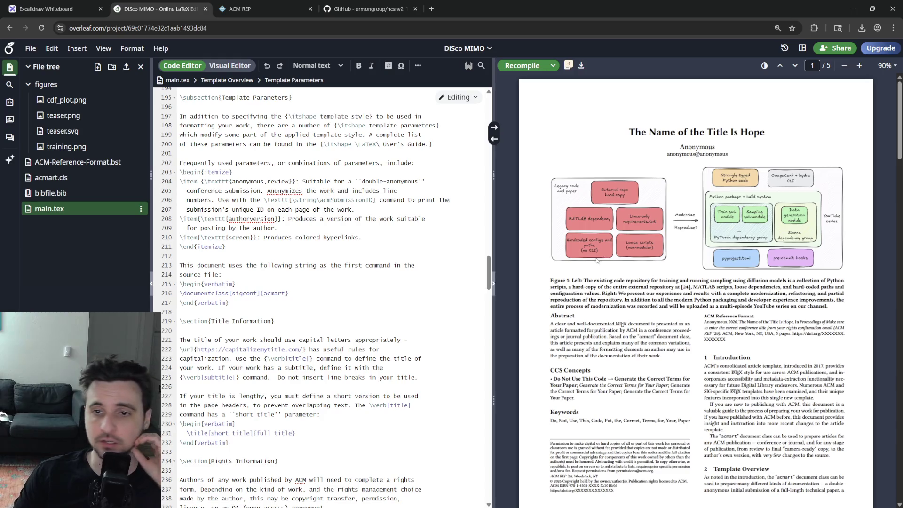
- Delete the Citations and Bibliographies sample text and the leftover teaser figure sample text
{"action": "double_click", "coordinate": [617, 220]}
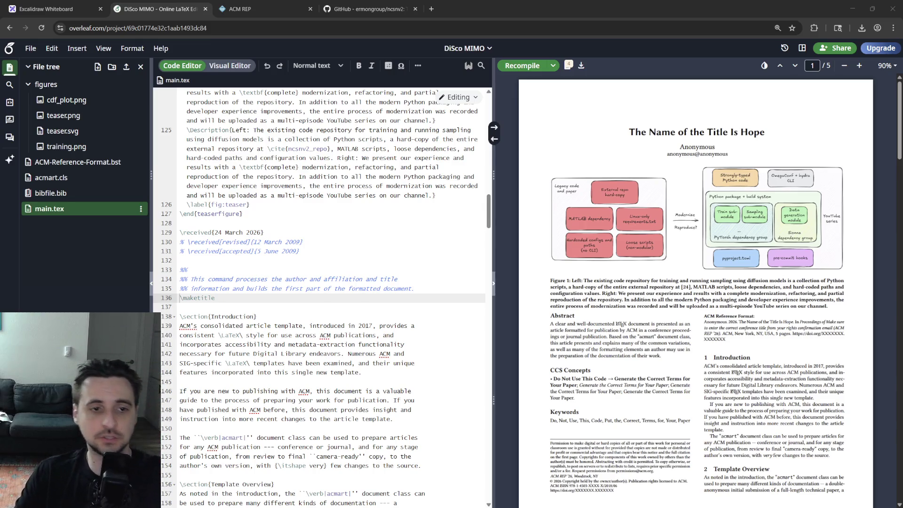
{"action": "scroll", "coordinate": [369, 345], "scroll_direction": "down", "scroll_amount": 5}
{"action": "scroll", "coordinate": [369, 346], "scroll_direction": "down", "scroll_amount": 3}
{"action": "scroll", "coordinate": [369, 345], "scroll_direction": "down", "scroll_amount": 3}
{"action": "scroll", "coordinate": [369, 346], "scroll_direction": "down", "scroll_amount": 5}
{"action": "scroll", "coordinate": [369, 347], "scroll_direction": "down", "scroll_amount": 4}
{"action": "scroll", "coordinate": [369, 346], "scroll_direction": "down", "scroll_amount": 3}
{"action": "scroll", "coordinate": [369, 345], "scroll_direction": "down", "scroll_amount": 3}
{"action": "scroll", "coordinate": [341, 350], "scroll_direction": "down", "scroll_amount": 5}
{"action": "scroll", "coordinate": [342, 351], "scroll_direction": "down", "scroll_amount": 4}
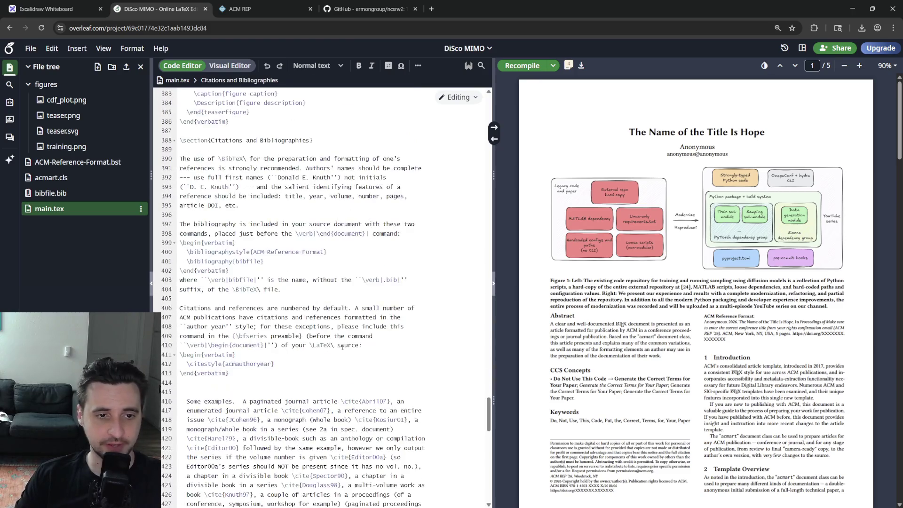
{"action": "left_click", "coordinate": [317, 366]}
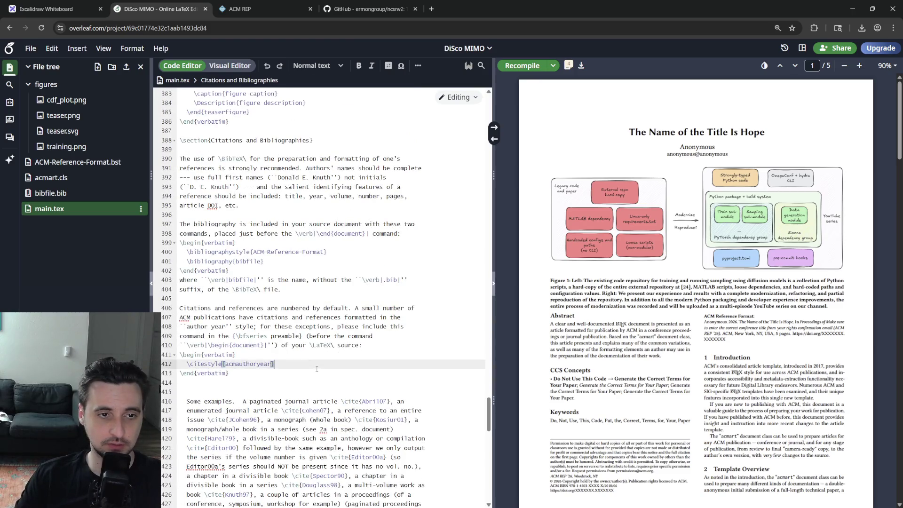
{"action": "scroll", "coordinate": [317, 370], "scroll_direction": "down", "scroll_amount": 5}
{"action": "mouse_move", "coordinate": [350, 358]}
{"action": "left_mouse_down"}
{"action": "mouse_move", "coordinate": [184, 162]}
{"action": "mouse_move", "coordinate": [250, 148]}
{"action": "mouse_move", "coordinate": [181, 157]}
{"action": "mouse_move", "coordinate": [181, 232]}
{"action": "left_mouse_up"}
{"action": "scroll", "coordinate": [250, 148], "scroll_direction": "up", "scroll_amount": 7}
{"action": "key", "text": "Delete"}
{"action": "scroll", "coordinate": [181, 157], "scroll_direction": "up", "scroll_amount": 5}
{"action": "key", "text": "Delete"}
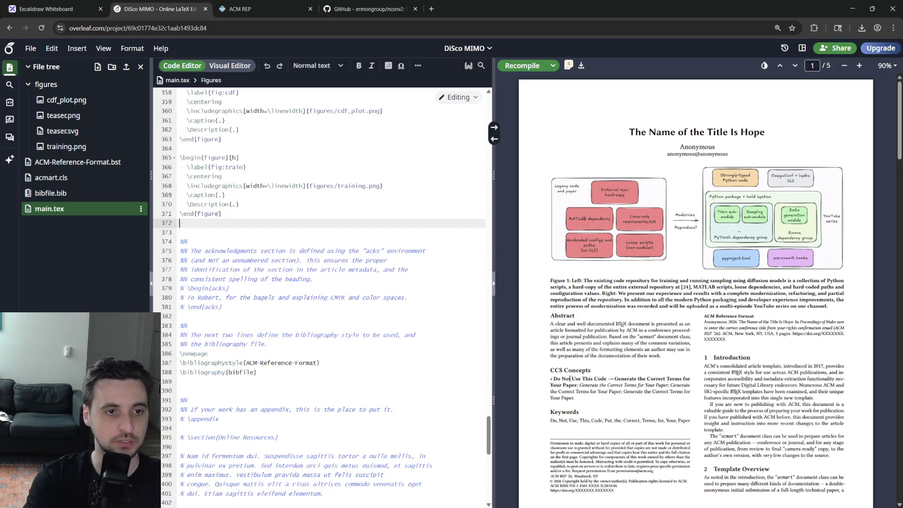
{"action": "scroll", "coordinate": [181, 157], "scroll_direction": "up", "scroll_amount": 5}
- Delete the \section{Figures} heading from main.tex
{"action": "key", "text": "Down"}
{"action": "key", "text": "Down"}
{"action": "key", "text": "Down"}
{"action": "key", "text": "Down"}
{"action": "key", "text": "Down"}
{"action": "key", "text": "Down"}
{"action": "key", "text": "shift+End"}
{"action": "key", "text": "shift+Home"}
{"action": "key", "text": "shift+End"}
{"action": "key", "text": "shift+Up"}
{"action": "key", "text": "shift+Up"}
{"action": "key", "text": "shift+Up"}
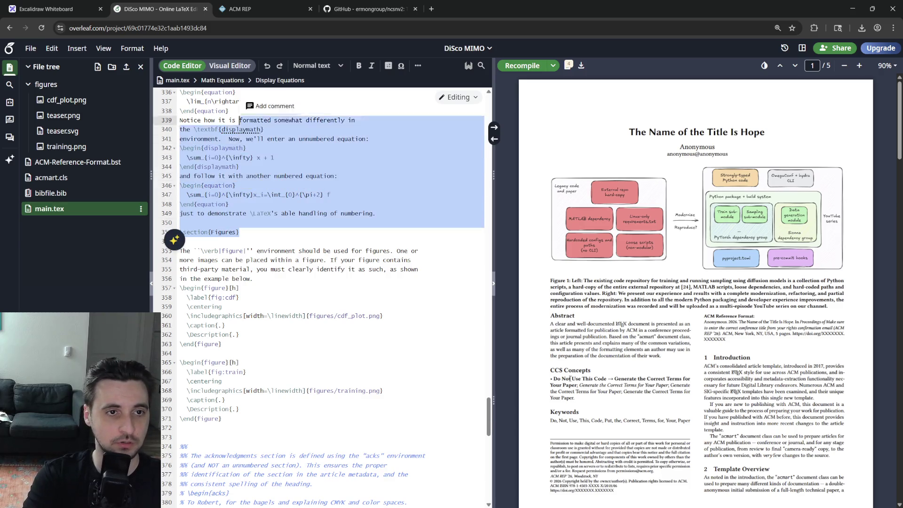
{"action": "scroll", "coordinate": [175, 240], "scroll_direction": "up", "scroll_amount": 3}
{"action": "key", "text": "shift+Down"}
{"action": "key", "text": "shift+Down"}
{"action": "key", "text": "shift+Down"}
{"action": "key", "text": "shift+End"}
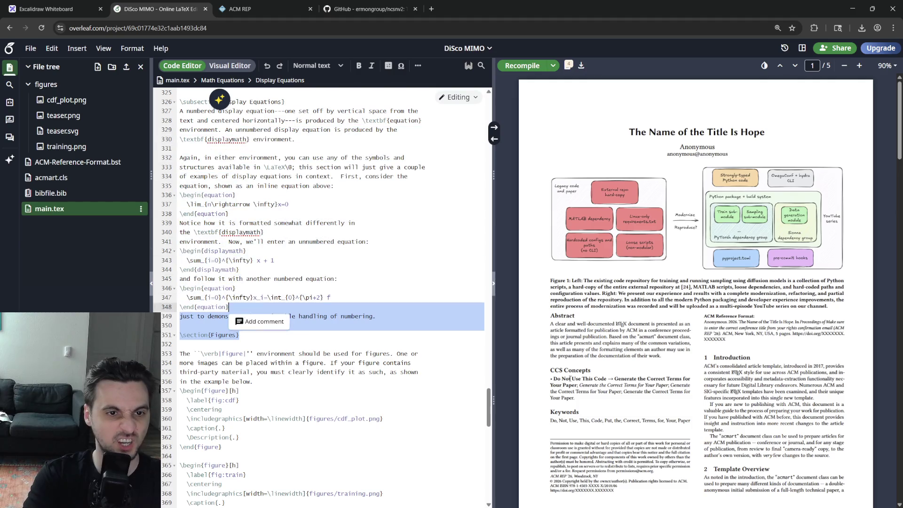
{"action": "key", "text": "shift+Down"}
{"action": "key", "text": "Delete"}
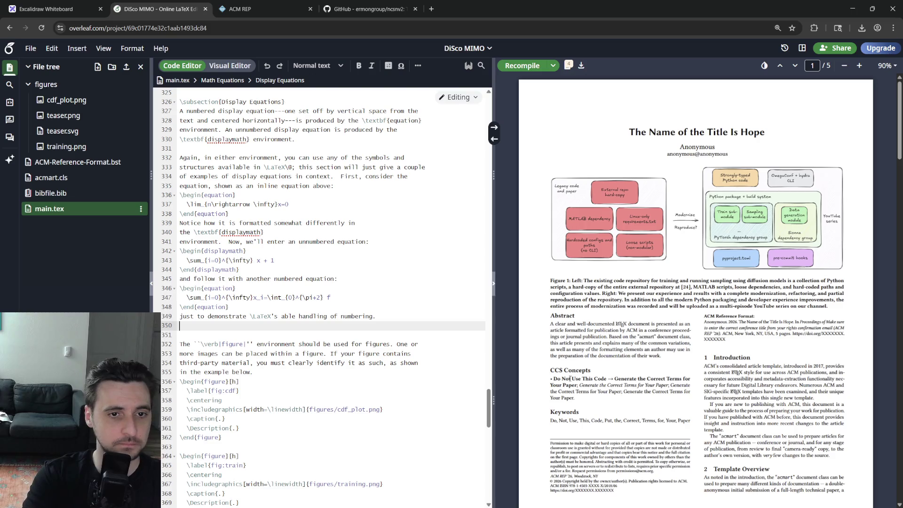
- Delete the display-equation example sentences and paragraph, commenting out the remaining equation block
{"action": "key", "text": "shift+Up"}
{"action": "key", "text": "shift+Up"}
{"action": "key", "text": "shift+Up"}
{"action": "key", "text": "shift+Home"}
{"action": "key", "text": "Delete"}
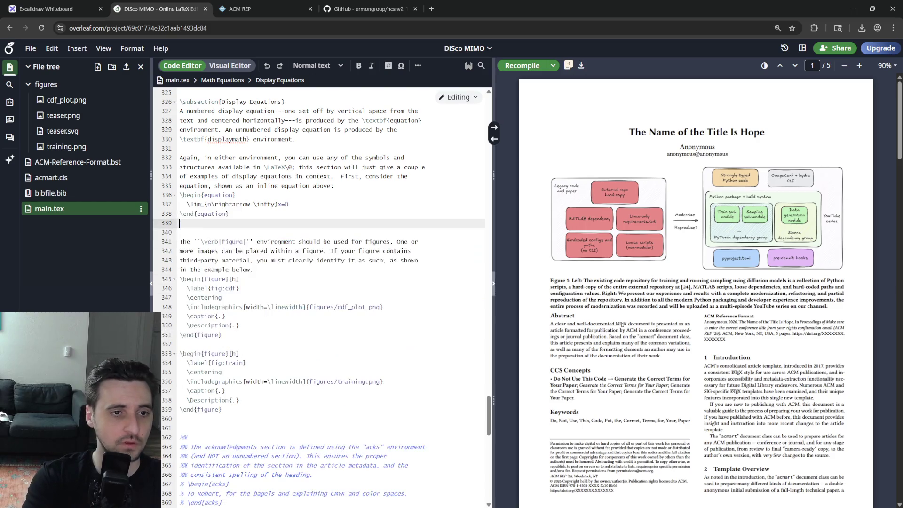
{"action": "key", "text": "shift+Up"}
{"action": "key", "text": "shift+Up"}
{"action": "key", "text": "shift+Up"}
{"action": "key", "text": "shift+Up"}
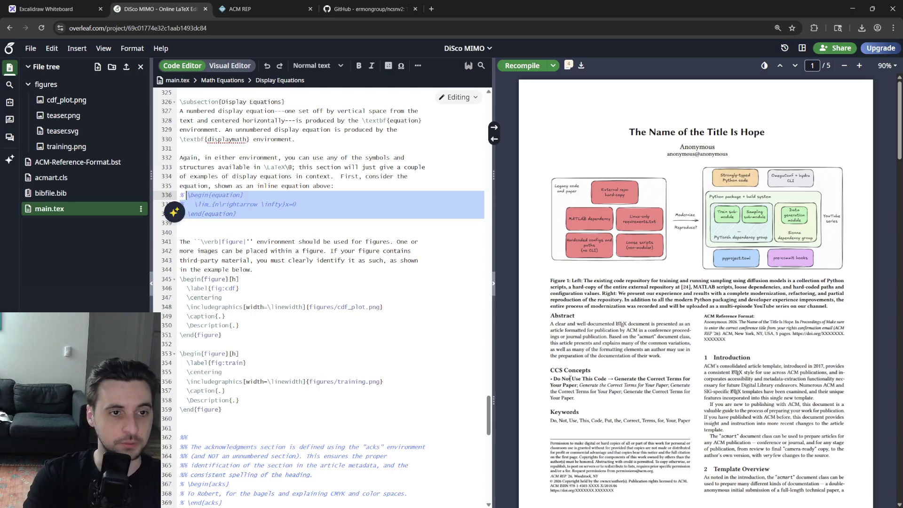
{"action": "key", "text": "ctrl+slash"}
{"action": "key", "text": "shift+Up"}
{"action": "key", "text": "shift+Up"}
{"action": "key", "text": "shift+Up"}
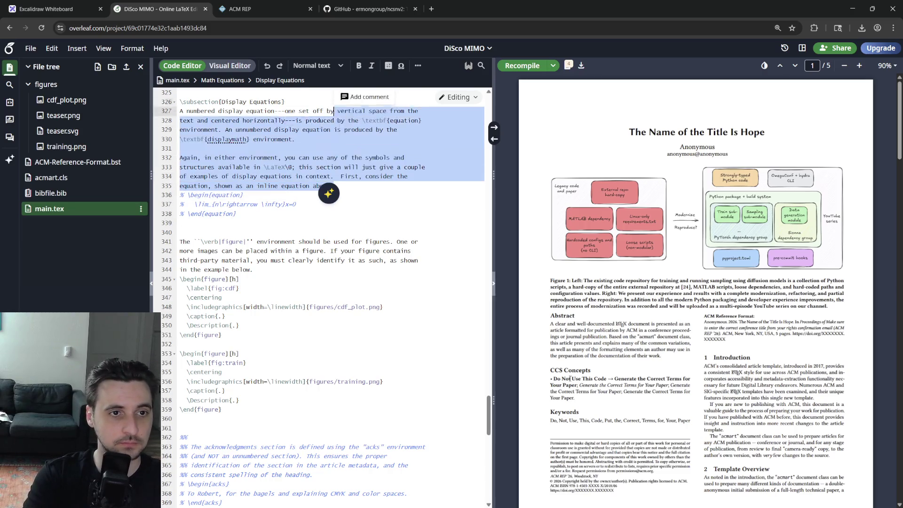
{"action": "key", "text": "shift+Down"}
{"action": "key", "text": "shift+Down"}
{"action": "key", "text": "shift+Down"}
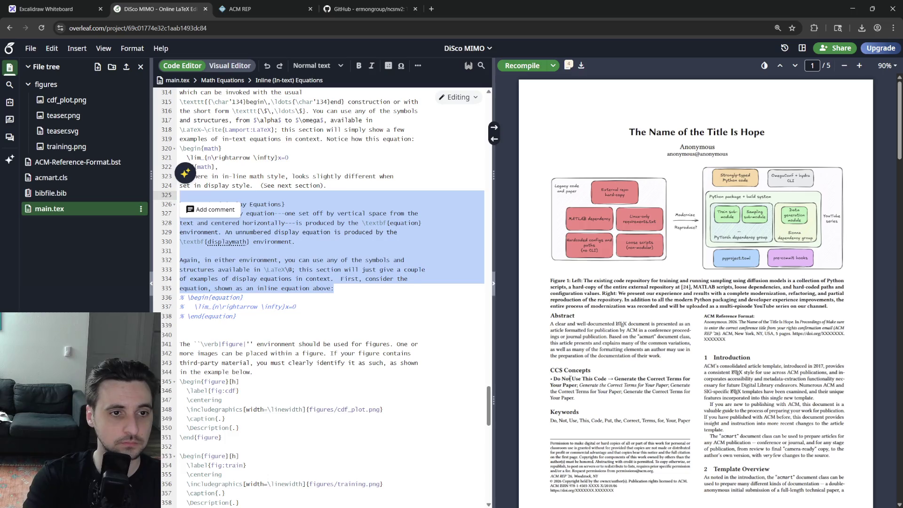
{"action": "key", "text": "Delete"}
- Delete the inline equations text and the Math Equations sample section
{"action": "key", "text": "shift+Up"}
{"action": "key", "text": "shift+Up"}
{"action": "key", "text": "shift+Up"}
{"action": "key", "text": "shift+Up"}
{"action": "key", "text": "shift+Up"}
{"action": "key", "text": "shift+Up"}
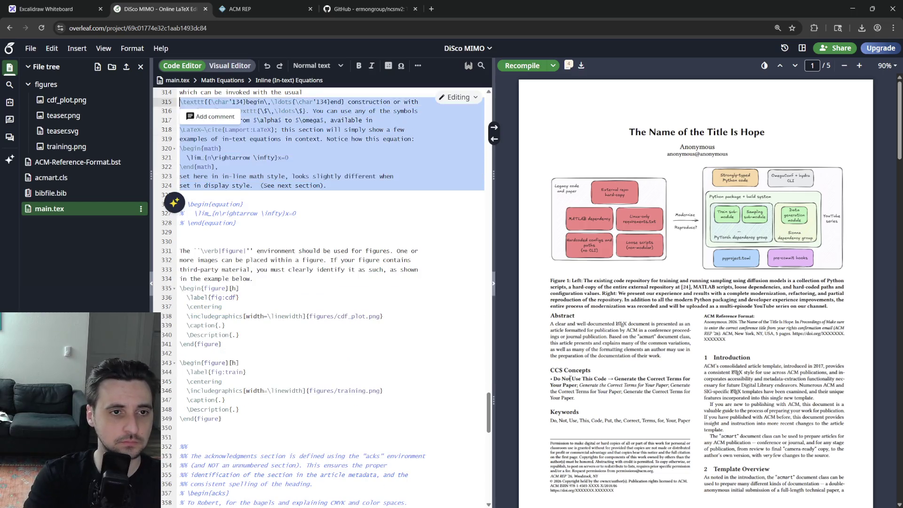
{"action": "key", "text": "shift+Up"}
{"action": "key", "text": "shift+Up"}
{"action": "key", "text": "shift+Up"}
{"action": "key", "text": "shift+Up"}
{"action": "key", "text": "shift+Up"}
{"action": "key", "text": "shift+Up"}
{"action": "key", "text": "shift+Down"}
{"action": "key", "text": "shift+Down"}
{"action": "key", "text": "shift+Down"}
{"action": "key", "text": "shift+Down"}
{"action": "key", "text": "shift+Down"}
{"action": "key", "text": "shift+Down"}
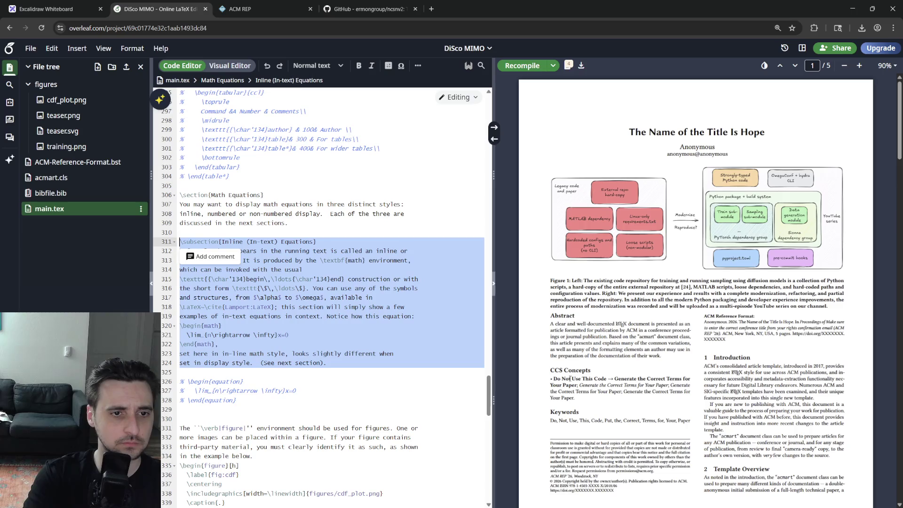
{"action": "left_click", "coordinate": [181, 242]}
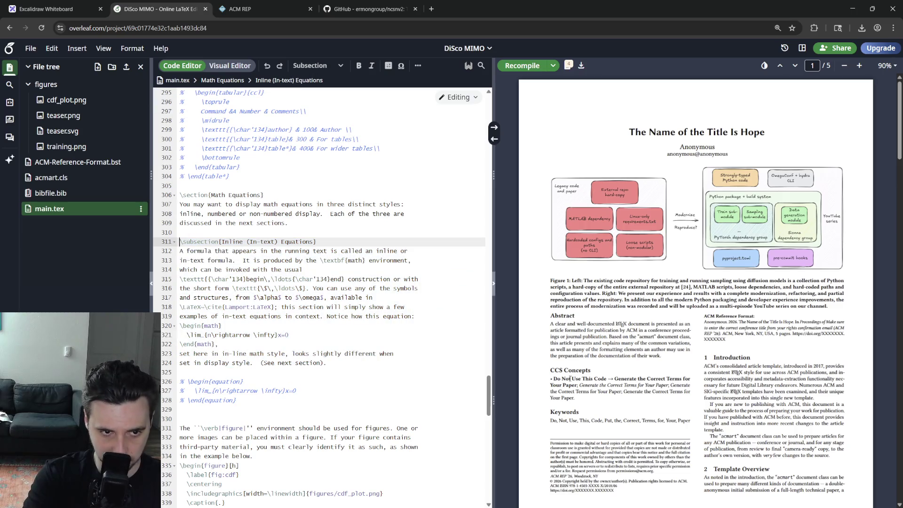
{"action": "key", "text": "Down"}
{"action": "key", "text": "Down"}
{"action": "key", "text": "Down"}
{"action": "key", "text": "Down"}
{"action": "key", "text": "Down"}
{"action": "key", "text": "Down"}
{"action": "key", "text": "Down"}
{"action": "key", "text": "Down"}
{"action": "key", "text": "Down"}
{"action": "key", "text": "Down"}
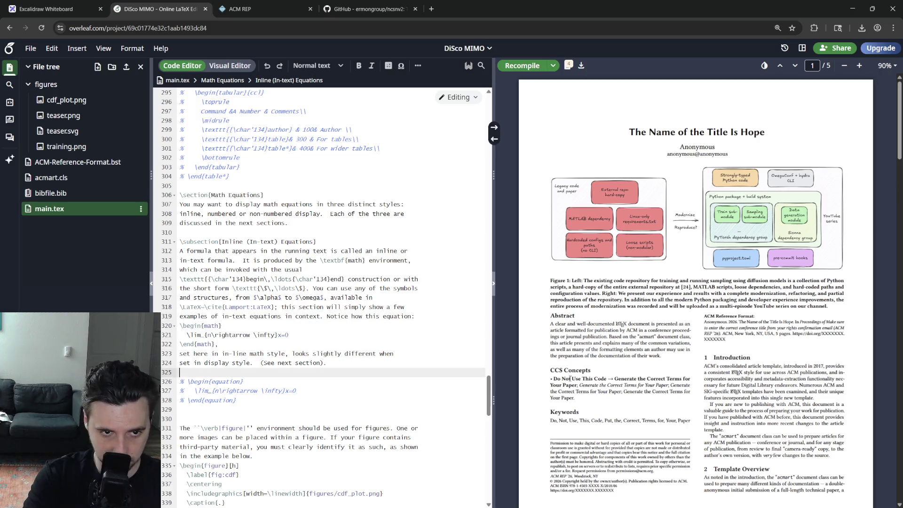
{"action": "key", "text": "shift+Up"}
{"action": "key", "text": "shift+Up"}
{"action": "key", "text": "shift+Up"}
{"action": "key", "text": "shift+Down"}
{"action": "key", "text": "shift+Up"}
{"action": "key", "text": "shift+Up"}
{"action": "key", "text": "shift+Up"}
{"action": "key", "text": "shift+Up"}
{"action": "key", "text": "shift+Up"}
{"action": "key", "text": "shift+Up"}
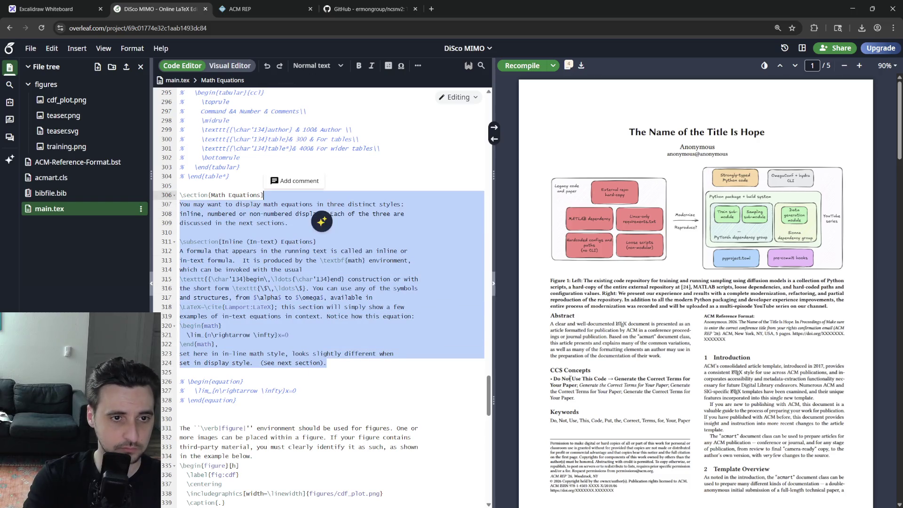
{"action": "key", "text": "shift+Up"}
{"action": "key", "text": "shift+Up"}
{"action": "key", "text": "BackSpace"}
{"action": "key", "text": "Up"}
{"action": "key", "text": "Up"}
{"action": "key", "text": "Up"}
{"action": "key", "text": "Up"}
{"action": "key", "text": "Up"}
{"action": "key", "text": "Up"}
{"action": "key", "text": "Up"}
{"action": "key", "text": "Up"}
{"action": "key", "text": "Up"}
{"action": "key", "text": "Up"}
{"action": "key", "text": "Up"}
{"action": "key", "text": "Up"}
{"action": "key", "text": "Up"}
{"action": "key", "text": "Down"}
{"action": "key", "text": "Down"}
{"action": "key", "text": "Down"}
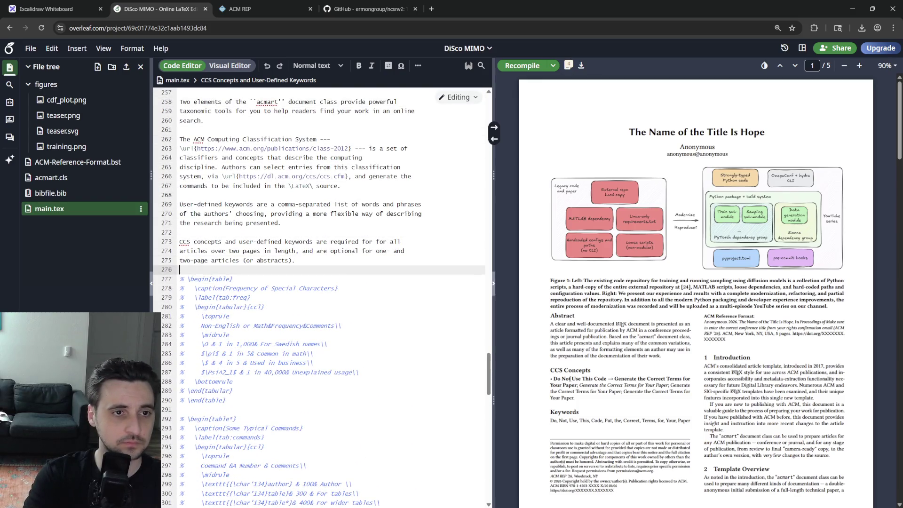
- Delete the template's rights and keywords sample text
{"action": "key", "text": "shift+Up"}
{"action": "key", "text": "shift+Up"}
{"action": "key", "text": "shift+Up"}
{"action": "key", "text": "shift+Up"}
{"action": "key", "text": "shift+Up"}
{"action": "key", "text": "shift+Up"}
{"action": "key", "text": "shift+Up"}
{"action": "key", "text": "shift+Up"}
{"action": "key", "text": "shift+Up"}
{"action": "key", "text": "shift+Up"}
{"action": "key", "text": "shift+Up"}
{"action": "key", "text": "shift+Up"}
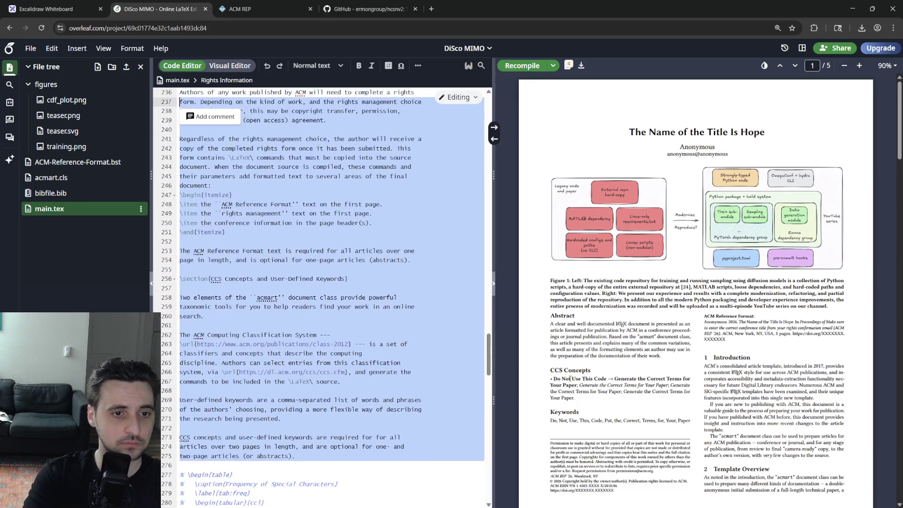
{"action": "key", "text": "shift+Up"}
{"action": "key", "text": "shift+Up"}
{"action": "key", "text": "shift+Up"}
{"action": "key", "text": "shift+Up"}
{"action": "key", "text": "shift+Up"}
{"action": "key", "text": "shift+Up"}
{"action": "key", "text": "shift+Up"}
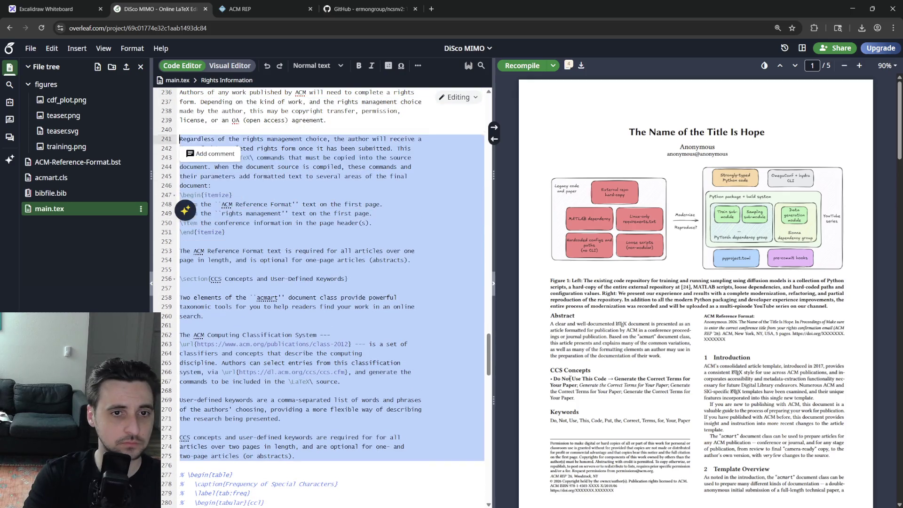
{"action": "key", "text": "shift+Up"}
{"action": "key", "text": "shift+Up"}
{"action": "key", "text": "shift+Up"}
{"action": "key", "text": "shift+Up"}
{"action": "key", "text": "shift+Up"}
{"action": "key", "text": "shift+Up"}
{"action": "key", "text": "shift+Up"}
{"action": "key", "text": "shift+Up"}
{"action": "key", "text": "shift+Up"}
{"action": "key", "text": "shift+Down"}
{"action": "key", "text": "shift+Down"}
{"action": "key", "text": "shift+Down"}
{"action": "key", "text": "shift+Down"}
{"action": "key", "text": "shift+Down"}
{"action": "key", "text": "shift+Down"}
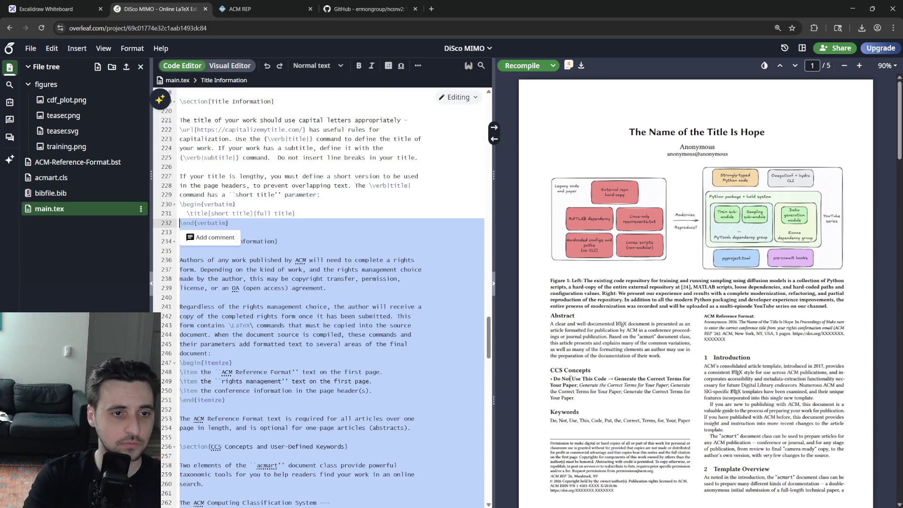
{"action": "key", "text": "shift+Down"}
{"action": "key", "text": "shift+Down"}
{"action": "key", "text": "Delete"}
- Delete the Title Information, Template Parameters, Template Styles and Template Overview blocks
{"action": "key", "text": "shift+Up"}
{"action": "key", "text": "shift+Up"}
{"action": "key", "text": "shift+Up"}
{"action": "key", "text": "shift+Up"}
{"action": "key", "text": "shift+Up"}
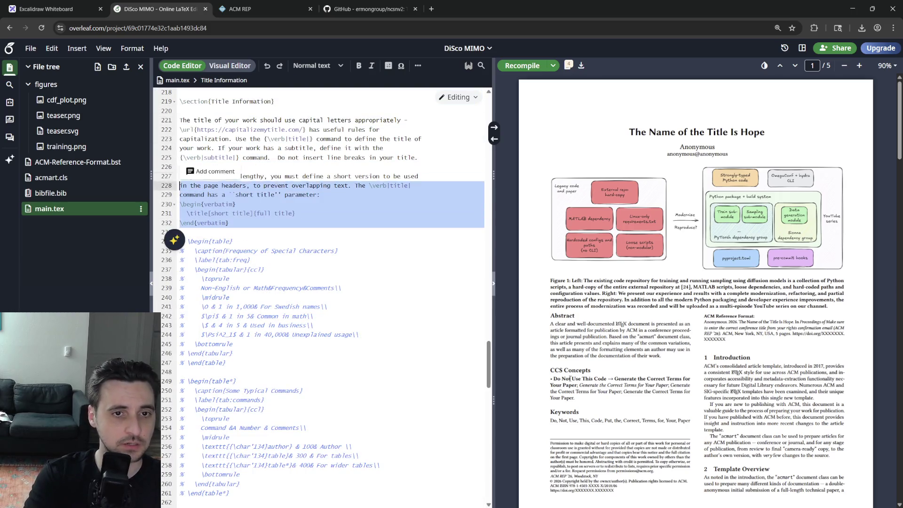
{"action": "key", "text": "shift+Up"}
{"action": "key", "text": "shift+Up"}
{"action": "key", "text": "shift+Up"}
{"action": "key", "text": "shift+Up"}
{"action": "key", "text": "shift+Up"}
{"action": "key", "text": "shift+Up"}
{"action": "key", "text": "shift+Up"}
{"action": "key", "text": "shift+Up"}
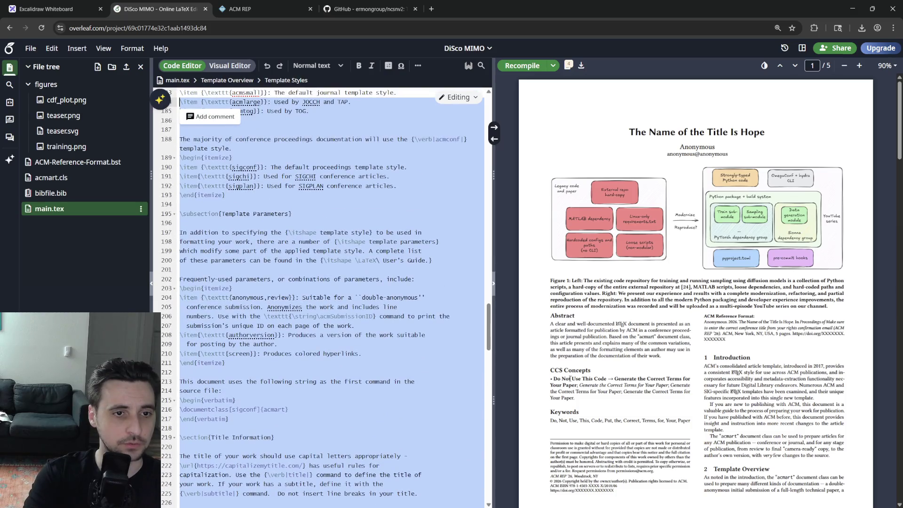
{"action": "key", "text": "shift+Up"}
{"action": "key", "text": "Delete"}
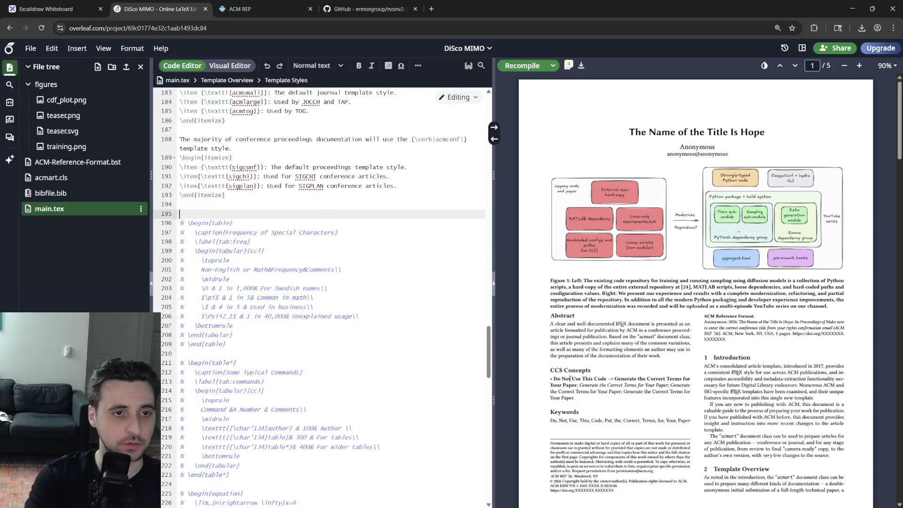
{"action": "key", "text": "shift+Up"}
{"action": "key", "text": "shift+Up"}
{"action": "key", "text": "shift+Up"}
{"action": "key", "text": "shift+Up"}
{"action": "key", "text": "shift+Up"}
{"action": "key", "text": "shift+Up"}
{"action": "key", "text": "shift+Up"}
{"action": "key", "text": "shift+Up"}
{"action": "key", "text": "shift+Up"}
{"action": "key", "text": "shift+Up"}
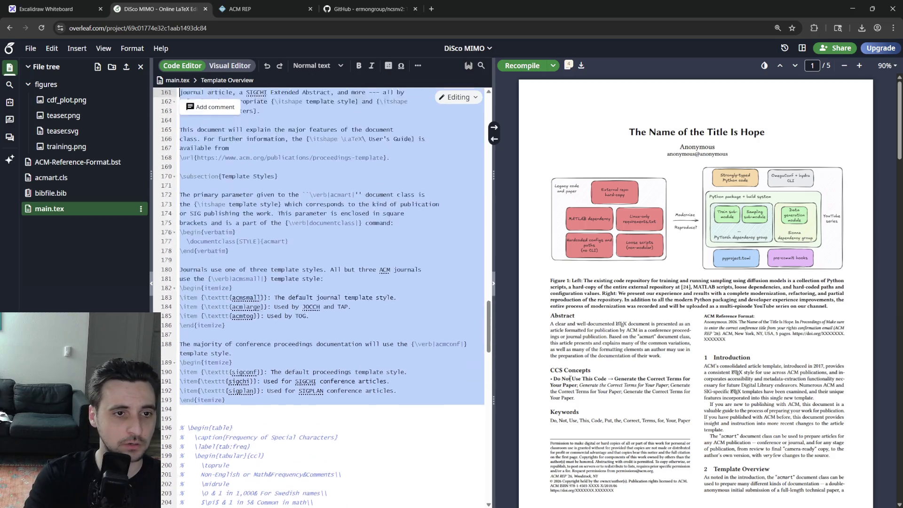
{"action": "key", "text": "shift+Up"}
{"action": "key", "text": "shift+Up"}
{"action": "scroll", "coordinate": [331, 282], "scroll_direction": "up", "scroll_amount": 3}
{"action": "key", "text": "Delete"}
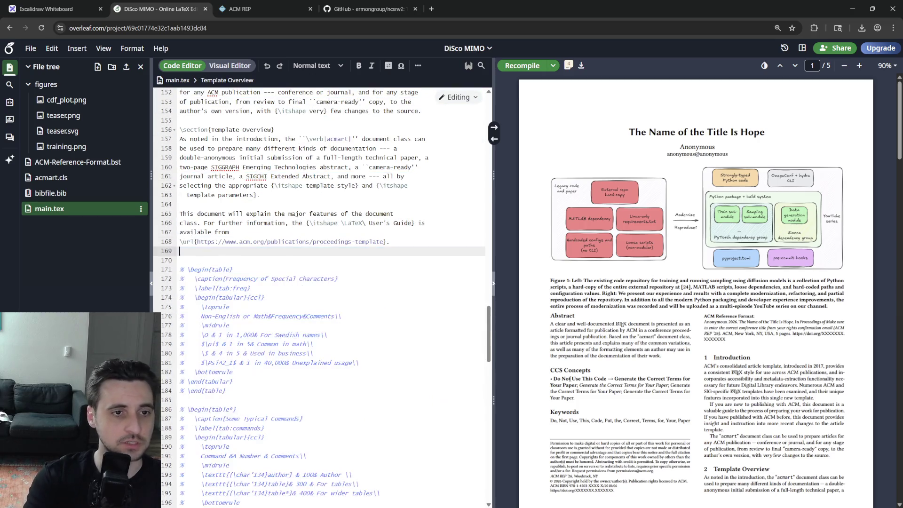
{"action": "key", "text": "shift+Up"}
{"action": "key", "text": "shift+Up"}
{"action": "key", "text": "shift+Up"}
{"action": "key", "text": "shift+Up"}
{"action": "key", "text": "shift+Up"}
{"action": "key", "text": "shift+Up"}
{"action": "key", "text": "shift+Up"}
{"action": "key", "text": "Delete"}
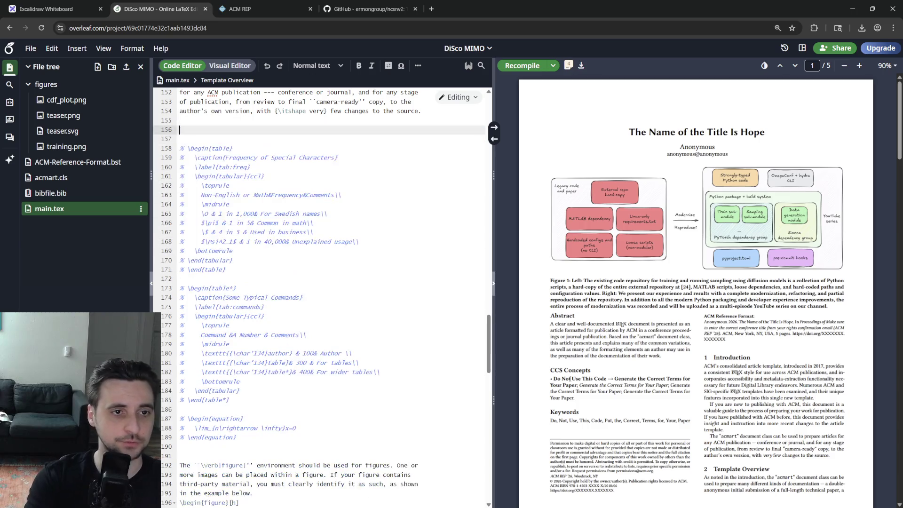
- Delete the sample Introduction paragraphs, leaving an empty Introduction heading, and save
{"action": "key", "text": "Up"}
{"action": "key", "text": "Up"}
{"action": "key", "text": "Up"}
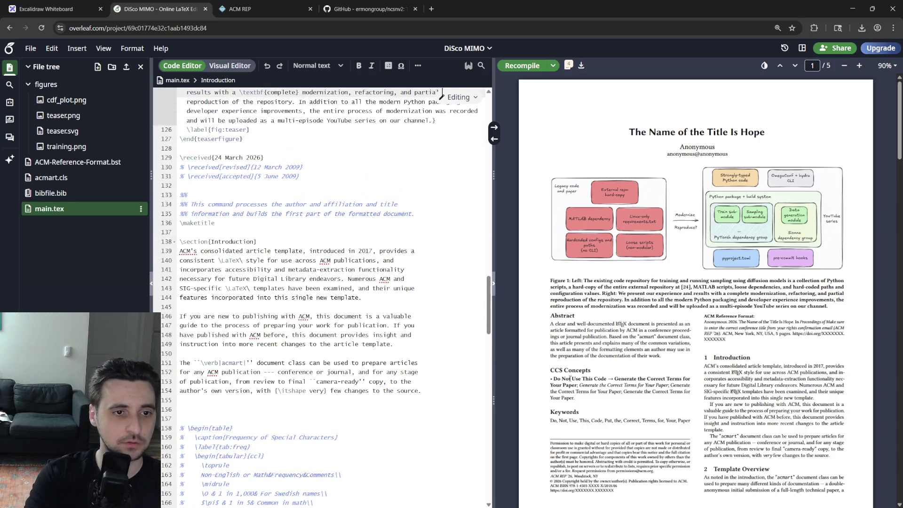
{"action": "key", "text": "Down"}
{"action": "key", "text": "Down"}
{"action": "key", "text": "Down"}
{"action": "key", "text": "Down"}
{"action": "key", "text": "shift+Down"}
{"action": "key", "text": "shift+Down"}
{"action": "key", "text": "shift+Down"}
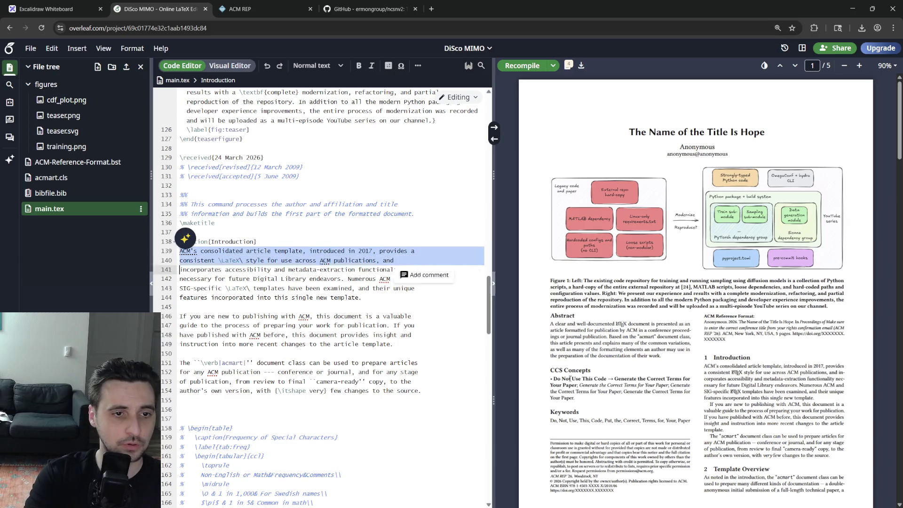
{"action": "key", "text": "shift+Down"}
{"action": "key", "text": "shift+Down"}
{"action": "key", "text": "shift+Down"}
{"action": "key", "text": "shift+Down"}
{"action": "key", "text": "shift+Down"}
{"action": "key", "text": "Delete"}
{"action": "key", "text": "Up"}
{"action": "key", "text": "Up"}
{"action": "key", "text": "Up"}
{"action": "key", "text": "Up"}
{"action": "key", "text": "Up"}
{"action": "key", "text": "Up"}
{"action": "key", "text": "Up"}
{"action": "key", "text": "Up"}
{"action": "key", "text": "Up"}
{"action": "key", "text": "ctrl+s"}
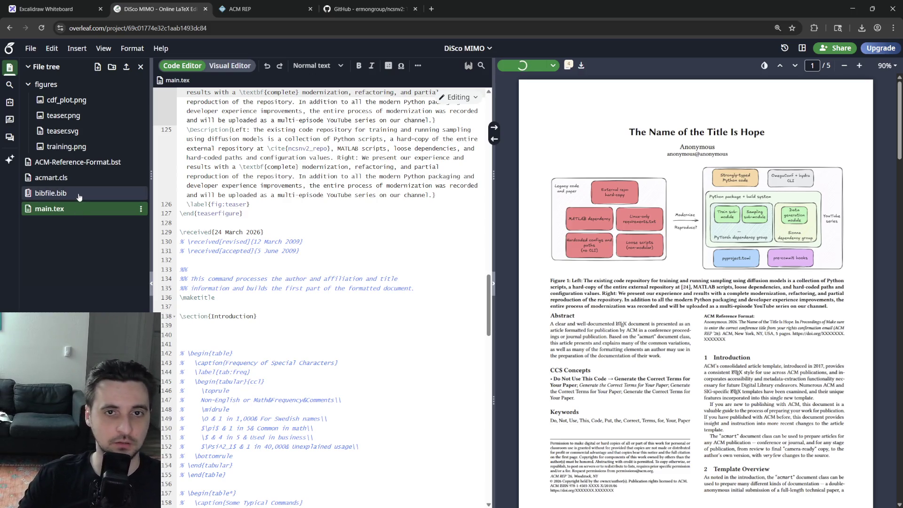
- In bibfile.bib, delete the Thornburg01, Ablamowicz07, Obama08 and JoeScientist001 sample entries
{"action": "left_click", "coordinate": [51, 193]}
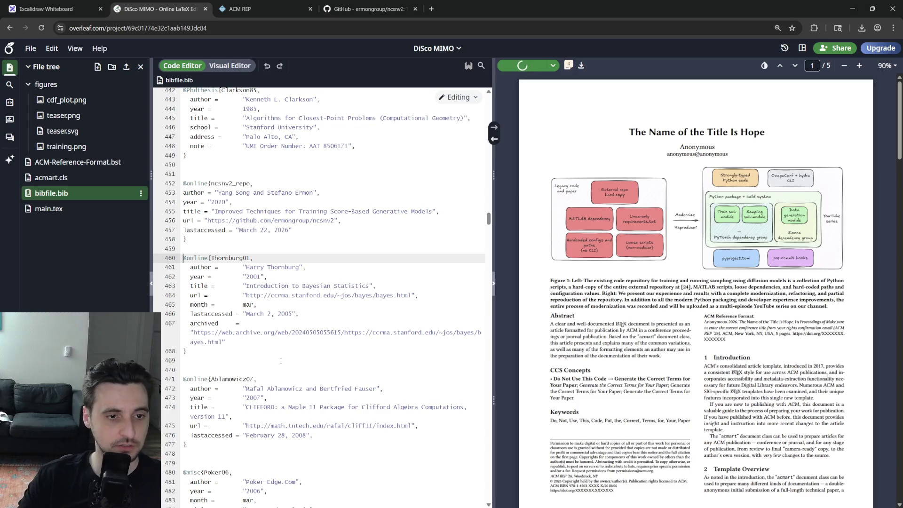
{"action": "scroll", "coordinate": [240, 445], "scroll_direction": "down", "scroll_amount": 4}
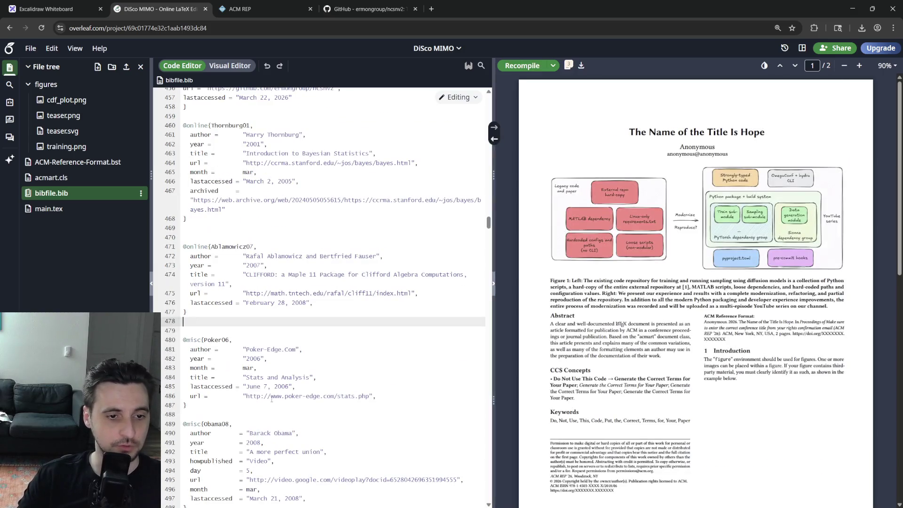
{"action": "left_click", "coordinate": [269, 414]}
{"action": "left_click", "coordinate": [283, 322]}
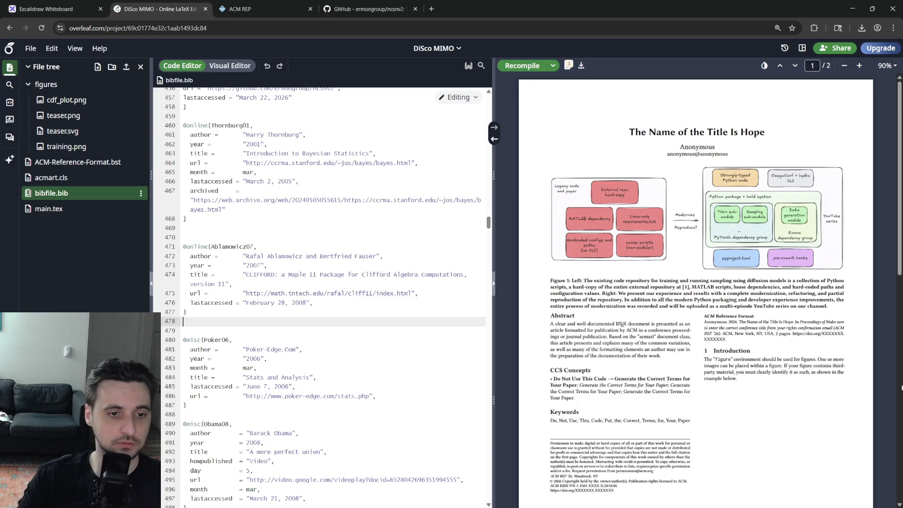
{"action": "left_click_drag", "start_coordinate": [187, 321], "coordinate": [185, 103]}
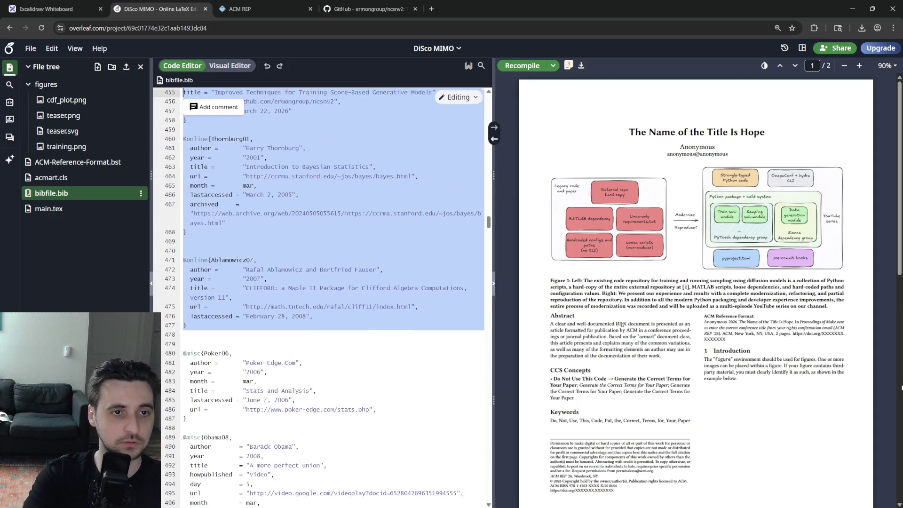
{"action": "key", "text": "Delete"}
{"action": "key", "text": "Return"}
{"action": "key", "text": "Return"}
{"action": "key", "text": "BackSpace"}
{"action": "key", "text": "Down"}
{"action": "key", "text": "Down"}
{"action": "key", "text": "Down"}
{"action": "key", "text": "shift+Down"}
{"action": "key", "text": "shift+Down"}
{"action": "key", "text": "shift+Down"}
{"action": "key", "text": "shift+Down"}
{"action": "key", "text": "shift+Down"}
{"action": "key", "text": "shift+Down"}
{"action": "key", "text": "shift+Down"}
{"action": "key", "text": "shift+Down"}
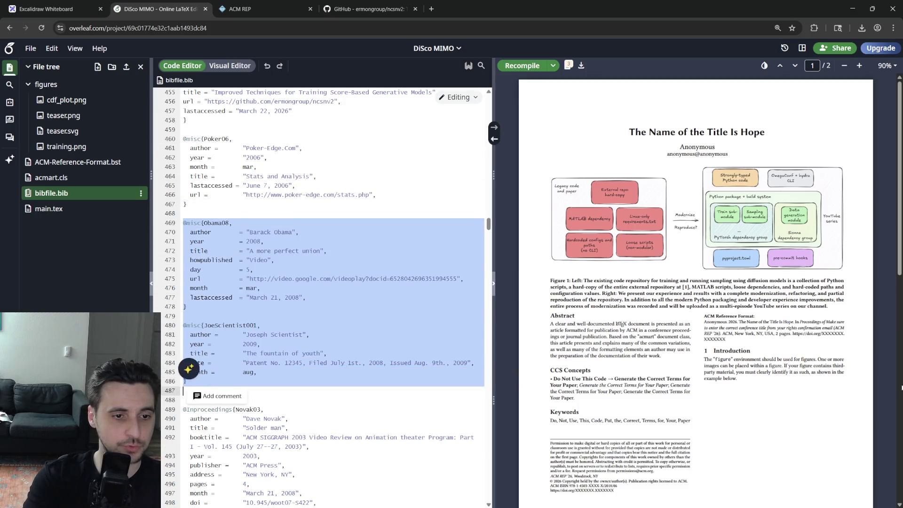
{"action": "key", "text": "Delete"}
{"action": "key", "text": "Delete"}
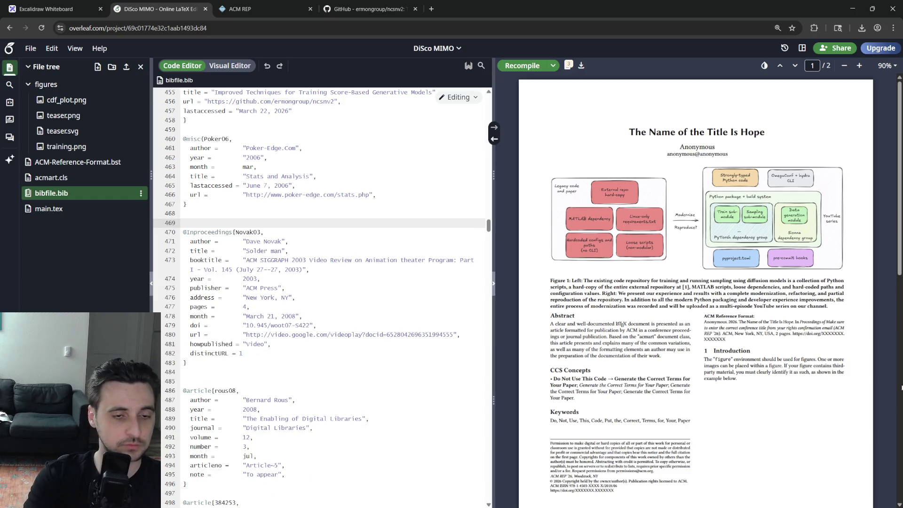
- Delete the remaining block of sample entries from Novak03 down, recompile and return to main.tex
{"action": "key", "text": "Down"}
{"action": "key", "text": "Down"}
{"action": "key", "text": "Down"}
{"action": "key", "text": "Down"}
{"action": "key", "text": "Down"}
{"action": "key", "text": "Down"}
{"action": "key", "text": "Down"}
{"action": "key", "text": "Down"}
{"action": "key", "text": "Down"}
{"action": "key", "text": "Down"}
{"action": "key", "text": "Up"}
{"action": "key", "text": "Up"}
{"action": "key", "text": "Up"}
{"action": "key", "text": "Up"}
{"action": "key", "text": "Up"}
{"action": "key", "text": "Up"}
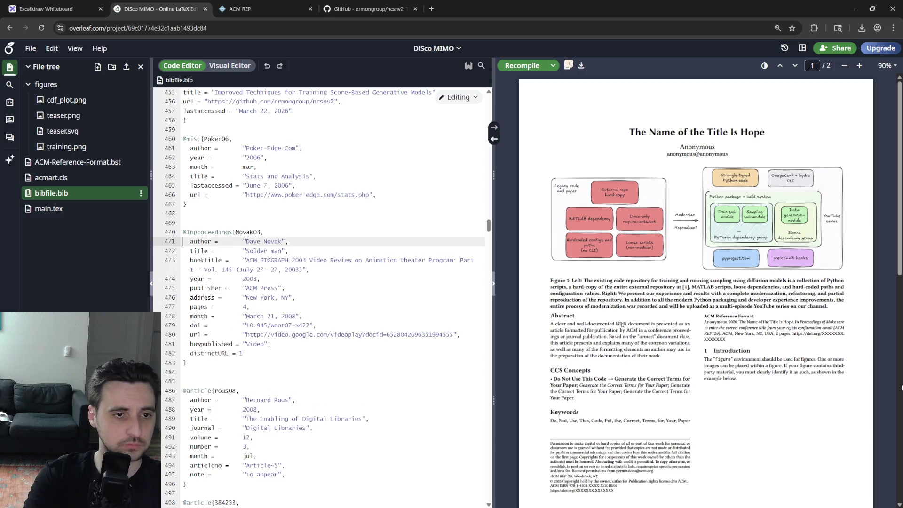
{"action": "key", "text": "Up"}
{"action": "key", "text": "Up"}
{"action": "key", "text": "Up"}
{"action": "key", "text": "shift+Down"}
{"action": "key", "text": "shift+Down"}
{"action": "key", "text": "shift+Down"}
{"action": "key", "text": "shift+Down"}
{"action": "key", "text": "shift+Down"}
{"action": "key", "text": "shift+Down"}
{"action": "key", "text": "shift+Down"}
{"action": "key", "text": "shift+Down"}
{"action": "key", "text": "shift+Down"}
{"action": "key", "text": "shift+Down"}
{"action": "key", "text": "shift+Down"}
{"action": "key", "text": "shift+Down"}
{"action": "key", "text": "shift+Down"}
{"action": "key", "text": "shift+Down"}
{"action": "key", "text": "shift+Down"}
{"action": "key", "text": "shift+Down"}
{"action": "key", "text": "shift+Down"}
{"action": "key", "text": "shift+Down"}
{"action": "key", "text": "shift+Down"}
{"action": "key", "text": "shift+Down"}
{"action": "key", "text": "shift+Down"}
{"action": "key", "text": "shift+Down"}
{"action": "key", "text": "shift+Down"}
{"action": "key", "text": "shift+Down"}
{"action": "key", "text": "shift+Down"}
{"action": "key", "text": "shift+Down"}
{"action": "key", "text": "shift+Down"}
{"action": "key", "text": "shift+Down"}
{"action": "key", "text": "shift+Down"}
{"action": "key", "text": "shift+Down"}
{"action": "key", "text": "shift+Down"}
{"action": "key", "text": "shift+Down"}
{"action": "key", "text": "shift+Down"}
{"action": "key", "text": "shift+Down"}
{"action": "key", "text": "shift+Down"}
{"action": "key", "text": "shift+Down"}
{"action": "key", "text": "shift+Down"}
{"action": "key", "text": "shift+Down"}
{"action": "key", "text": "shift+Down"}
{"action": "key", "text": "shift+Down"}
{"action": "key", "text": "shift+Down"}
{"action": "key", "text": "shift+Down"}
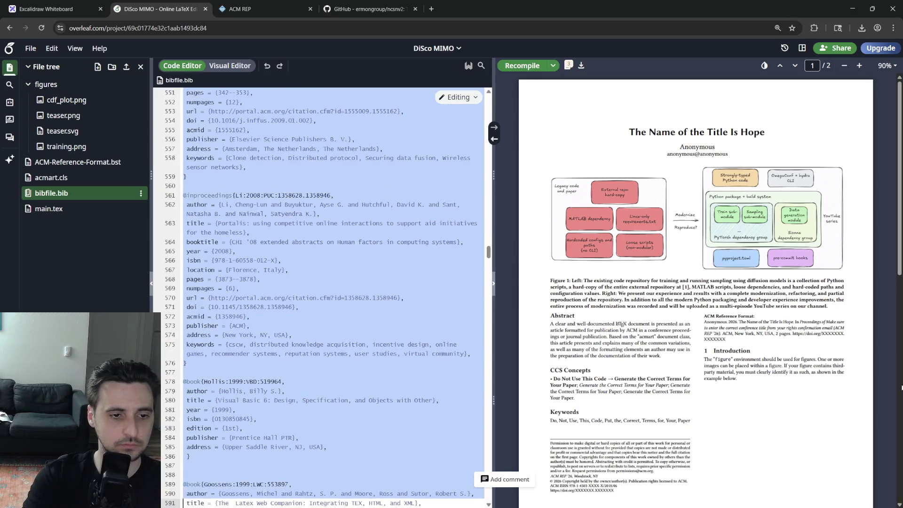
{"action": "key", "text": "Delete"}
{"action": "key", "text": "ctrl+s"}
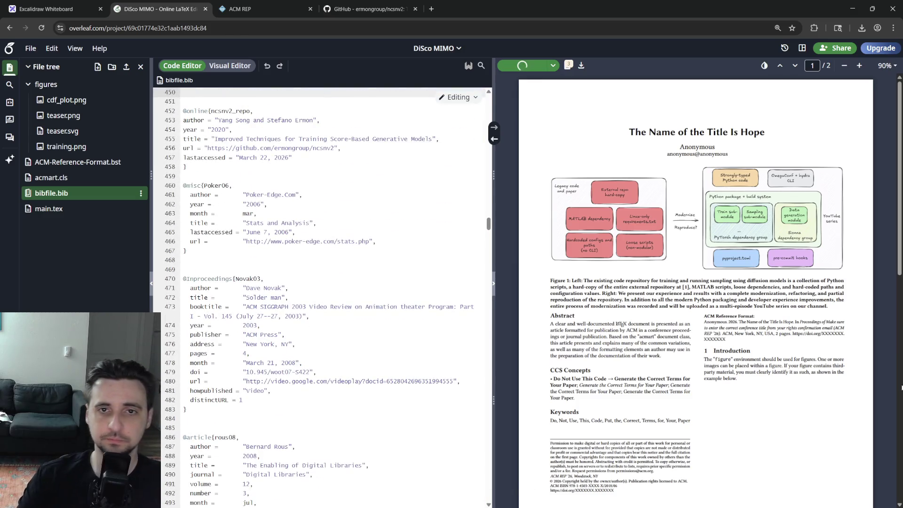
{"action": "scroll", "coordinate": [707, 283], "scroll_direction": "down", "scroll_amount": 5}
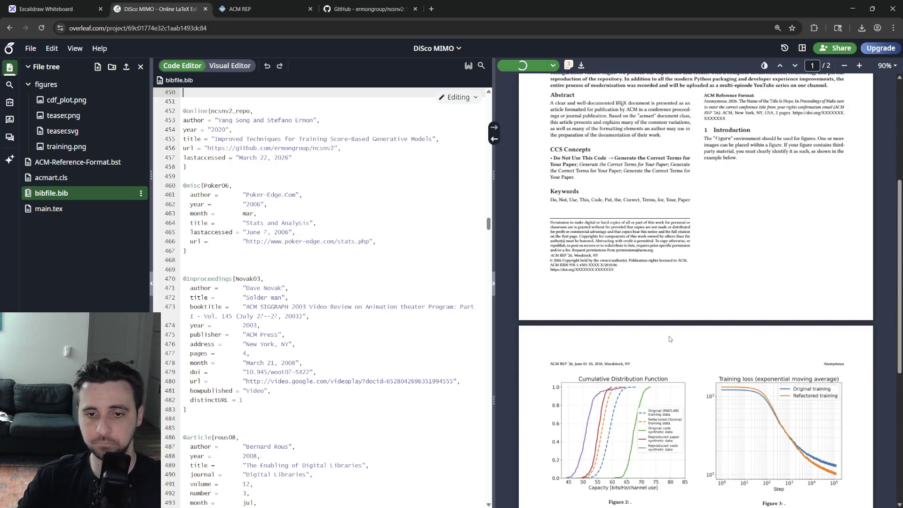
{"action": "scroll", "coordinate": [776, 282], "scroll_direction": "down", "scroll_amount": 5}
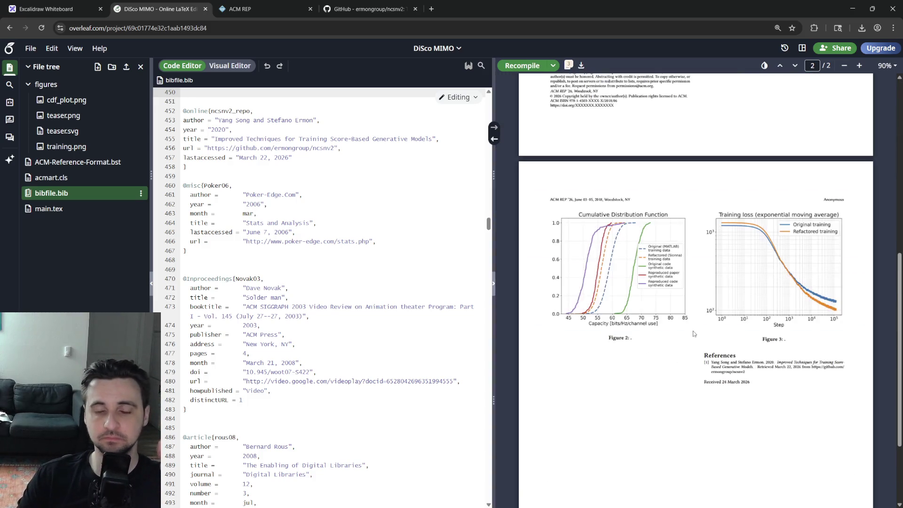
{"action": "scroll", "coordinate": [705, 282], "scroll_direction": "up", "scroll_amount": 5}
{"action": "scroll", "coordinate": [688, 333], "scroll_direction": "up", "scroll_amount": 5}
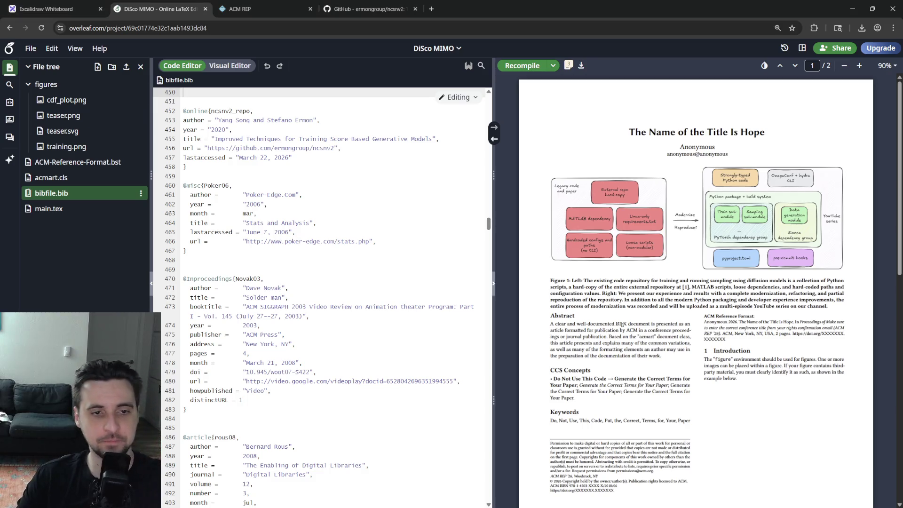
{"action": "scroll", "coordinate": [318, 247], "scroll_direction": "up", "scroll_amount": 5}
{"action": "left_click", "coordinate": [48, 208]}
{"action": "scroll", "coordinate": [312, 275], "scroll_direction": "down", "scroll_amount": 5}
{"action": "scroll", "coordinate": [313, 275], "scroll_direction": "down", "scroll_amount": 5}
{"action": "scroll", "coordinate": [312, 276], "scroll_direction": "down", "scroll_amount": 5}
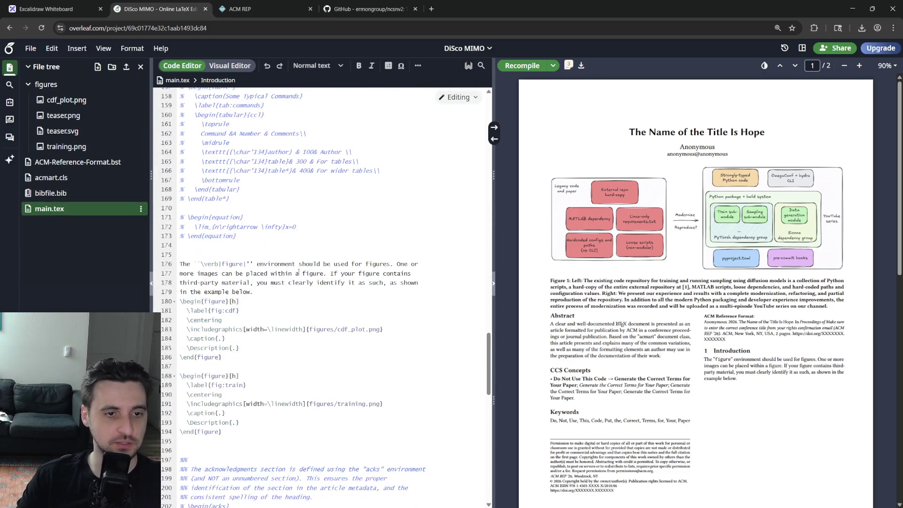
{"action": "scroll", "coordinate": [259, 287], "scroll_direction": "down", "scroll_amount": 3}
- Delete the template figure paragraph above the CDF figure, recompile and select the caption placeholder
{"action": "left_click_drag", "start_coordinate": [271, 248], "coordinate": [253, 219]}
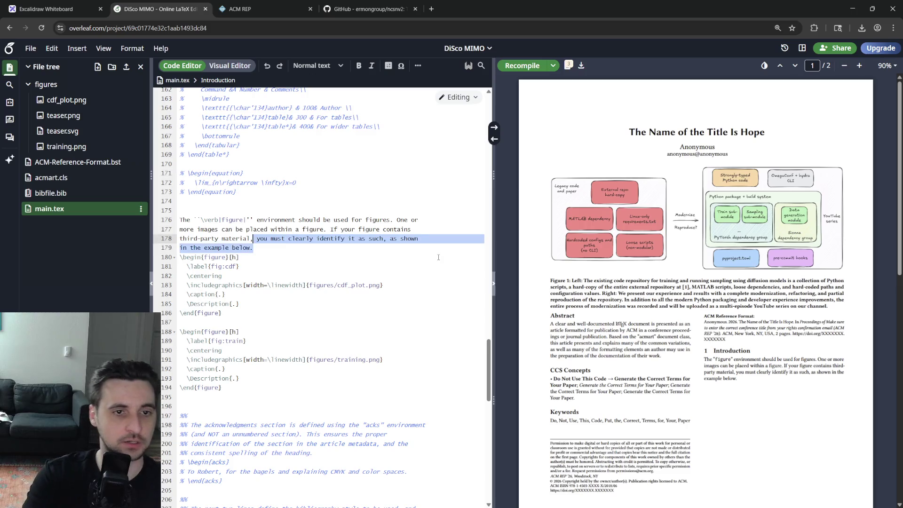
{"action": "key", "text": "shift+Home"}
{"action": "key", "text": "BackSpace"}
{"action": "key", "text": "Down"}
{"action": "key", "text": "Down"}
{"action": "key", "text": "Down"}
{"action": "key", "text": "End"}
{"action": "key", "text": "Down"}
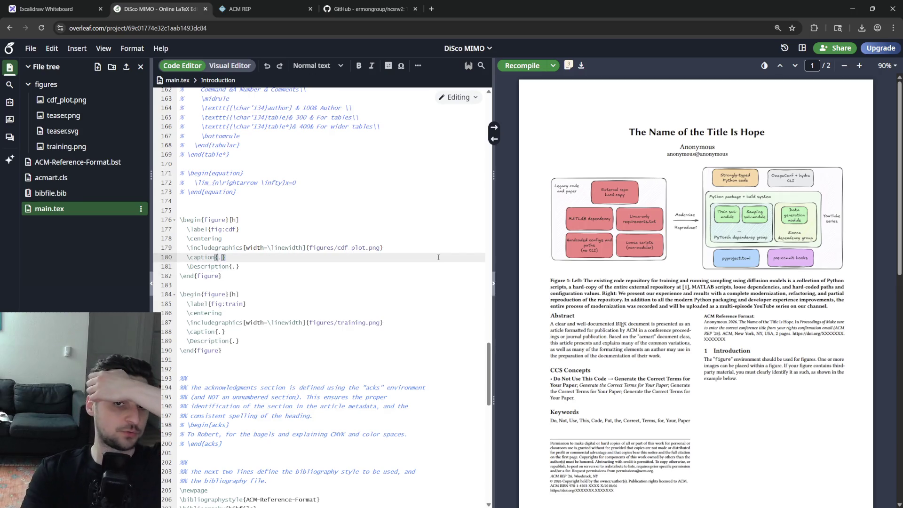
{"action": "key", "text": "ctrl+s"}
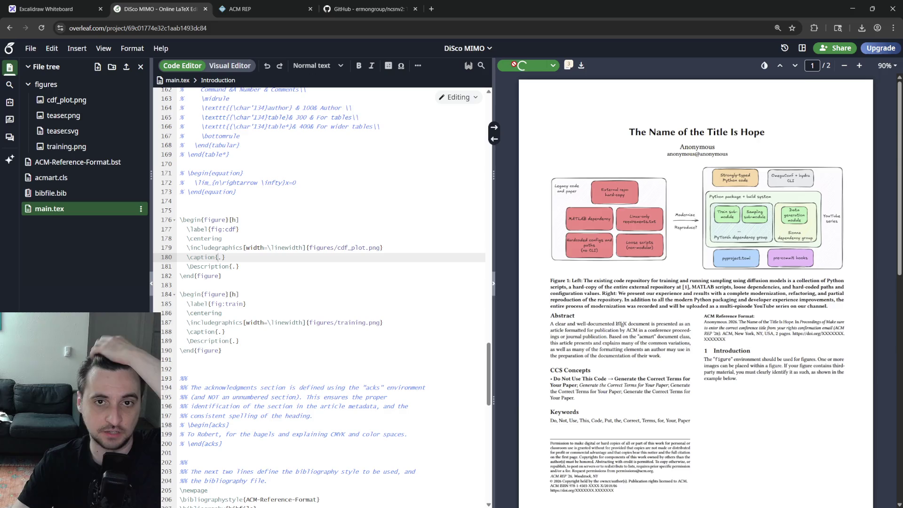
{"action": "scroll", "coordinate": [632, 212], "scroll_direction": "down", "scroll_amount": 5}
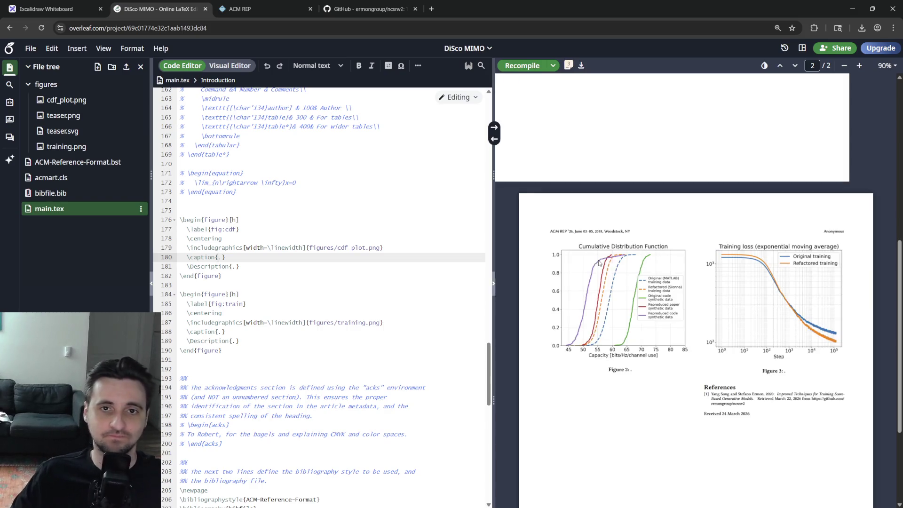
{"action": "double_click", "coordinate": [219, 257]}
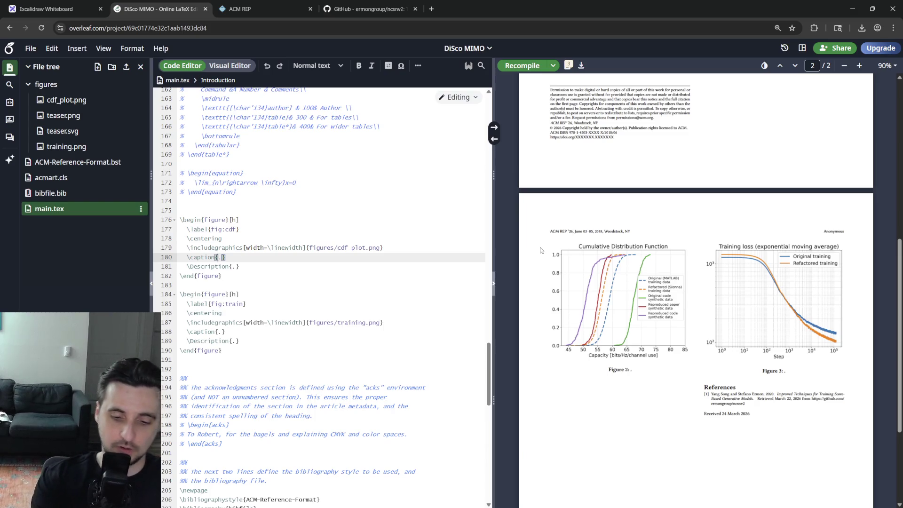
{"action": "type", "text": "Cumula"}
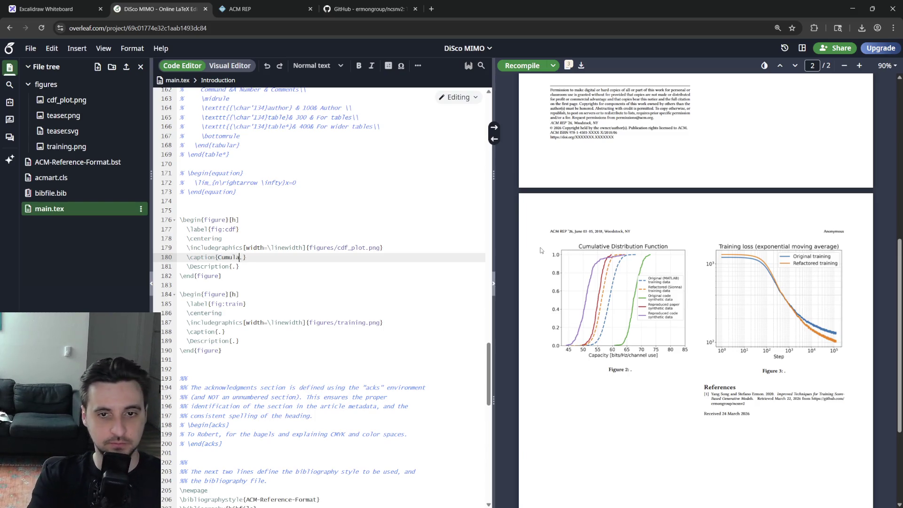
{"action": "type", "text": "n fu"}
- Type the CDF caption sentences about the dashed MATLAB- and Sionna-generated dataset lines
{"action": "key", "text": "BackSpace"}
{"action": "key", "text": "BackSpace"}
{"action": "key", "text": "BackSpace"}
{"action": "key", "text": "BackSpace"}
{"action": "type", "text": "nction (CDF) plots for five"}
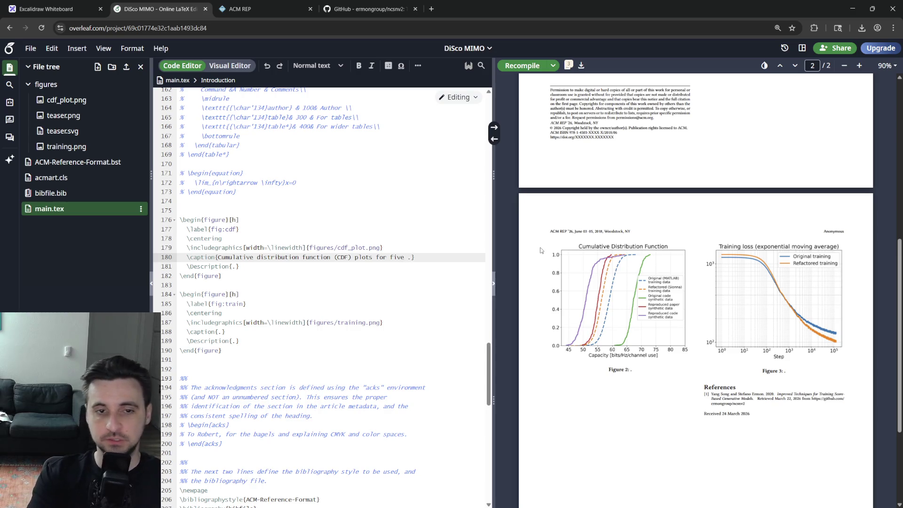
{"action": "type", "text": " different"}
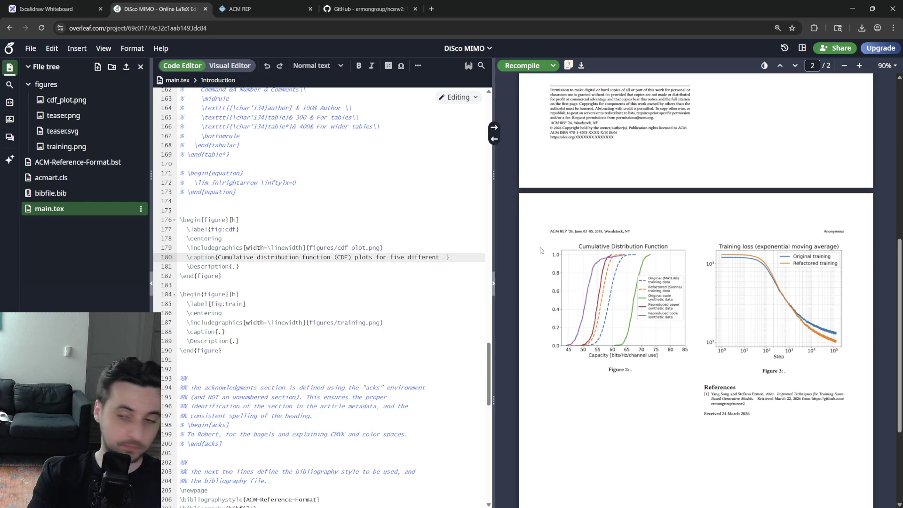
{"action": "type", "text": "datase"}
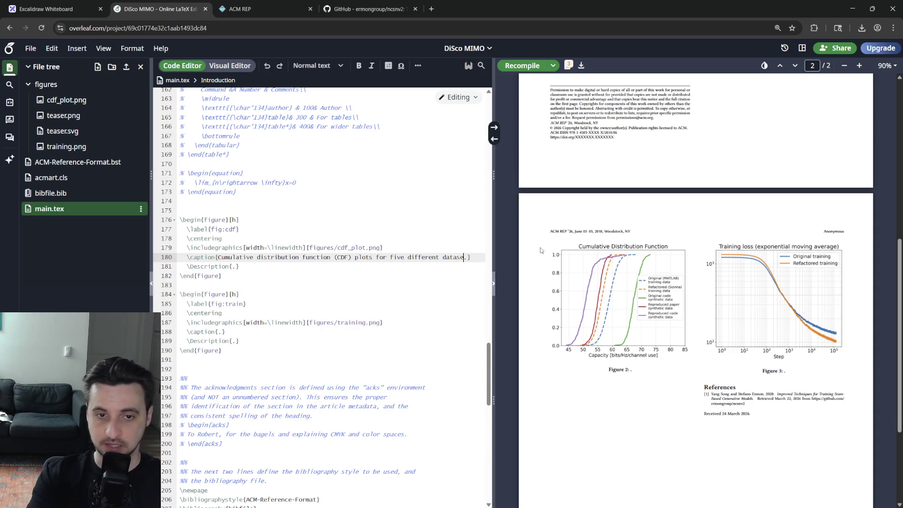
{"action": "type", "text": "ts: the"}
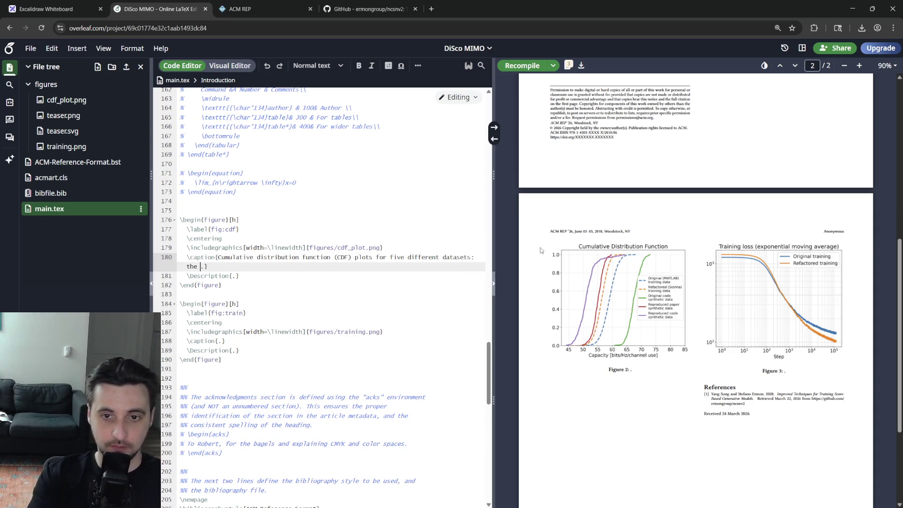
{"action": "key", "text": "BackSpace"}
{"action": "key", "text": "BackSpace"}
{"action": "key", "text": "BackSpace"}
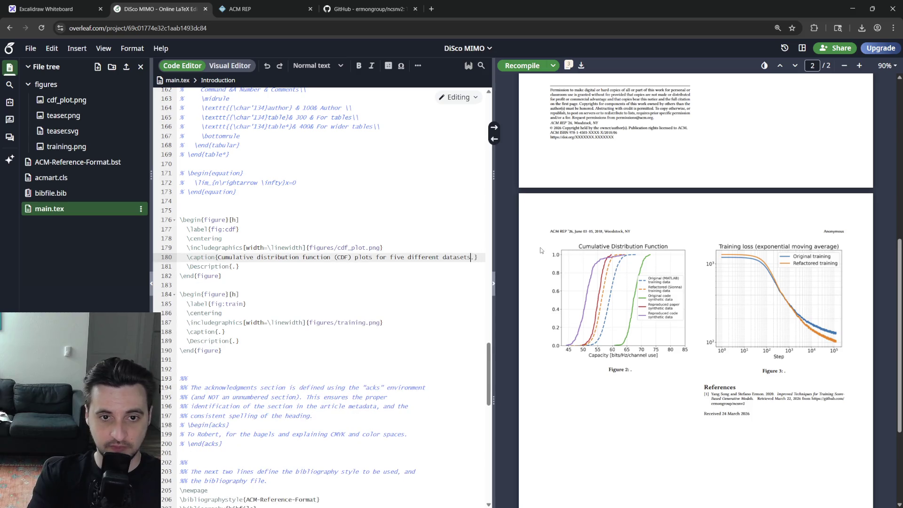
{"action": "type", "text": ". The"}
{"action": "type", "text": "dashed"}
{"action": "key", "text": "BackSpace"}
{"action": "key", "text": "BackSpace"}
{"action": "key", "text": "BackSpace"}
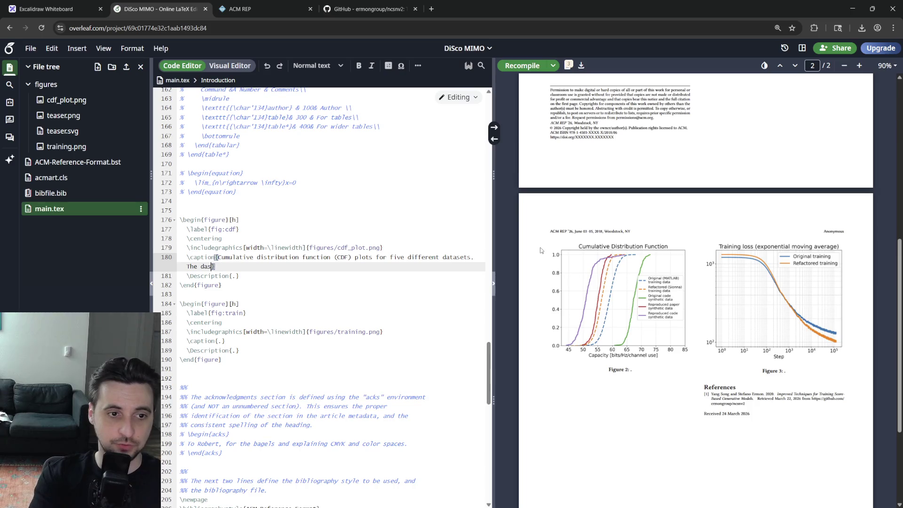
{"action": "type", "text": "two dashed lines represent the original"}
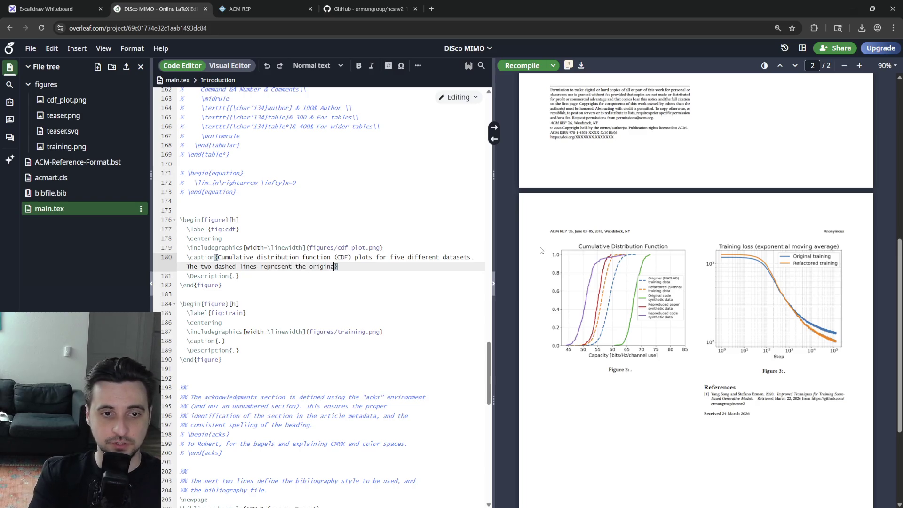
{"action": "type", "text": ", "}
{"action": "type", "text": "MATLAB-generated dat"}
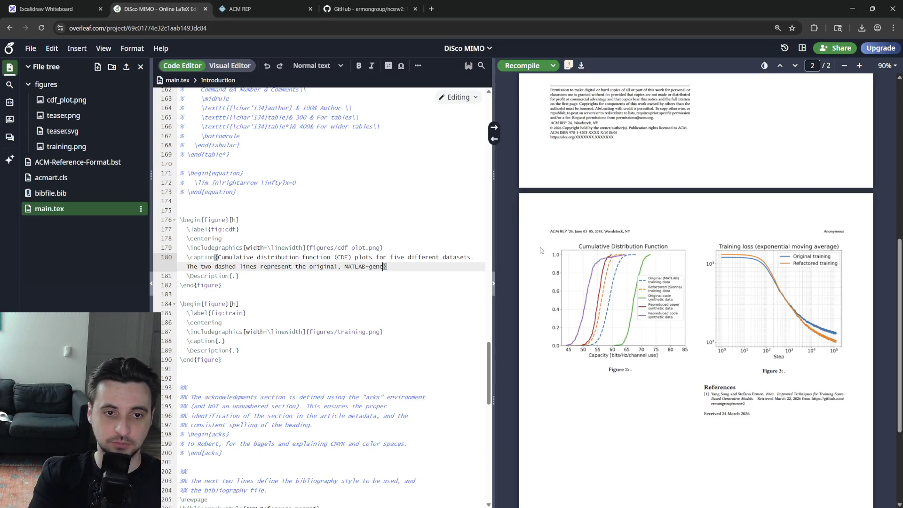
{"action": "type", "text": "aset, wh"}
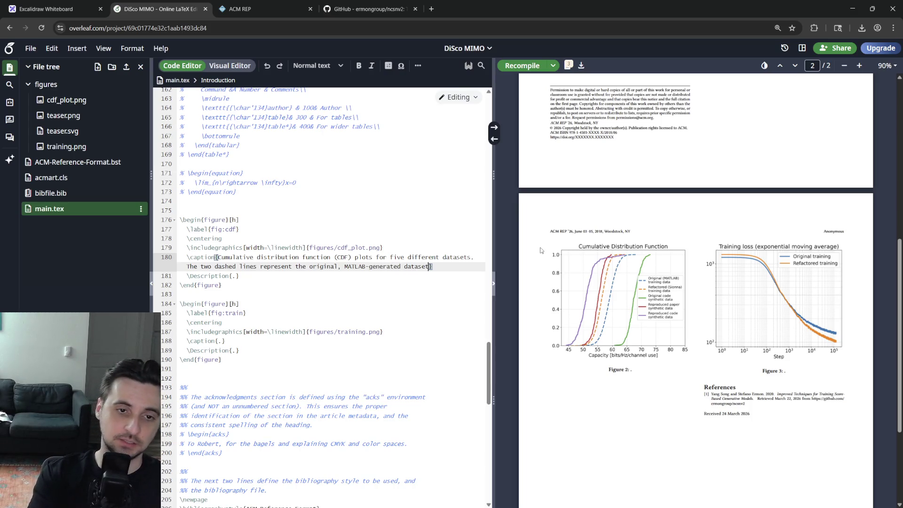
{"action": "type", "text": "ereas"}
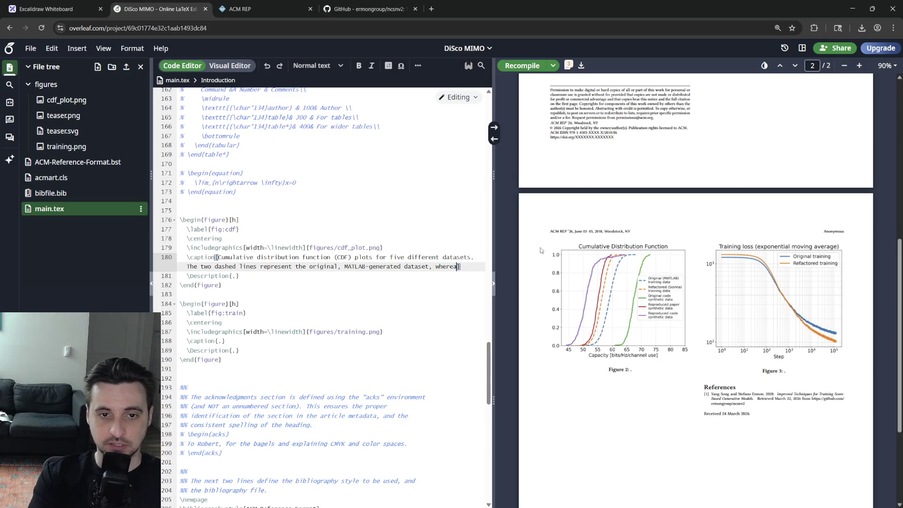
{"action": "key", "text": "BackSpace"}
{"action": "key", "text": "BackSpace"}
{"action": "key", "text": "BackSpace"}
{"action": "type", "text": "and t"}
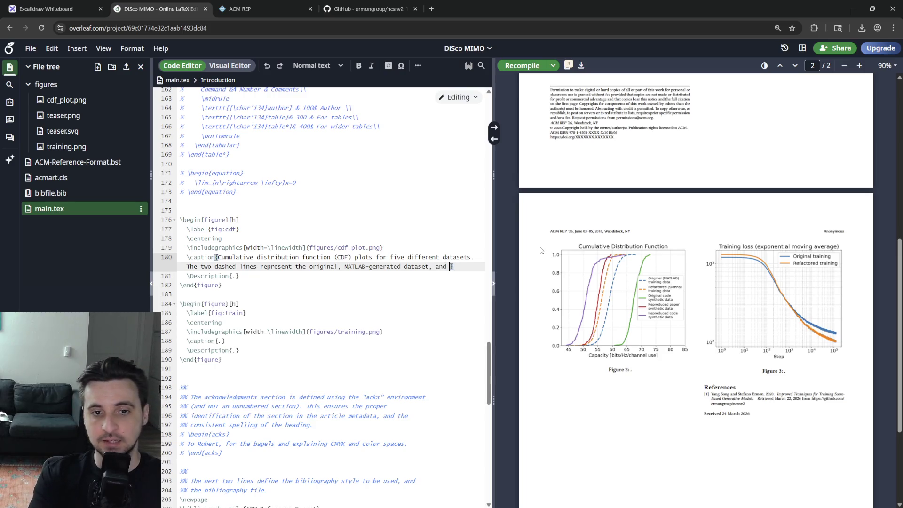
{"action": "type", "text": "he "}
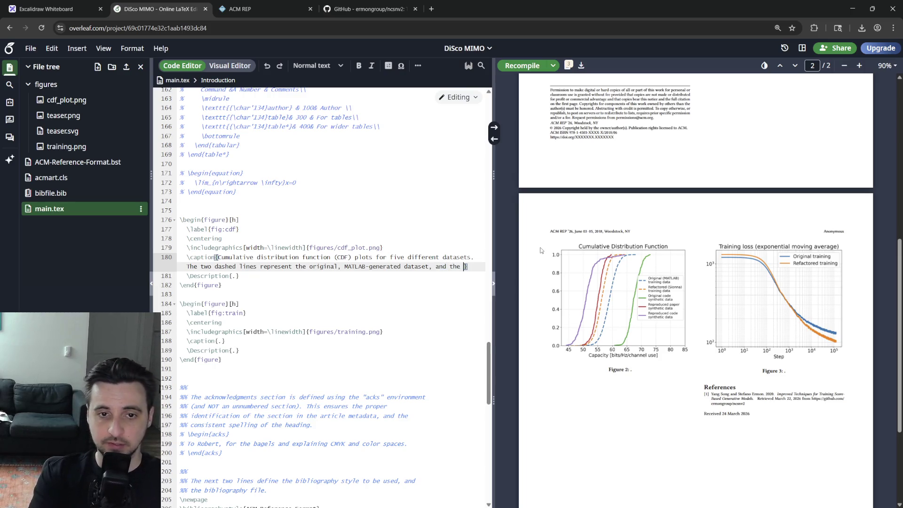
{"action": "type", "text": "ew"}
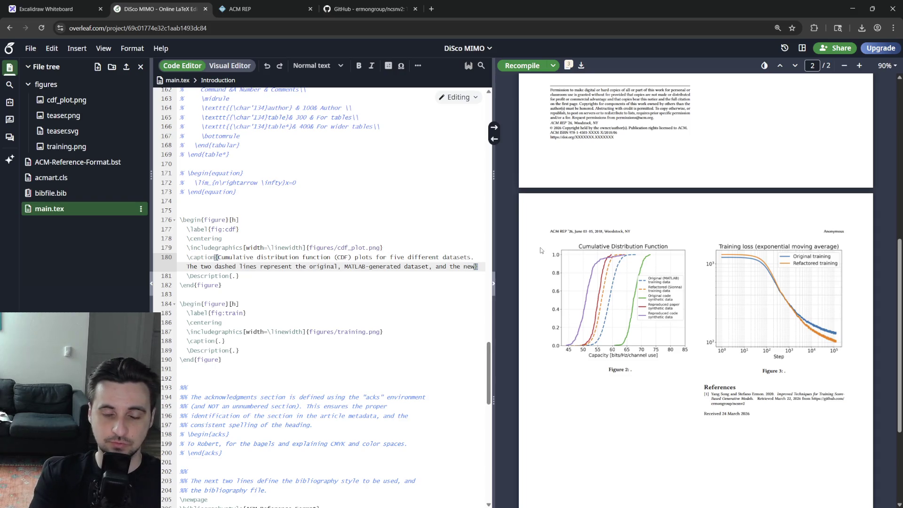
{"action": "key", "text": "BackSpace"}
{"action": "key", "text": "BackSpace"}
{"action": "key", "text": "BackSpace"}
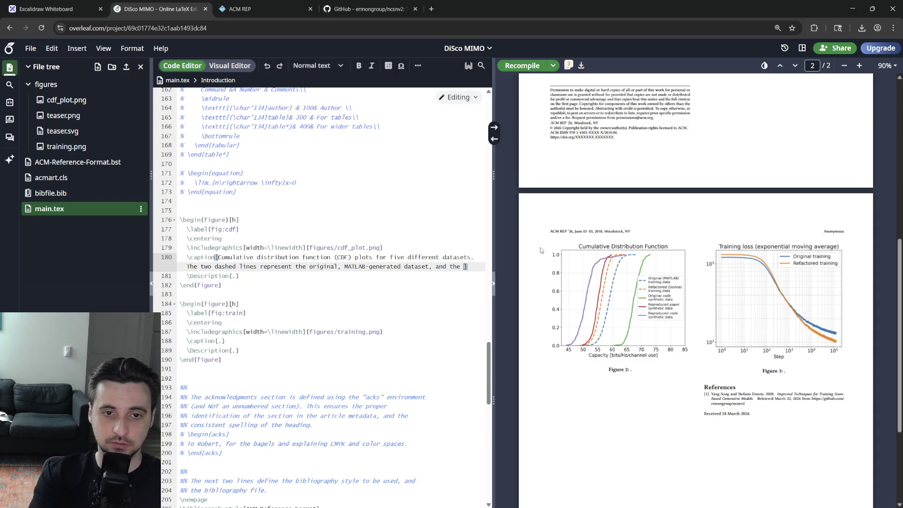
{"action": "type", "text": "new Sionn"}
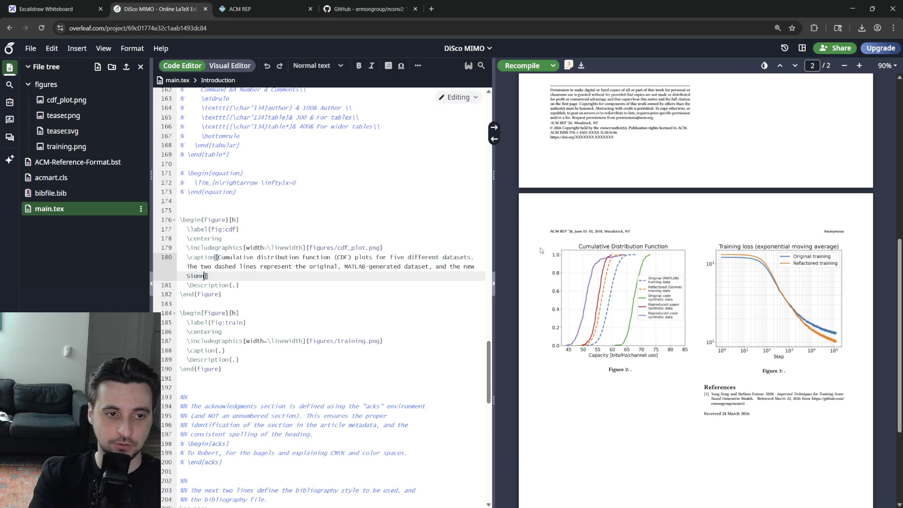
{"action": "type", "text": "a-generate"}
{"action": "type", "text": "d dataset."}
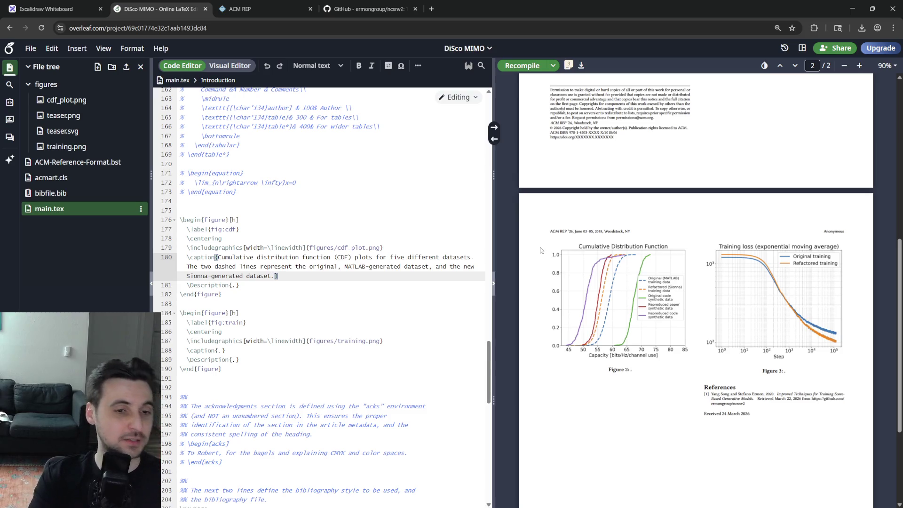
{"action": "type", "text": " The three "}
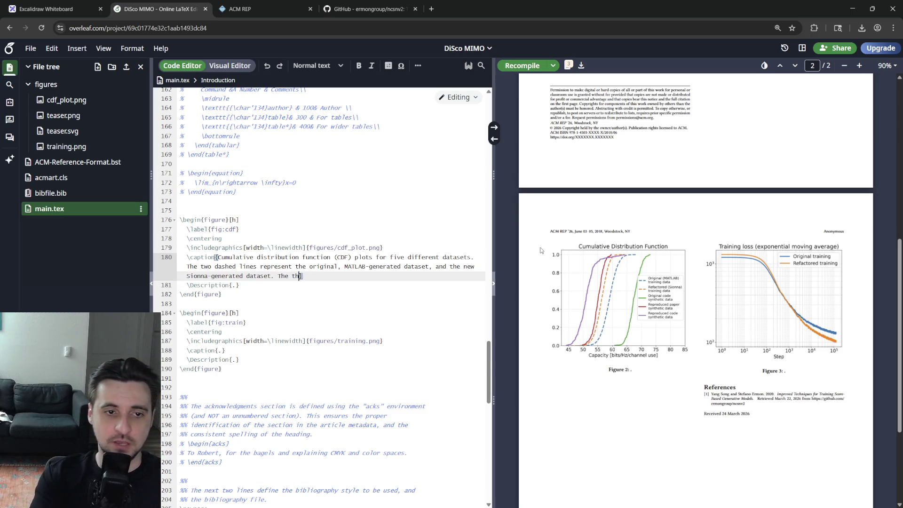
{"action": "type", "text": "continuous"}
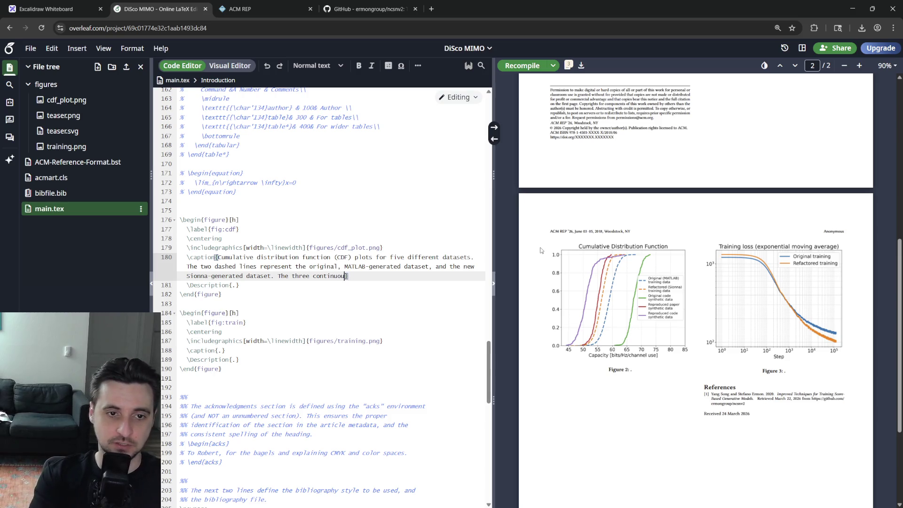
{"action": "type", "text": "s"}
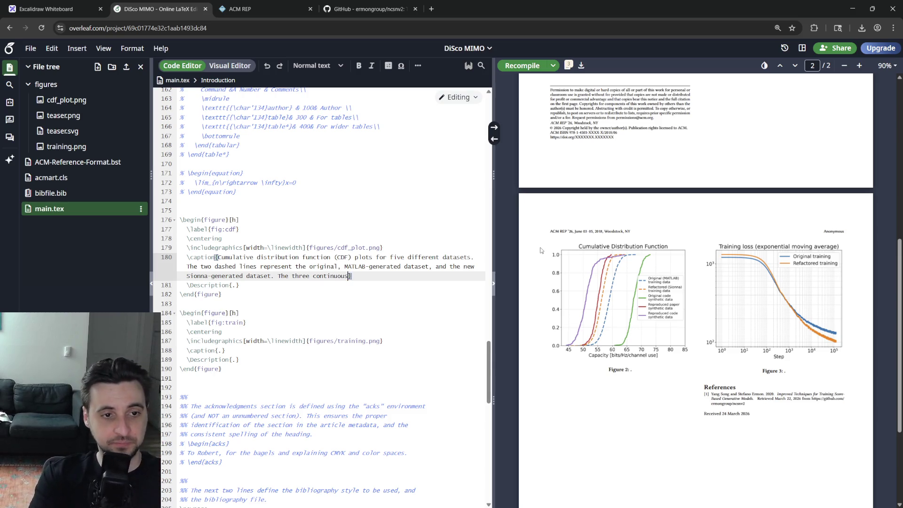
{"action": "type", "text": " lines represent sy"}
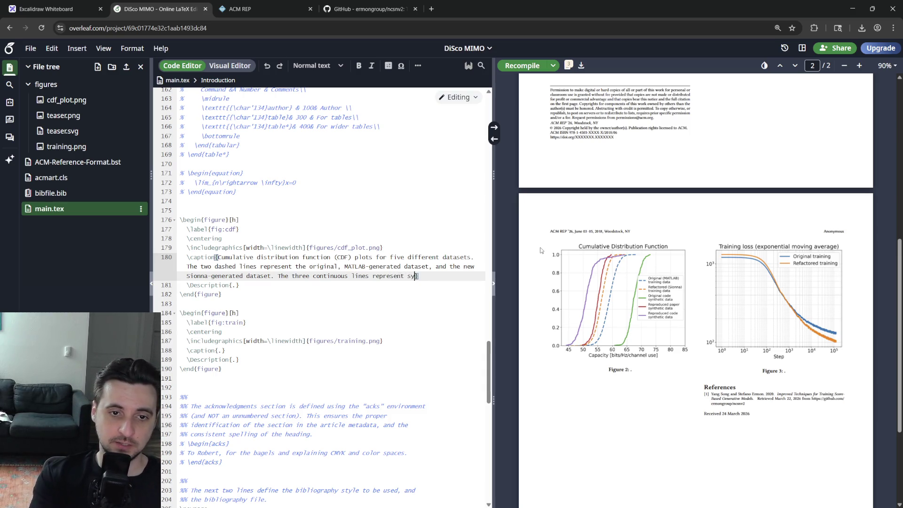
{"action": "type", "text": "ly ge"}
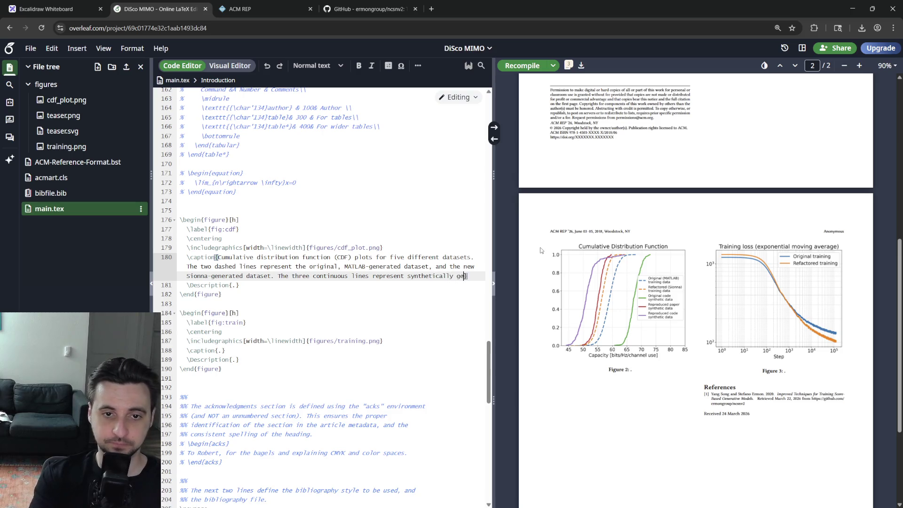
{"action": "type", "text": "nerated data with the original"}
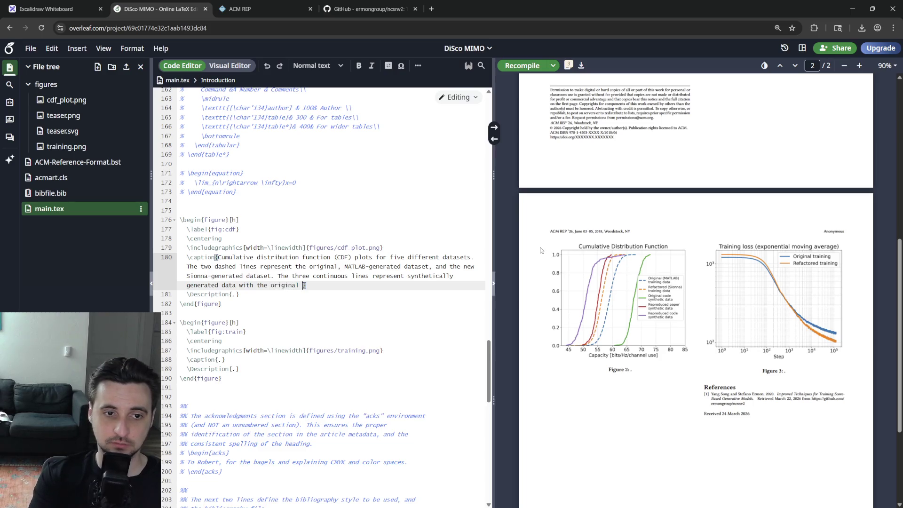
{"action": "type", "text": "(as"}
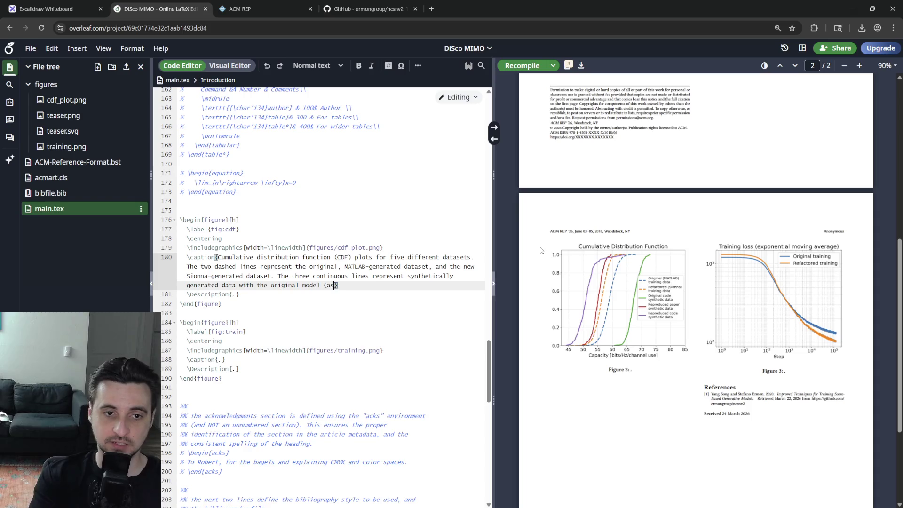
- Finish the caption's continuous-curve sentences with an empty \cite{}, then switch to the GitHub page
{"action": "key", "text": "BackSpace"}
{"action": "key", "text": "BackSpace"}
{"action": "key", "text": "BackSpace"}
{"action": "key", "text": "BackSpace"}
{"action": "type", "text": "(green curve), or the"}
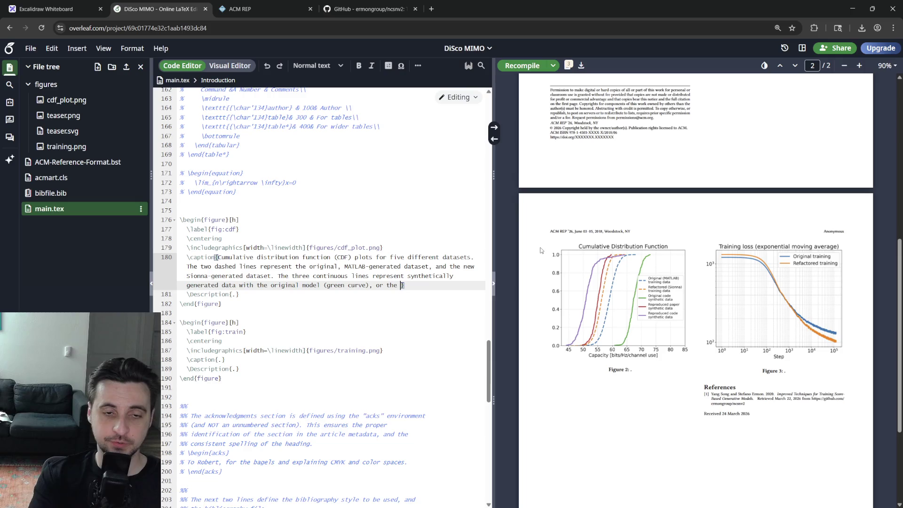
{"action": "type", "text": " model "}
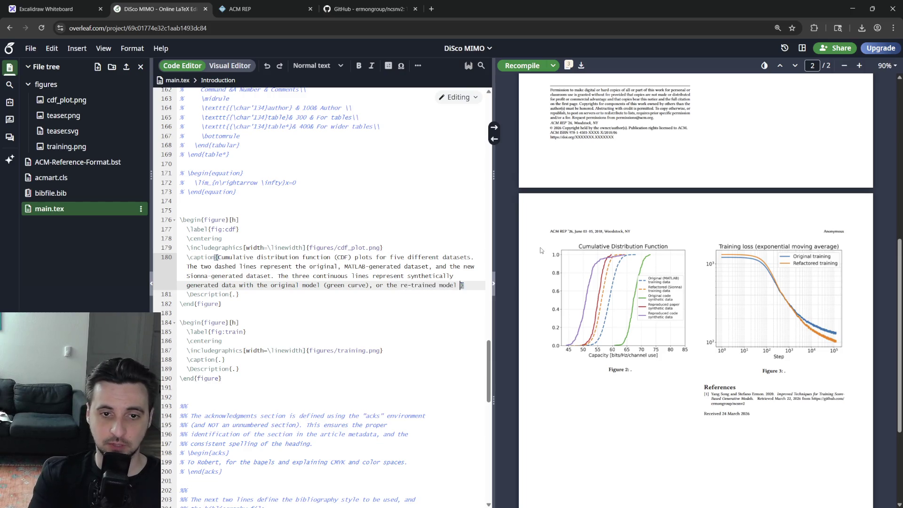
{"action": "type", "text": "the Sionna-generated data, but with two "}
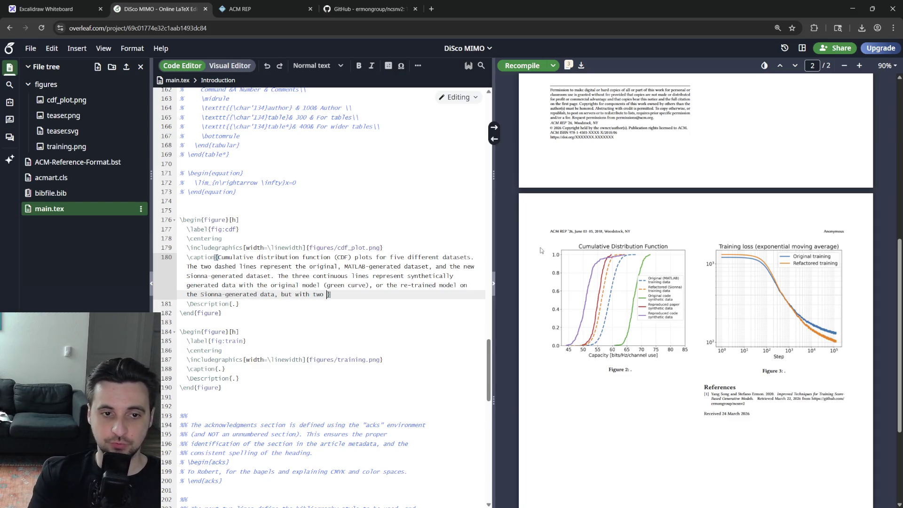
{"action": "type", "text": "ferent sets of sampling parame"}
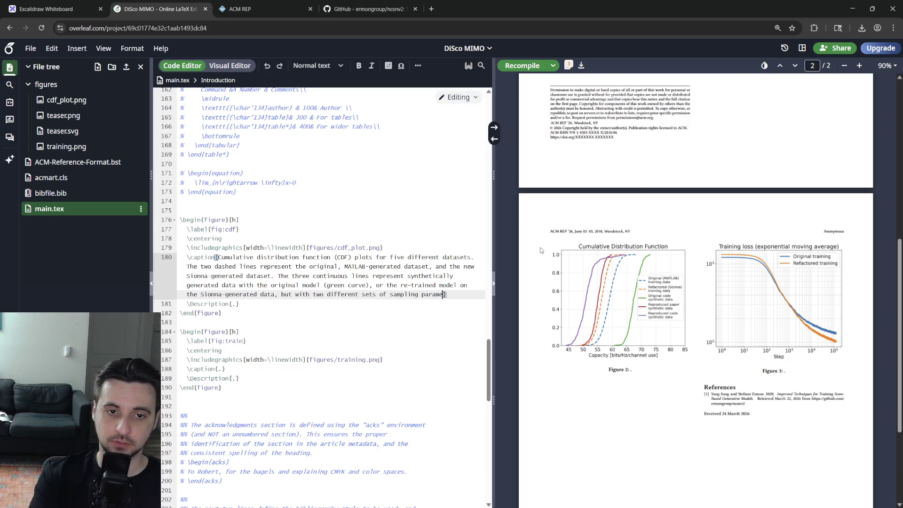
{"action": "type", "text": "ters "}
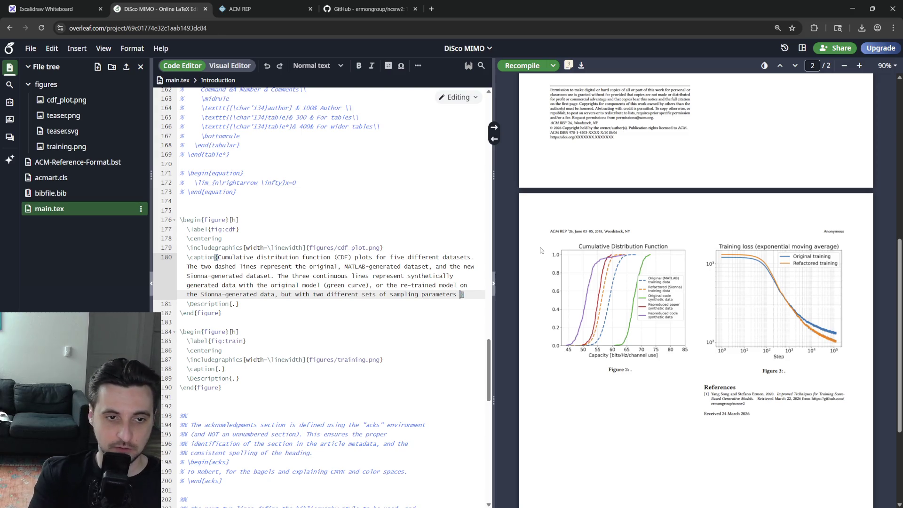
{"action": "type", "text": "one corresponding to the"}
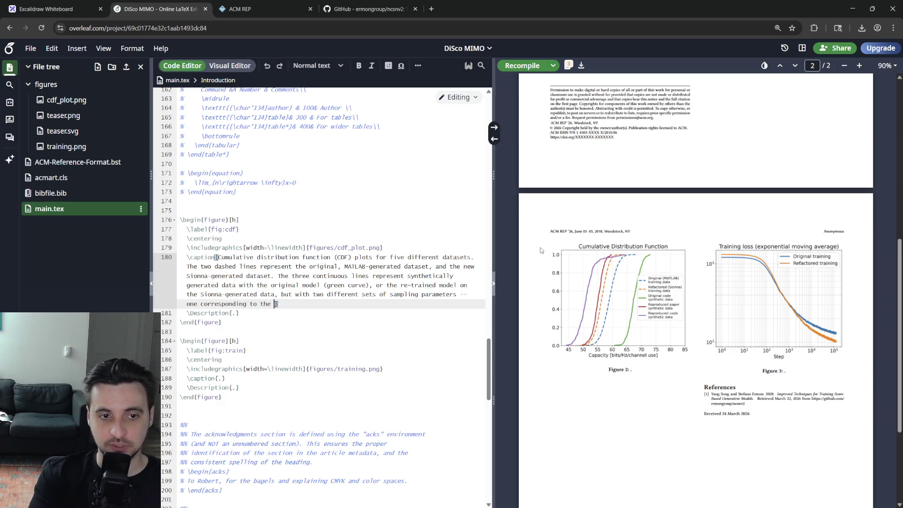
{"action": "type", "text": "xac"}
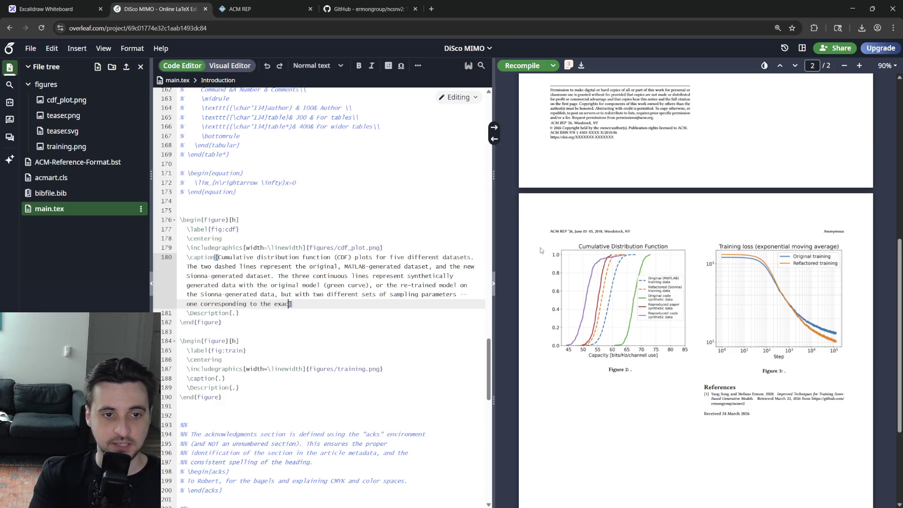
{"action": "type", "text": "on"}
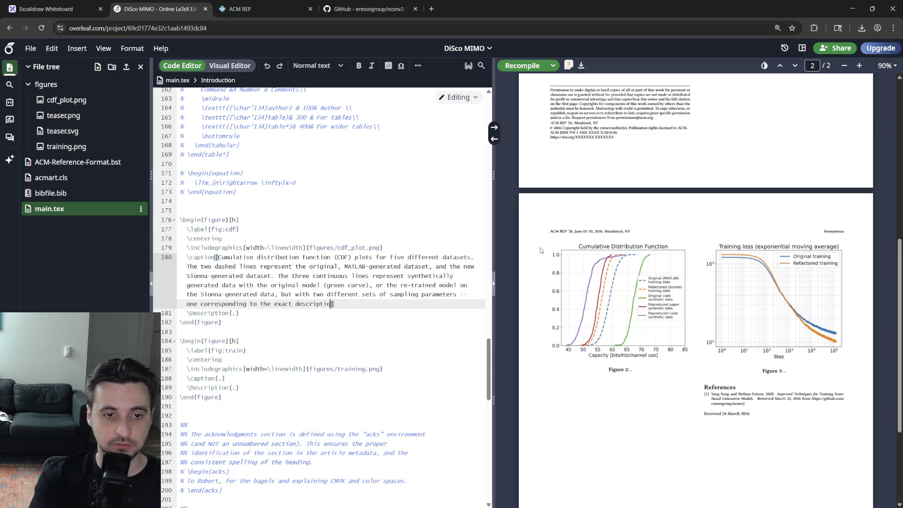
{"action": "type", "text": " \\cite{"}
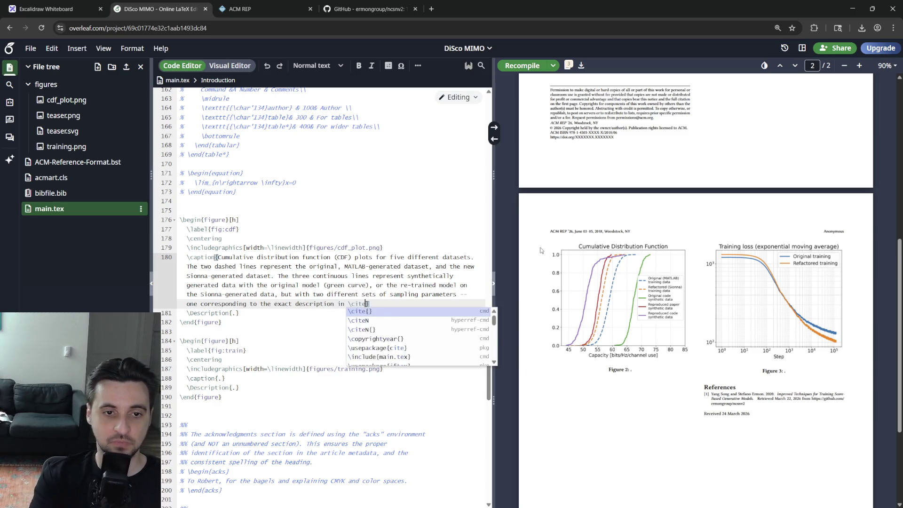
{"action": "key", "text": "Escape"}
{"action": "key", "text": "Escape"}
{"action": "key", "text": "Right"}
{"action": "type", "text": ", and one "}
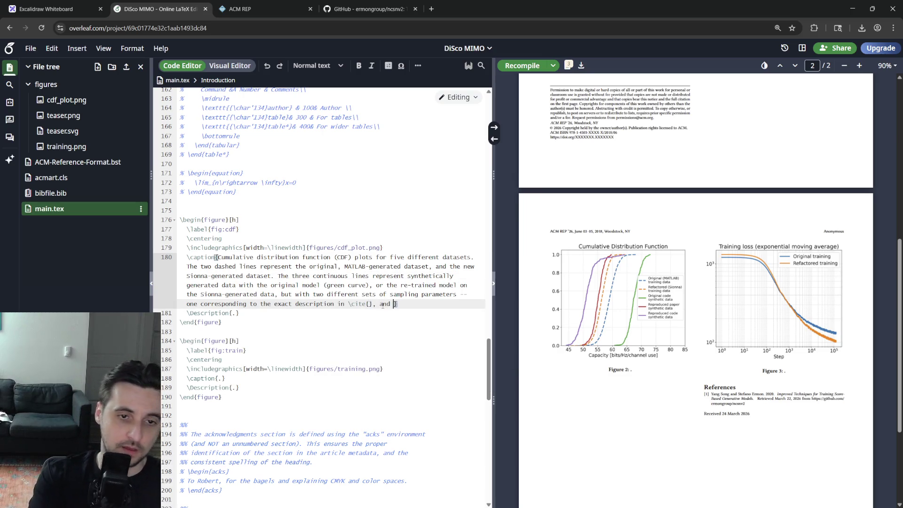
{"action": "type", "text": "corresponding to"}
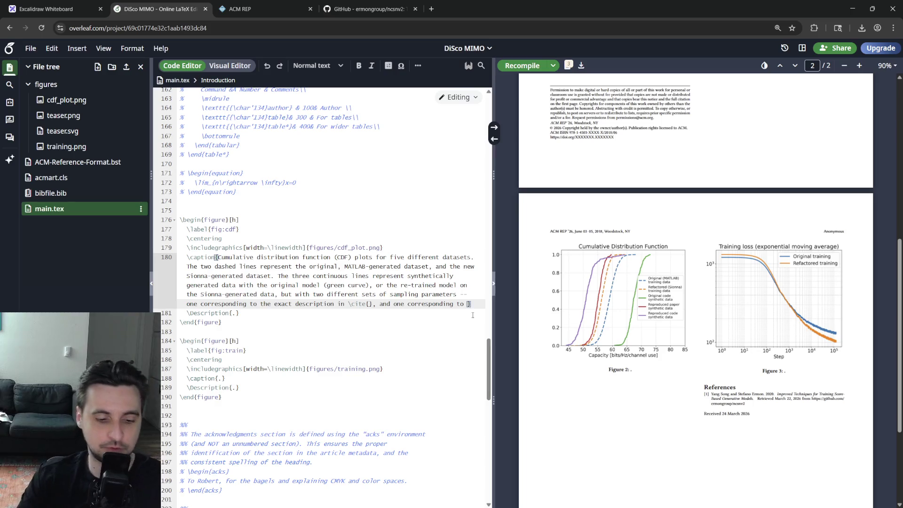
{"action": "type", "text": "the original code."}
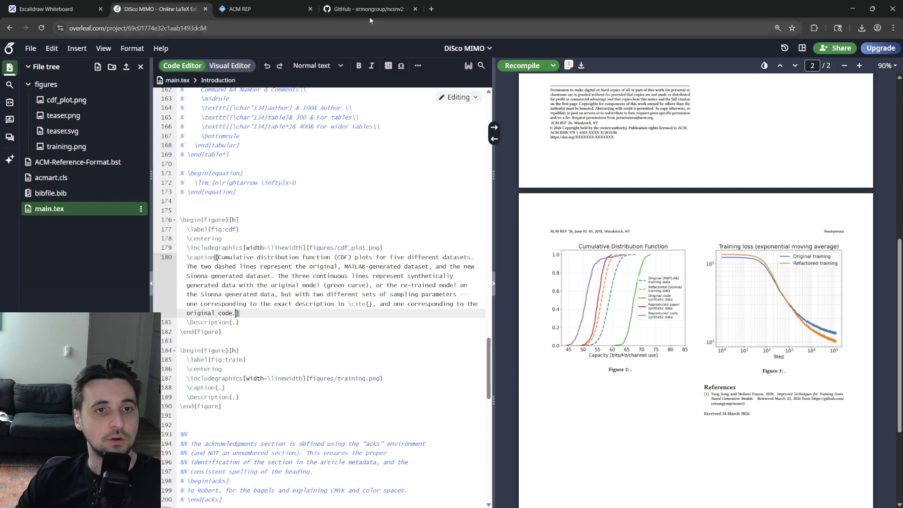
{"action": "left_click", "coordinate": [363, 9]}
{"action": "scroll", "coordinate": [322, 240], "scroll_direction": "down", "scroll_amount": 10}
{"action": "scroll", "coordinate": [321, 240], "scroll_direction": "down", "scroll_amount": 10}
{"action": "scroll", "coordinate": [288, 282], "scroll_direction": "down", "scroll_amount": 10}
{"action": "scroll", "coordinate": [288, 281], "scroll_direction": "down", "scroll_amount": 8}
{"action": "scroll", "coordinate": [289, 281], "scroll_direction": "up", "scroll_amount": 4}
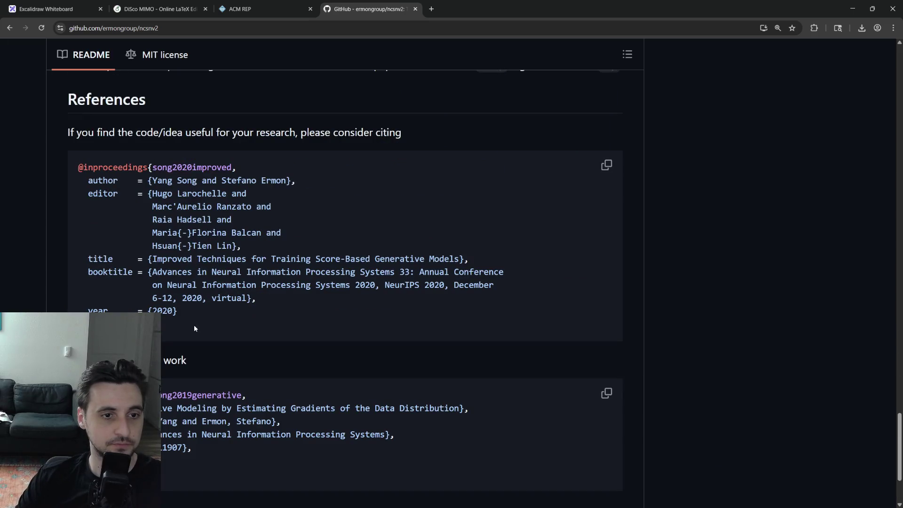
- Copy the song2020improved BibTeX entry from the README and return to bibfile.bib in Overleaf
{"action": "left_click_drag", "start_coordinate": [186, 324], "coordinate": [73, 167]}
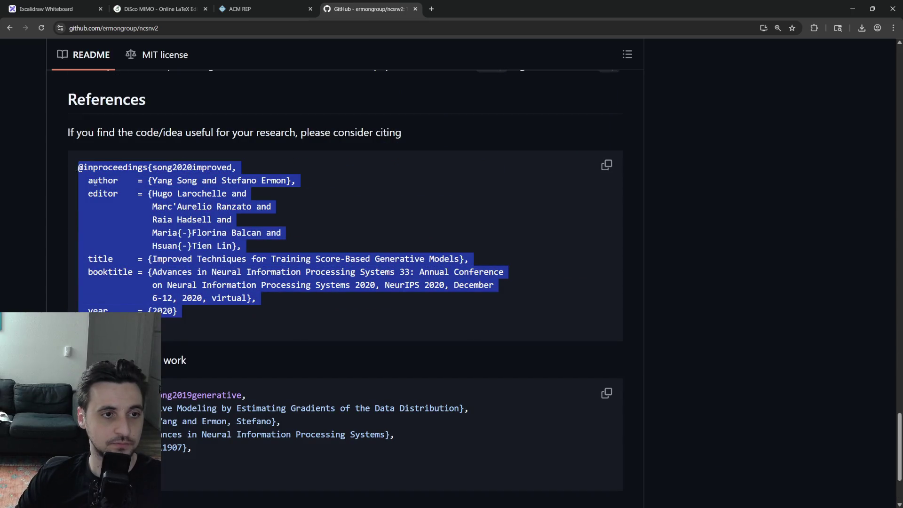
{"action": "left_click", "coordinate": [251, 243]}
{"action": "key", "text": "ctrl+shift+Tab"}
{"action": "left_click", "coordinate": [51, 193]}
{"action": "left_click", "coordinate": [270, 258]}
{"action": "scroll", "coordinate": [271, 258], "scroll_direction": "down", "scroll_amount": 10}
{"action": "scroll", "coordinate": [270, 258], "scroll_direction": "down", "scroll_amount": 10}
{"action": "scroll", "coordinate": [270, 258], "scroll_direction": "down", "scroll_amount": 10}
{"action": "scroll", "coordinate": [270, 258], "scroll_direction": "down", "scroll_amount": 8}
{"action": "scroll", "coordinate": [300, 269], "scroll_direction": "down", "scroll_amount": 10}
{"action": "scroll", "coordinate": [299, 268], "scroll_direction": "down", "scroll_amount": 10}
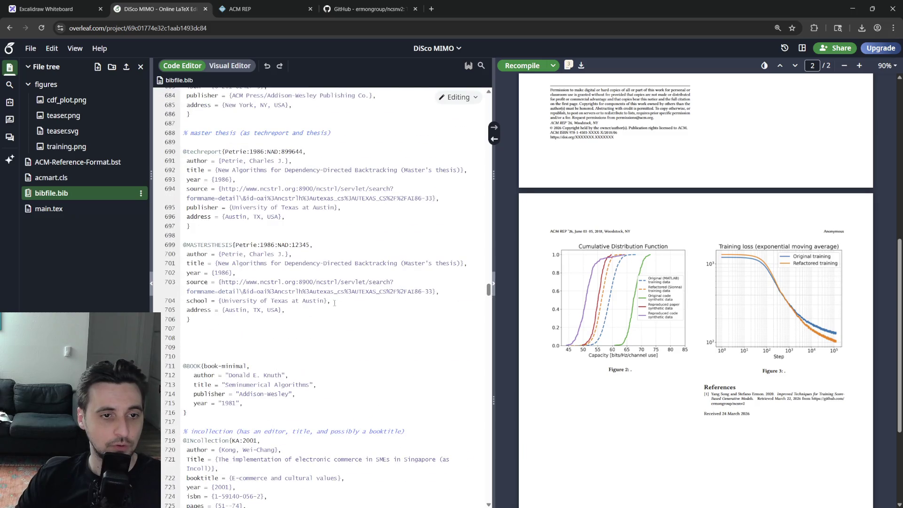
{"action": "scroll", "coordinate": [300, 269], "scroll_direction": "down", "scroll_amount": 10}
{"action": "scroll", "coordinate": [300, 268], "scroll_direction": "down", "scroll_amount": 10}
{"action": "scroll", "coordinate": [300, 268], "scroll_direction": "down", "scroll_amount": 10}
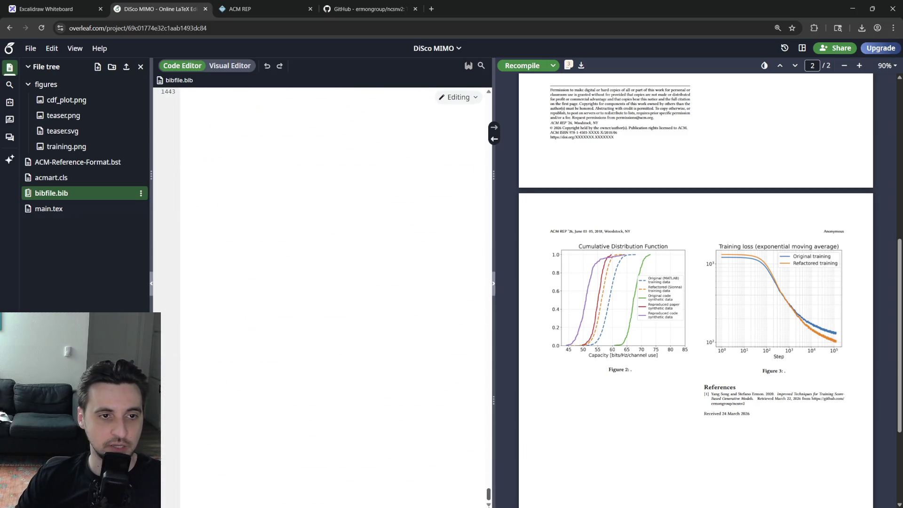
- Find the ncsnv2 entry, delete everything after it and paste the song2020improved citation
{"action": "mouse_move", "coordinate": [480, 463]}
{"action": "left_mouse_down"}
{"action": "mouse_move", "coordinate": [284, 195]}
{"action": "mouse_move", "coordinate": [243, 182]}
{"action": "left_mouse_up"}
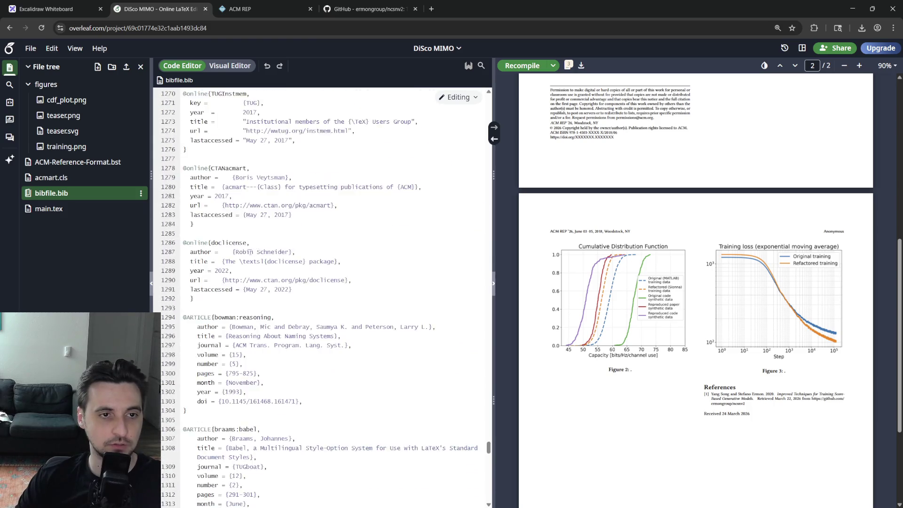
{"action": "left_click", "coordinate": [242, 182]}
{"action": "key", "text": "ctrl+f"}
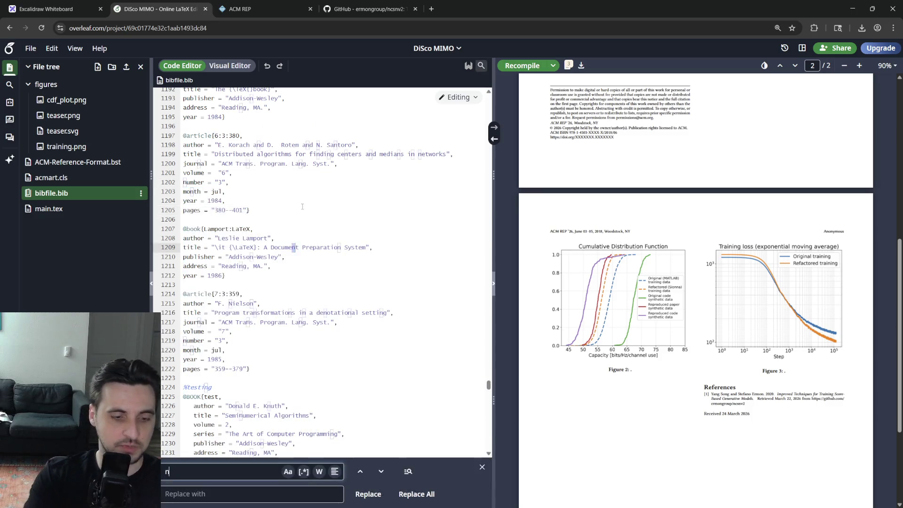
{"action": "type", "text": "ncsvn"}
{"action": "key", "text": "Escape"}
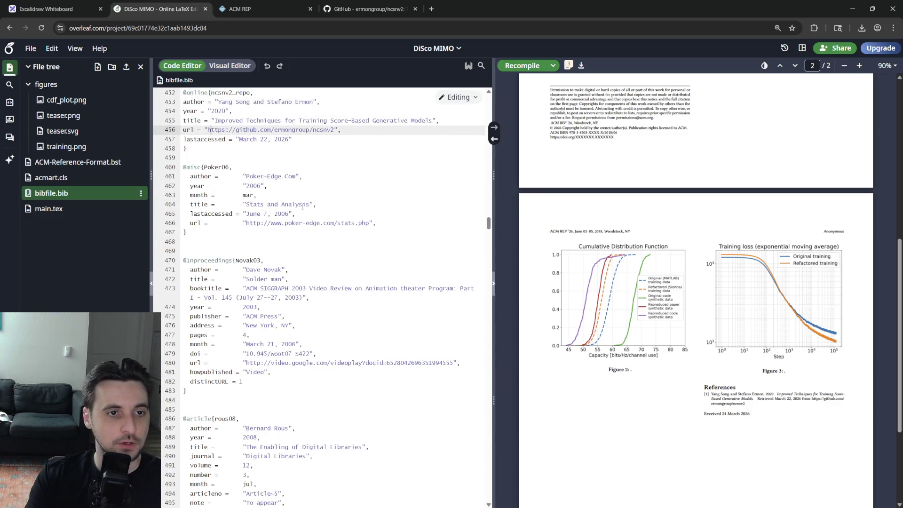
{"action": "left_click_drag", "start_coordinate": [208, 158], "coordinate": [355, 503]}
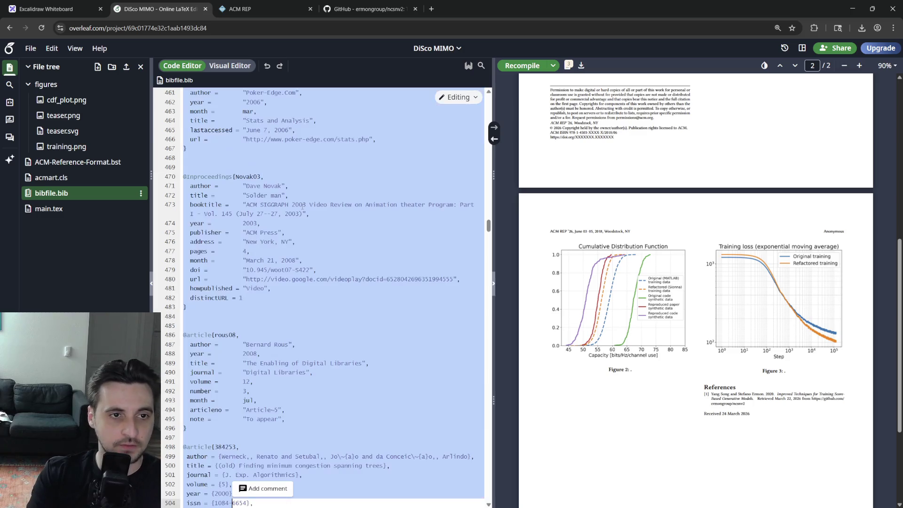
{"action": "key", "text": "Delete"}
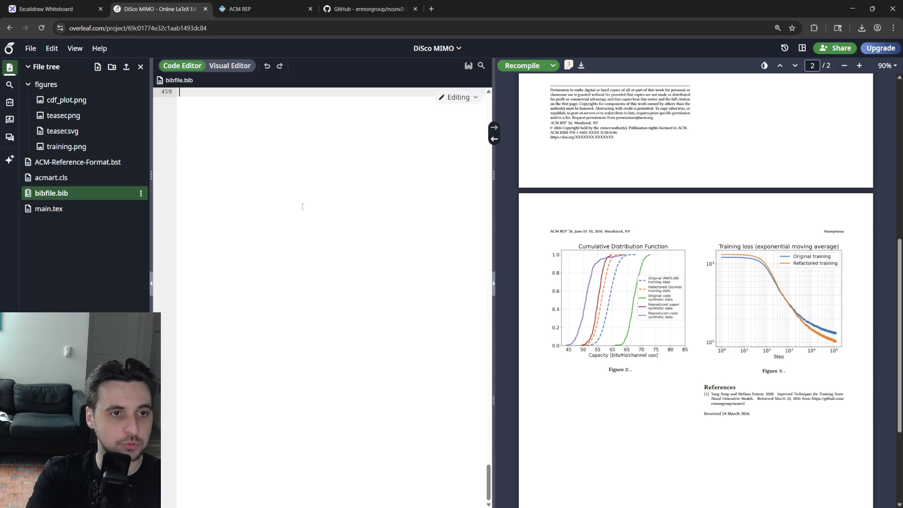
{"action": "type", "text": "@inproceedings{song2020improved,   author    = {Yang Song and Stefano Ermon},   editor    = {Hugo Larochelle and                Marc'Aurelio Ranzato and                Raia Hadsell and                Maria{-}Florina Balcan and                Hsuan{-}Tien Lin},   title     = {Improved Techniques for Training Score-Based Generative Models},   booktitle = {Advances in Neural Information Processing Systems 33: Annual Conference                on Neural Information Processing Systems 2020, NeurIPS 2020, December                6-12, 2020, virtual},   year      = {2020} }"}
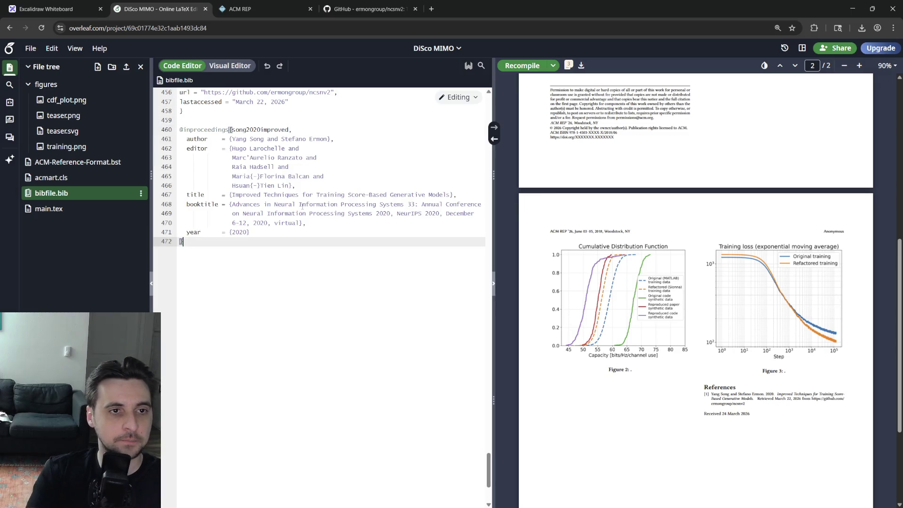
{"action": "scroll", "coordinate": [282, 211], "scroll_direction": "up", "scroll_amount": 5}
{"action": "scroll", "coordinate": [282, 212], "scroll_direction": "up", "scroll_amount": 5}
- Delete the template example entries above ncsnv2, keeping the string definitions, save and return to main.tex
{"action": "left_click", "coordinate": [231, 293]}
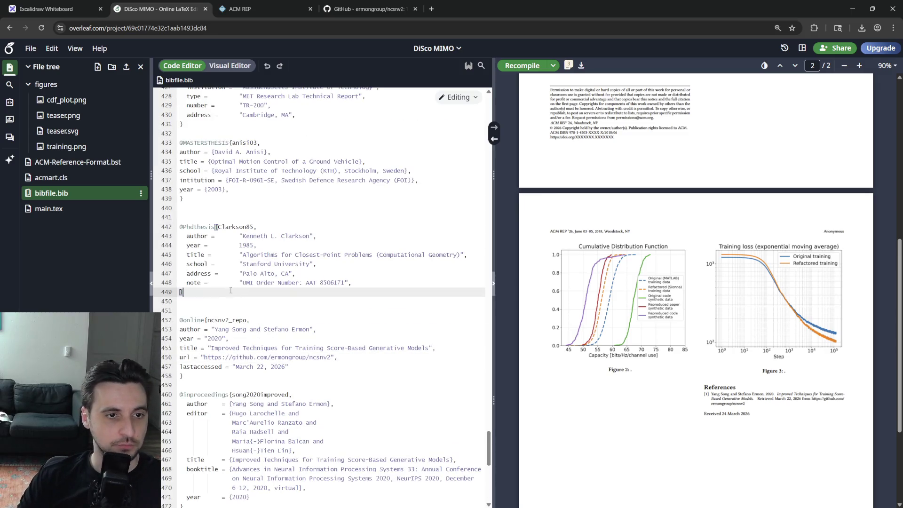
{"action": "key", "text": "shift+Up"}
{"action": "key", "text": "shift+Up"}
{"action": "key", "text": "shift+Up"}
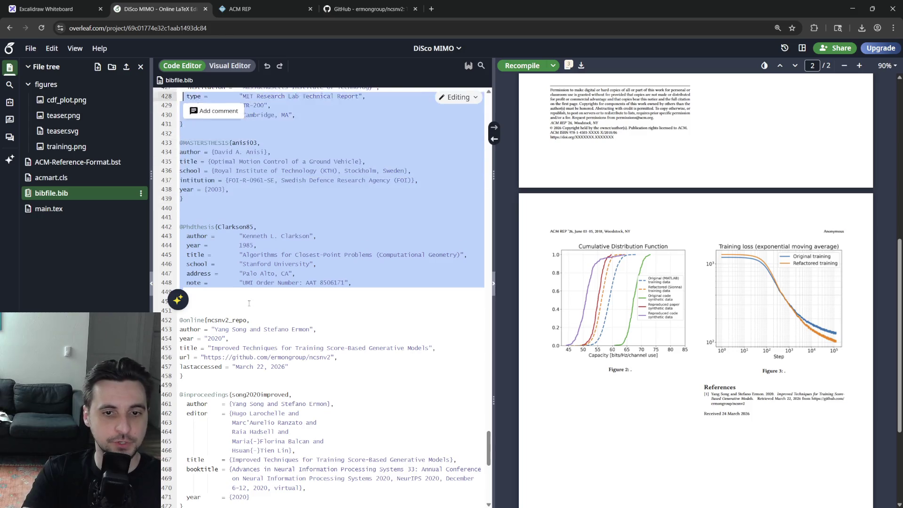
{"action": "scroll", "coordinate": [249, 305], "scroll_direction": "up", "scroll_amount": 10}
{"action": "scroll", "coordinate": [249, 305], "scroll_direction": "up", "scroll_amount": 10}
{"action": "scroll", "coordinate": [249, 304], "scroll_direction": "up", "scroll_amount": 10}
{"action": "scroll", "coordinate": [249, 304], "scroll_direction": "up", "scroll_amount": 10}
{"action": "key", "text": "shift+Page_Down"}
{"action": "key", "text": "shift+Down"}
{"action": "key", "text": "shift+Down"}
{"action": "key", "text": "shift+Down"}
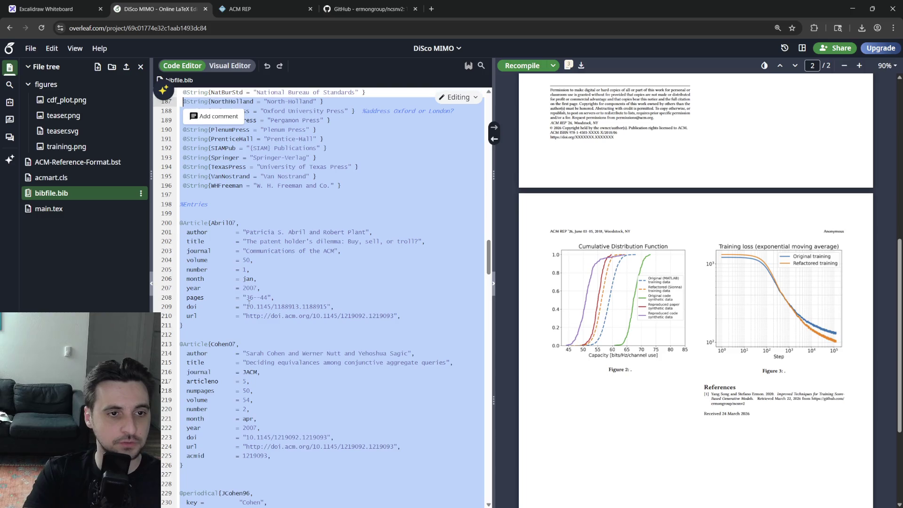
{"action": "key", "text": "shift+Down"}
{"action": "key", "text": "shift+Down"}
{"action": "key", "text": "shift+Down"}
{"action": "key", "text": "shift+Down"}
{"action": "key", "text": "shift+Down"}
{"action": "key", "text": "shift+Down"}
{"action": "key", "text": "Delete"}
{"action": "key", "text": "Return"}
{"action": "key", "text": "Return"}
{"action": "key", "text": "BackSpace"}
{"action": "key", "text": "BackSpace"}
{"action": "key", "text": "BackSpace"}
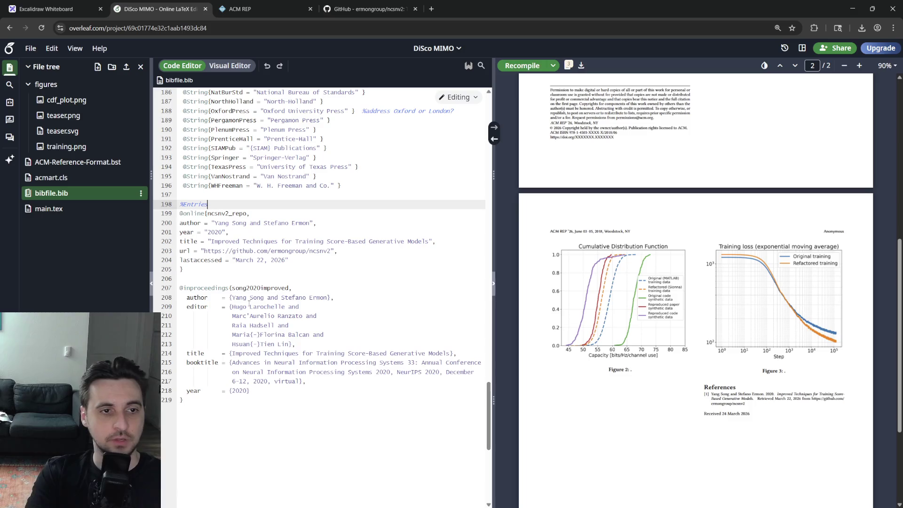
{"action": "key", "text": "ctrl+s"}
{"action": "left_click", "coordinate": [49, 208]}
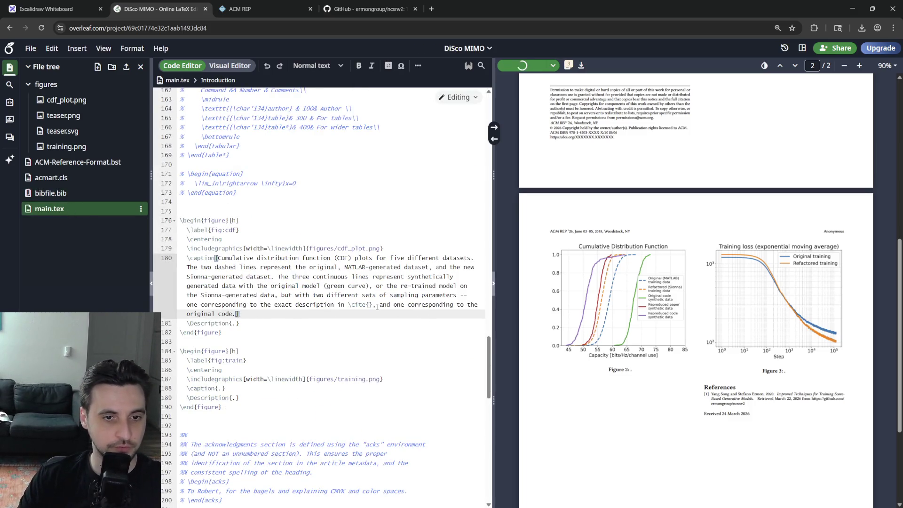
- Fill the CDF caption's empty \cite with song2020improved and recompile so it shows as reference [2]
{"action": "left_click", "coordinate": [368, 304]}
{"action": "key", "text": "Down"}
{"action": "key", "text": "Return"}
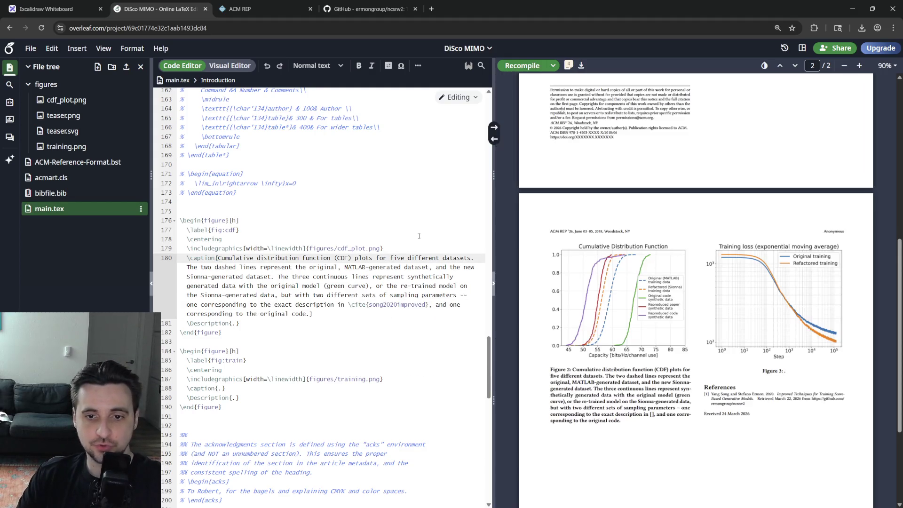
{"action": "left_click", "coordinate": [523, 65]}
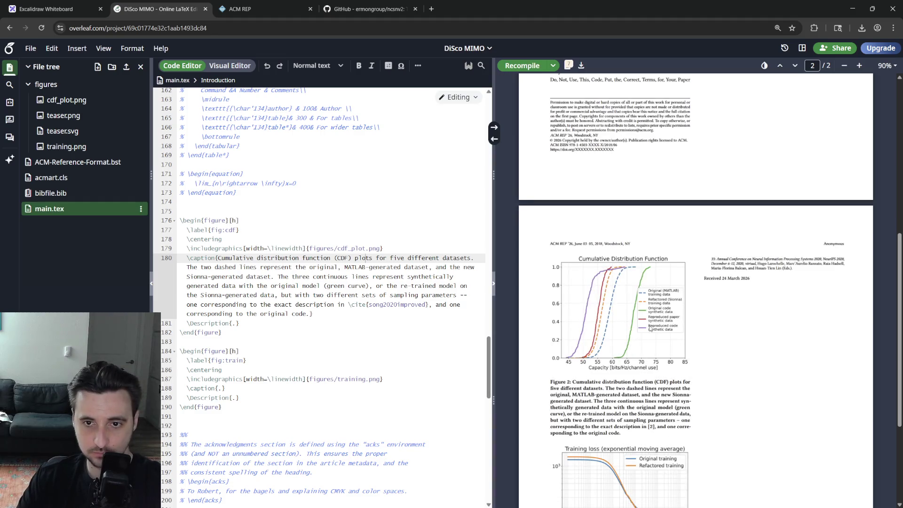
{"action": "scroll", "coordinate": [650, 327], "scroll_direction": "down", "scroll_amount": 1}
{"action": "scroll", "coordinate": [647, 326], "scroll_direction": "down", "scroll_amount": 2}
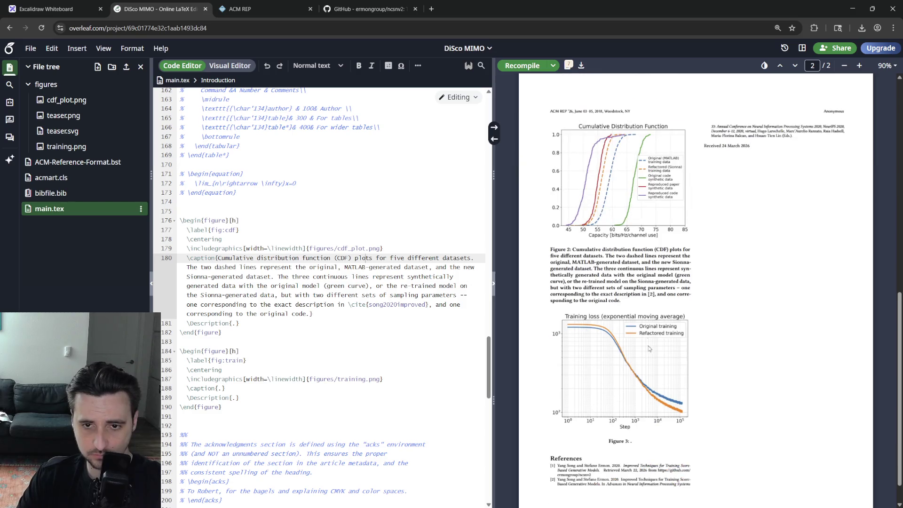
{"action": "double_click", "coordinate": [650, 351]}
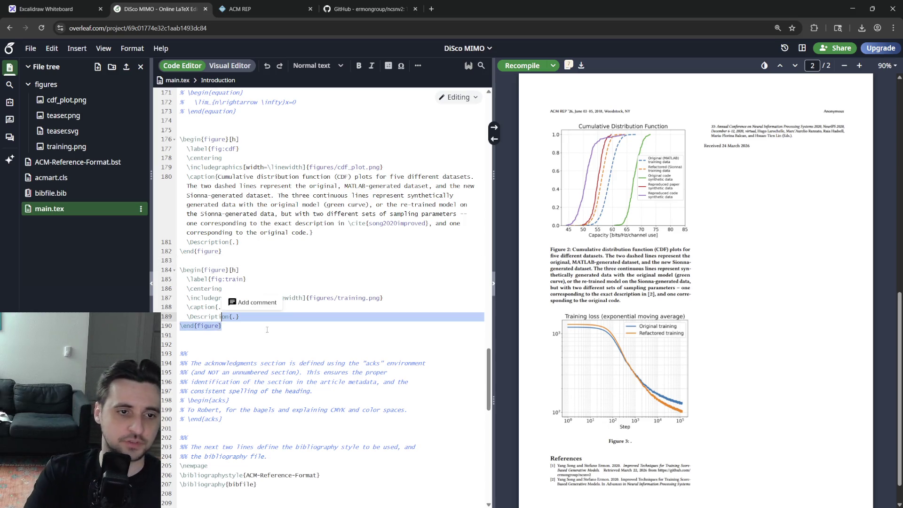
- Move the training-loss figure block above the CDF figure and tidy the blank lines
{"action": "left_click_drag", "start_coordinate": [221, 326], "coordinate": [222, 278]}
{"action": "key", "text": "shift+Up"}
{"action": "key", "text": "ctrl+c"}
{"action": "key", "text": "BackSpace"}
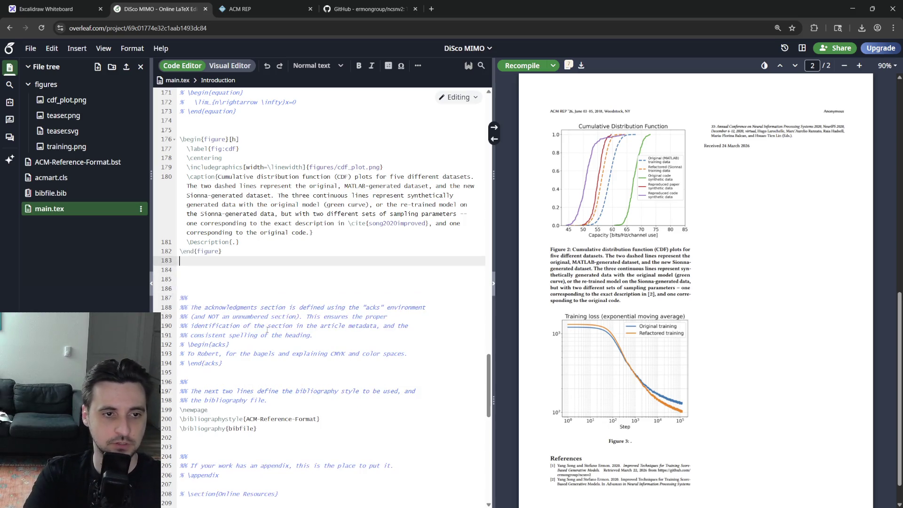
{"action": "key", "text": "Up"}
{"action": "key", "text": "Up"}
{"action": "key", "text": "Up"}
{"action": "key", "text": "ctrl+v"}
{"action": "key", "text": "Down"}
{"action": "key", "text": "Down"}
{"action": "key", "text": "Down"}
{"action": "key", "text": "BackSpace"}
{"action": "key", "text": "BackSpace"}
{"action": "key", "text": "Up"}
{"action": "key", "text": "Up"}
{"action": "key", "text": "Up"}
{"action": "key", "text": "Up"}
{"action": "key", "text": "Up"}
{"action": "key", "text": "Up"}
{"action": "key", "text": "Up"}
{"action": "key", "text": "Up"}
{"action": "key", "text": "Up"}
{"action": "key", "text": "Up"}
{"action": "key", "text": "Up"}
{"action": "key", "text": "Up"}
{"action": "key", "text": "Down"}
{"action": "key", "text": "Down"}
{"action": "key", "text": "Down"}
{"action": "key", "text": "Down"}
{"action": "key", "text": "Down"}
{"action": "key", "text": "Down"}
{"action": "key", "text": "Down"}
{"action": "key", "text": "Down"}
{"action": "key", "text": "Down"}
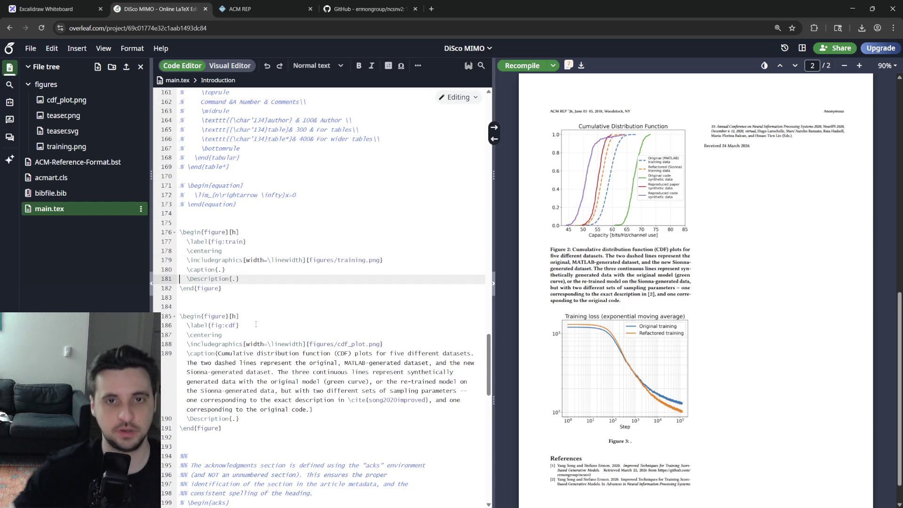
- Copy the CDF caption text into its \Description{} and recompile with zero errors, seven warnings
{"action": "left_click", "coordinate": [308, 410]}
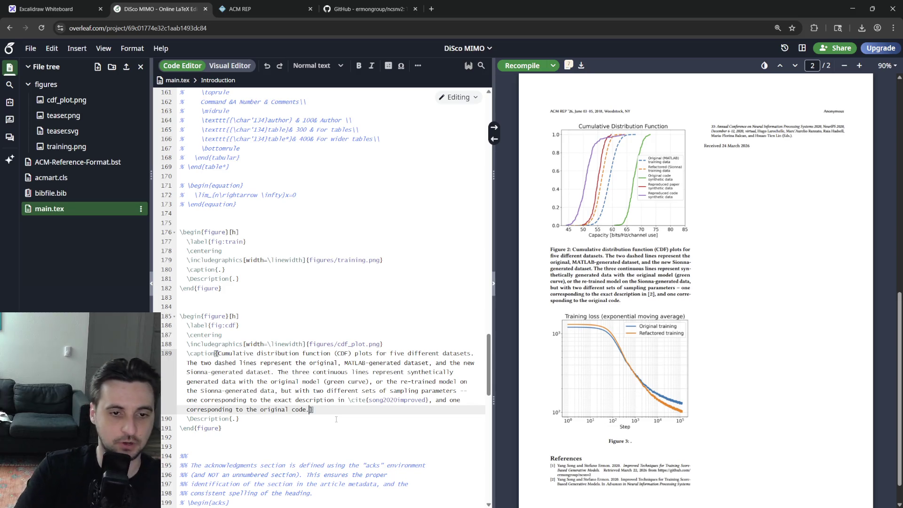
{"action": "key", "text": "shift+Up"}
{"action": "key", "text": "shift+Up"}
{"action": "key", "text": "shift+Up"}
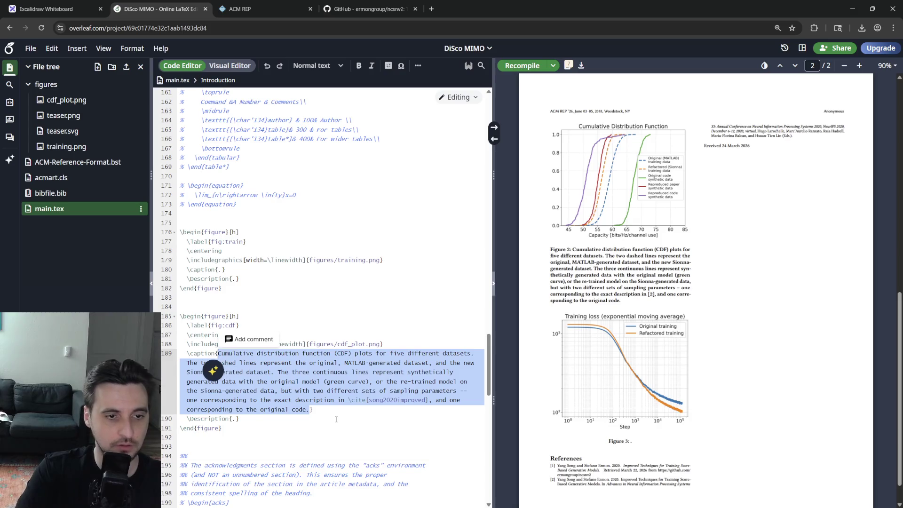
{"action": "key", "text": "Down"}
{"action": "type", "text": "Cumulative distribution function (CDF) plots for five different datasets. The two dashed lines represent the original, MATLAB-generated dataset, and the new Sionna-generated dataset. The three continuous lines represent synthetically generated data with the original model (green curve), or the re-trained model on the Sionna-generated data, but with two different sets of sampling parameters -- one corresponding to the exact description in \\cite{song2020improved}, and one corresponding to the original code."}
{"action": "key", "text": "ctrl+s"}
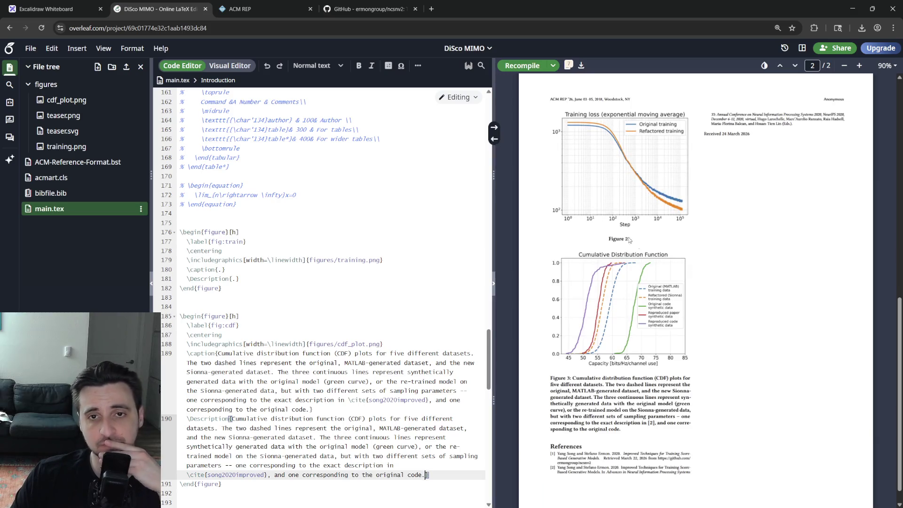
{"action": "left_click", "coordinate": [567, 66]}
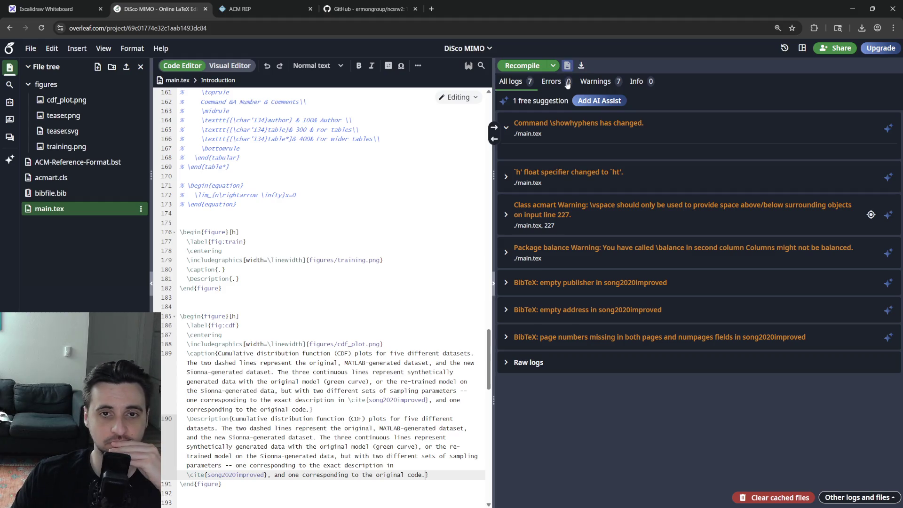
{"action": "left_click", "coordinate": [567, 68]}
{"action": "left_click", "coordinate": [240, 279]}
{"action": "left_click", "coordinate": [232, 260]}
{"action": "left_click", "coordinate": [226, 307]}
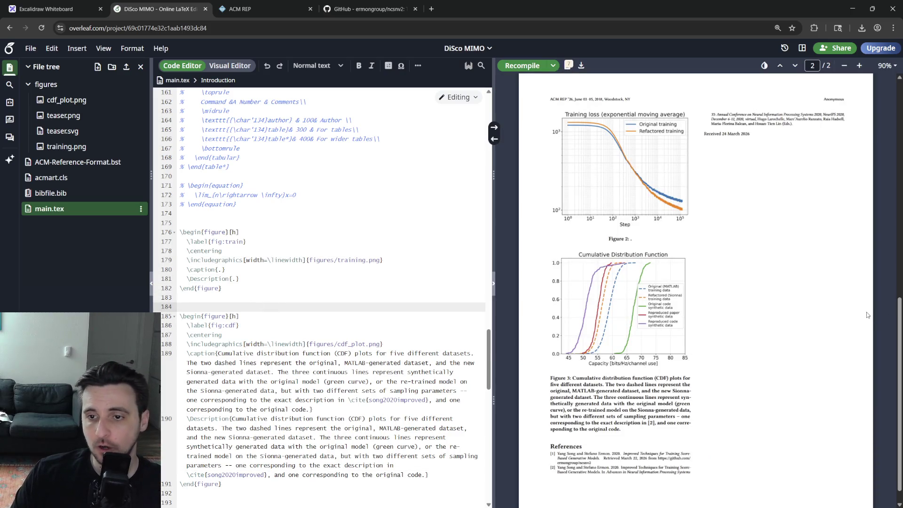
{"action": "scroll", "coordinate": [695, 283], "scroll_direction": "up", "scroll_amount": 10}
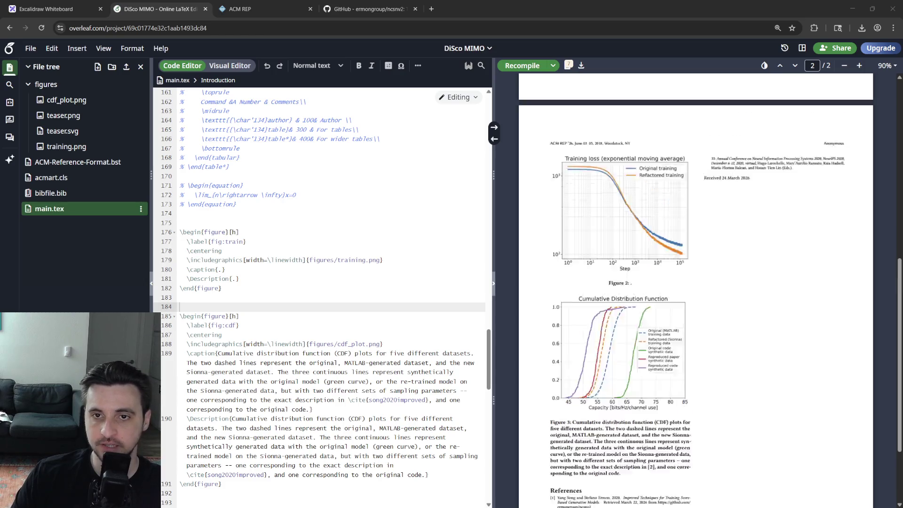
{"action": "scroll", "coordinate": [696, 282], "scroll_direction": "down", "scroll_amount": 8}
{"action": "scroll", "coordinate": [695, 282], "scroll_direction": "down", "scroll_amount": 2}
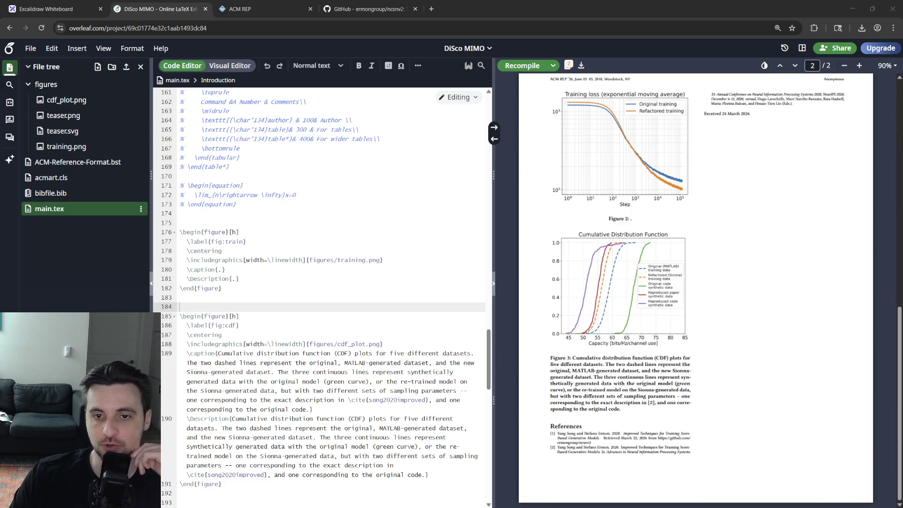
{"action": "scroll", "coordinate": [695, 282], "scroll_direction": "down", "scroll_amount": 1}
{"action": "scroll", "coordinate": [695, 283], "scroll_direction": "up", "scroll_amount": 1}
{"action": "scroll", "coordinate": [695, 282], "scroll_direction": "up", "scroll_amount": 8}
{"action": "scroll", "coordinate": [695, 282], "scroll_direction": "up", "scroll_amount": 3}
{"action": "scroll", "coordinate": [694, 282], "scroll_direction": "down", "scroll_amount": 3}
{"action": "scroll", "coordinate": [694, 283], "scroll_direction": "up", "scroll_amount": 3}
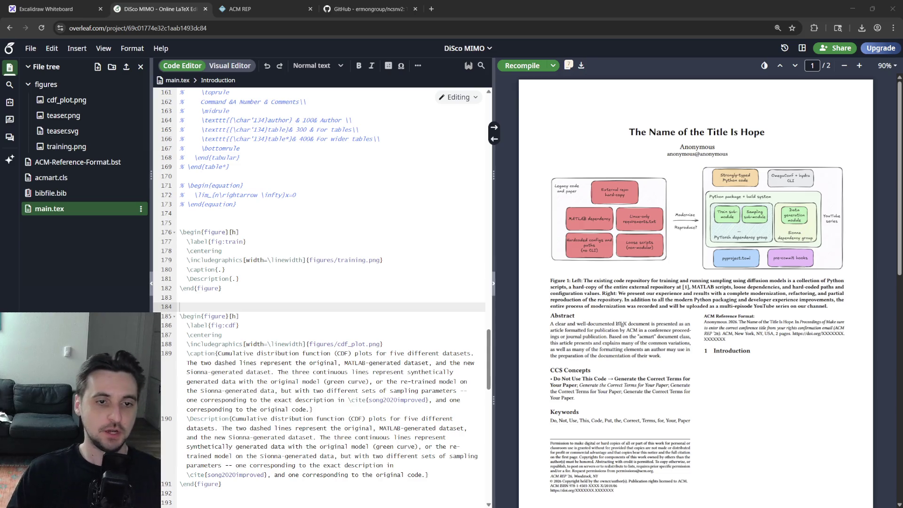
{"action": "left_click", "coordinate": [238, 279]}
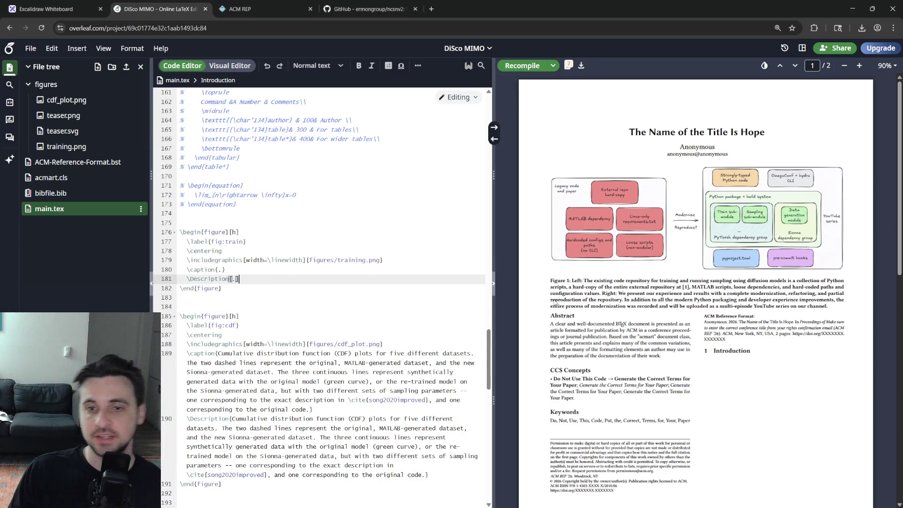
{"action": "scroll", "coordinate": [639, 272], "scroll_direction": "down", "scroll_amount": 5}
- Replace the placeholder caption with sentences describing the original blue and re-trained orange loss curves
{"action": "left_click", "coordinate": [221, 270]}
{"action": "double_click", "coordinate": [220, 269]}
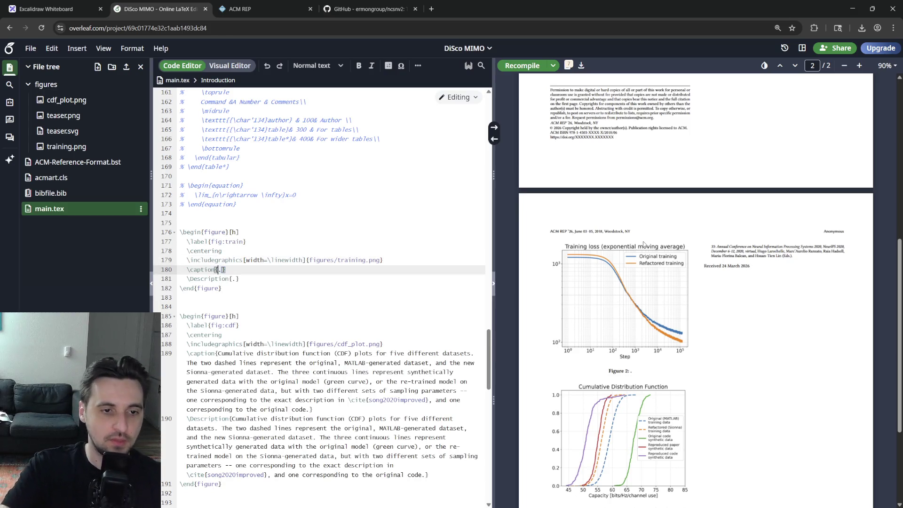
{"action": "type", "text": "Training loss as a function of"}
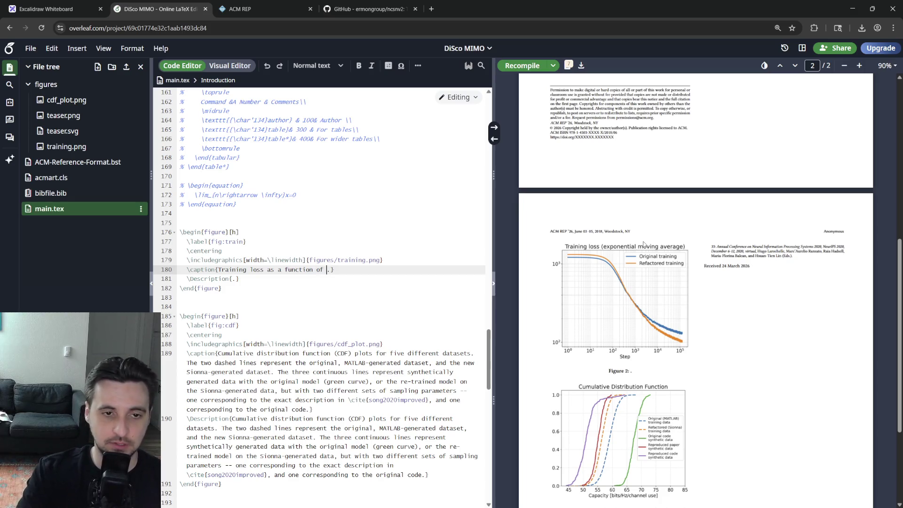
{"action": "type", "text": "number of training ste"}
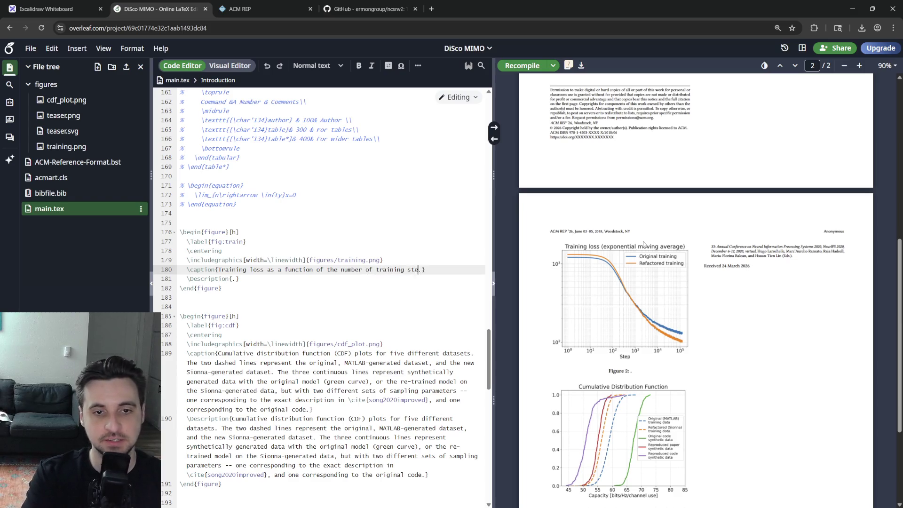
{"action": "type", "text": "for t"}
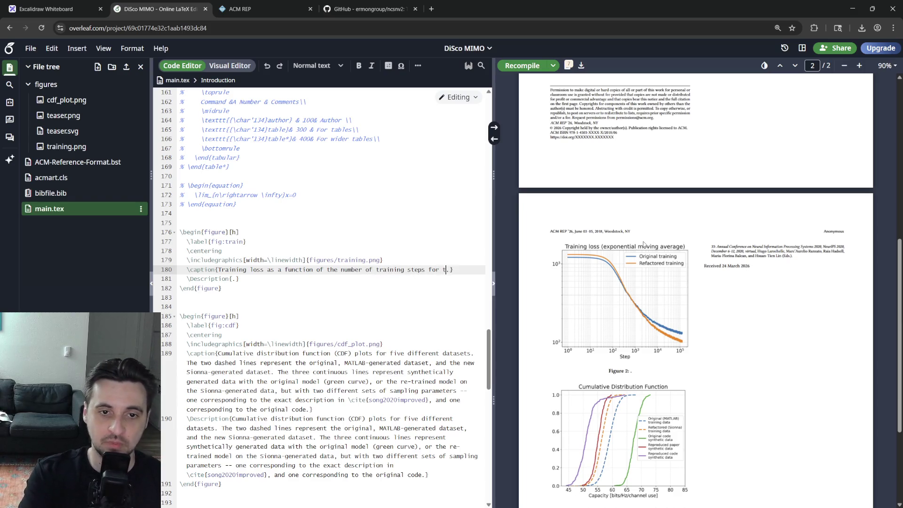
{"action": "type", "text": "ginal ("}
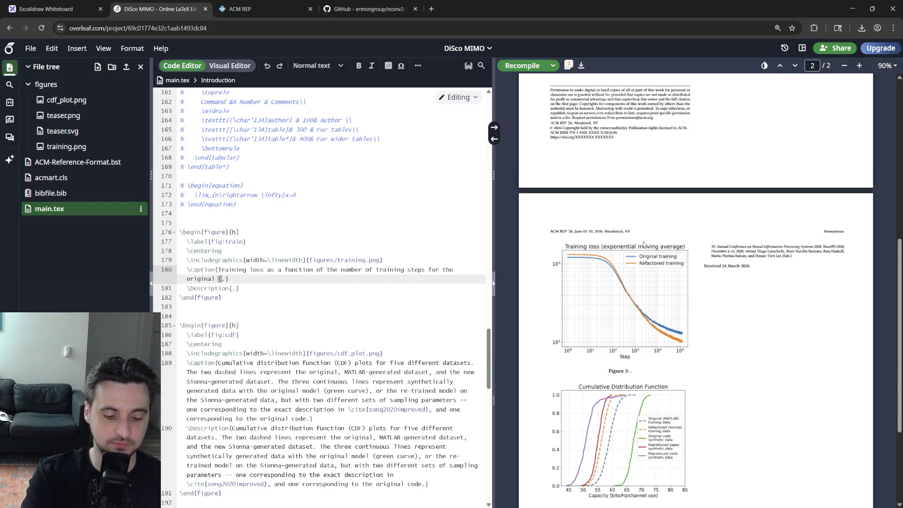
{"action": "type", "text": "blue curve"}
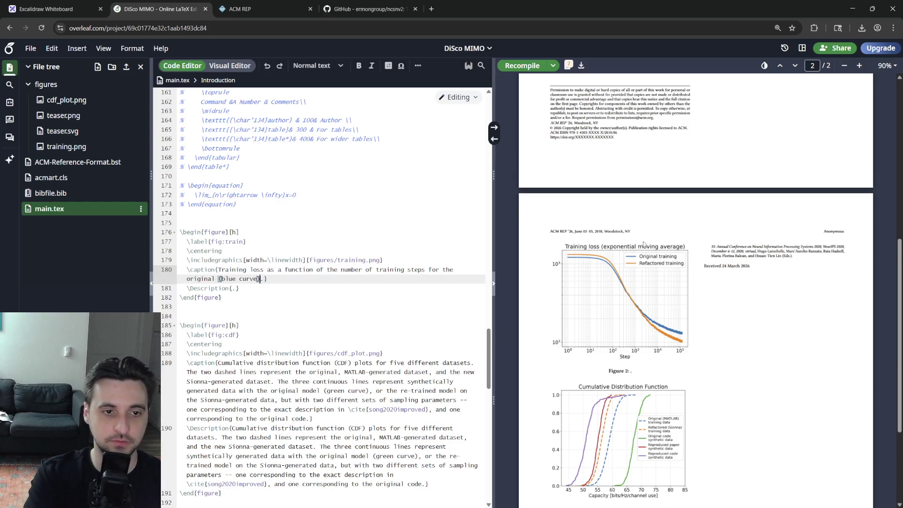
{"action": "type", "text": " and re-trained m"}
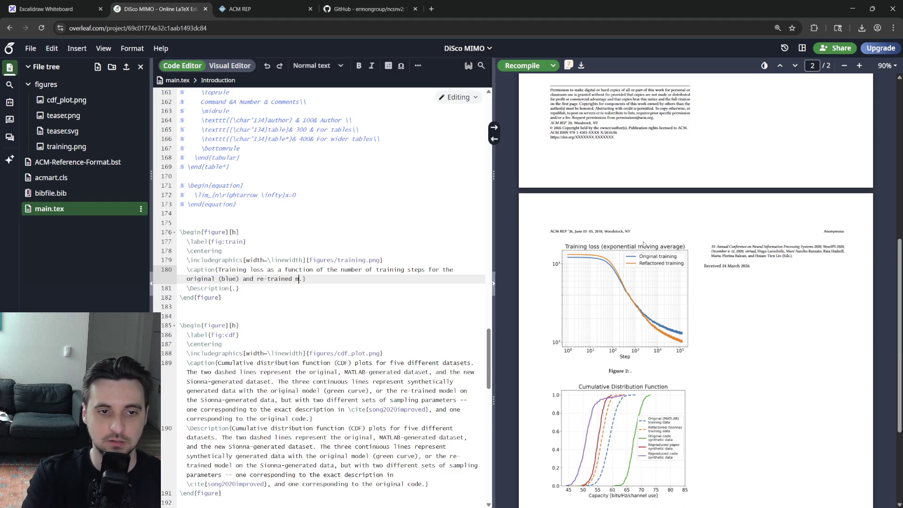
{"action": "type", "text": "orange"}
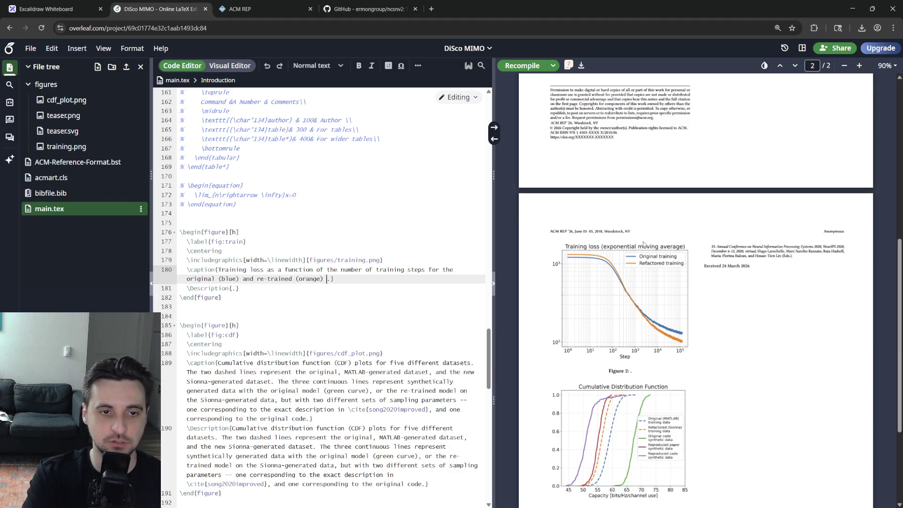
{"action": "key", "text": "BackSpace"}
{"action": "key", "text": "BackSpace"}
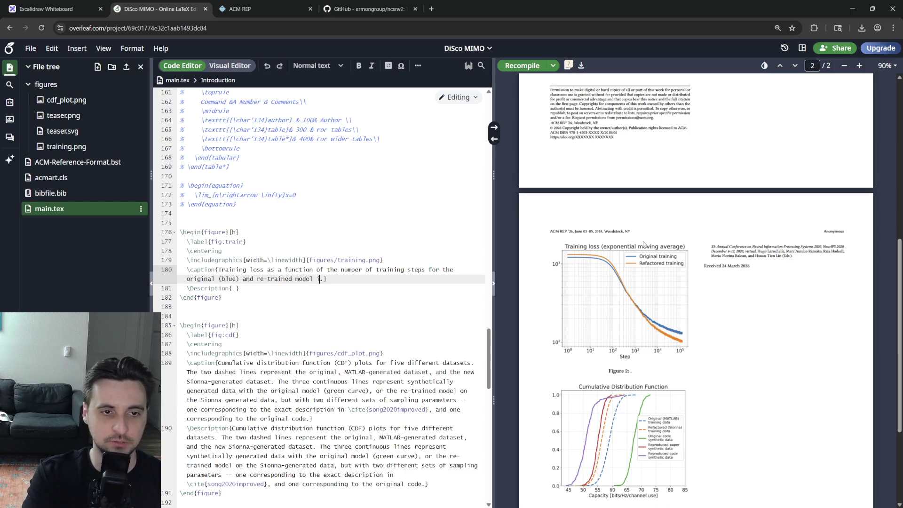
{"action": "type", "text": "n the complet"}
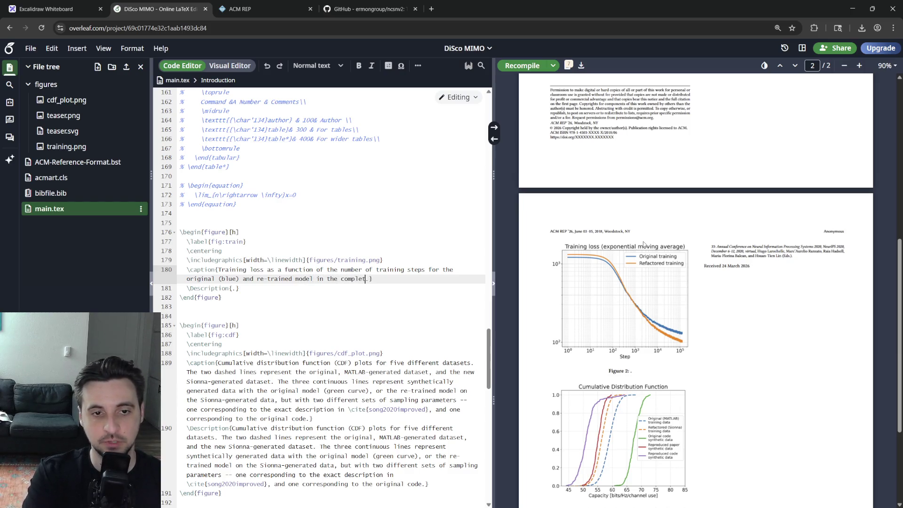
{"action": "type", "text": "e-"}
{"action": "type", "text": "ten framed"}
{"action": "type", "text": "work (ora"}
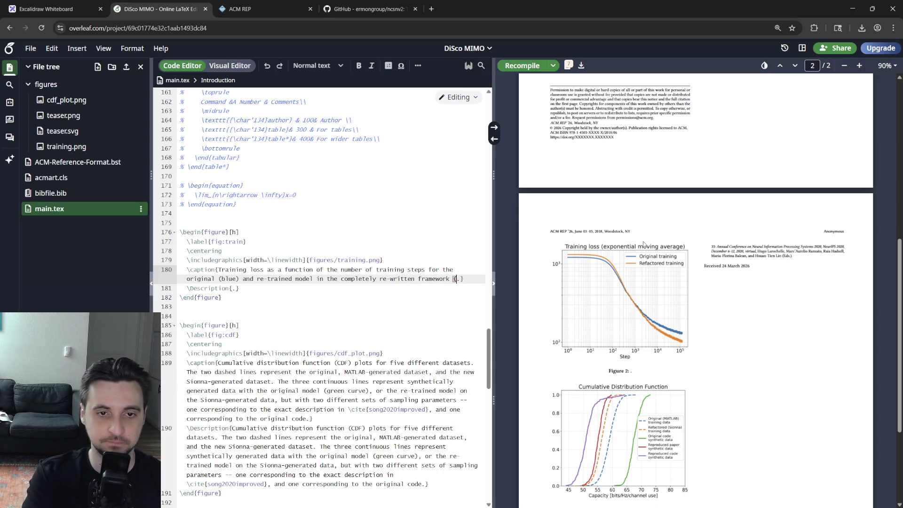
{"action": "type", "text": "e). The cu"}
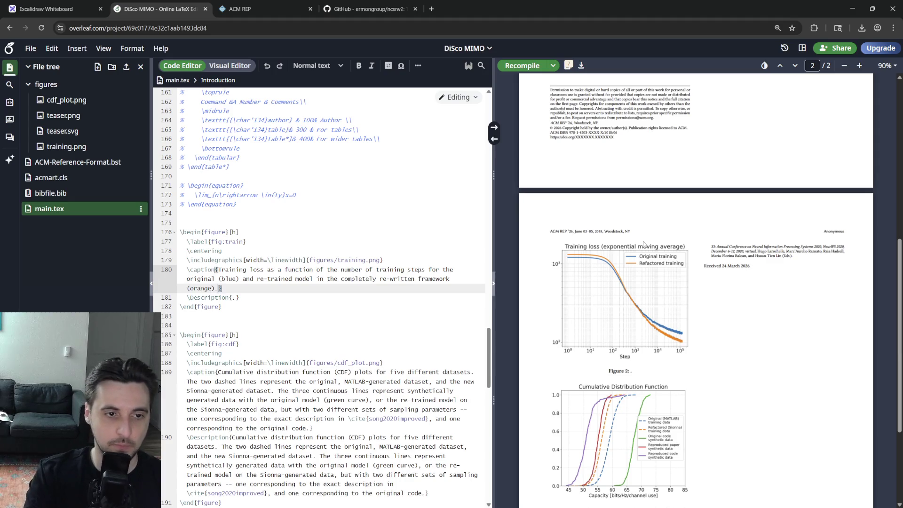
{"action": "type", "text": "rv"}
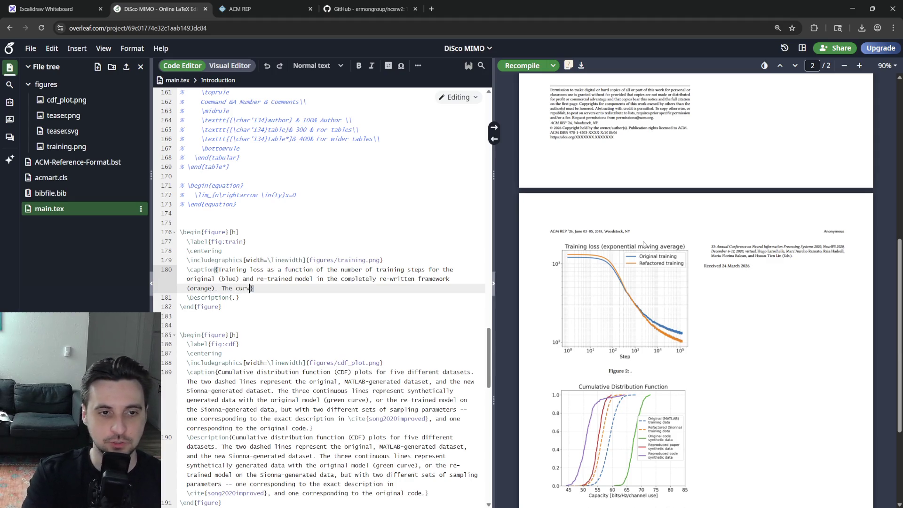
{"action": "type", "text": "o models are a"}
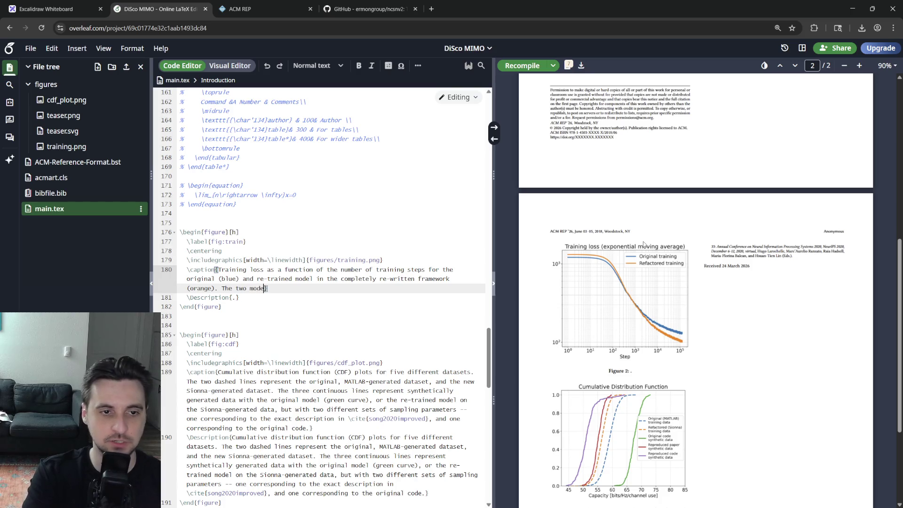
{"action": "key", "text": "ctrl+BackSpace"}
{"action": "key", "text": "ctrl+BackSpace"}
{"action": "key", "text": "ctrl+BackSpace"}
{"action": "type", "text": "The two models are tra"}
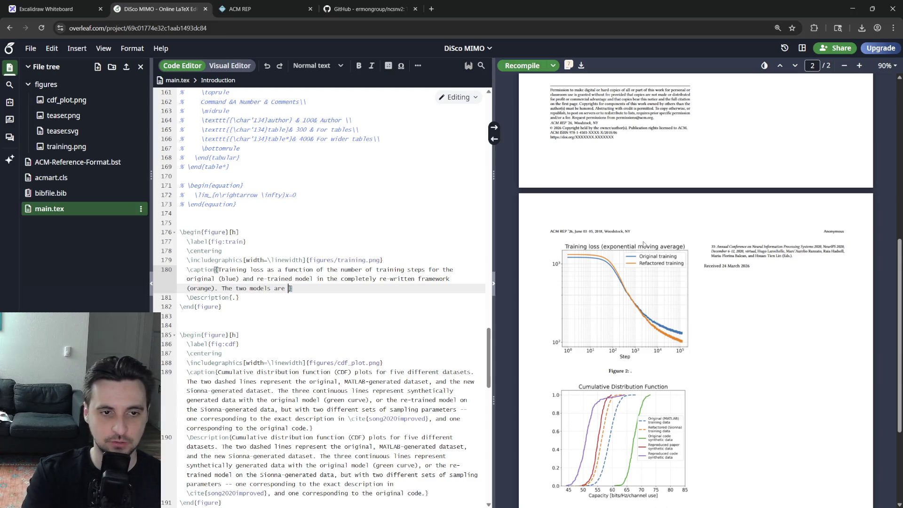
{"action": "type", "text": "ined on different"}
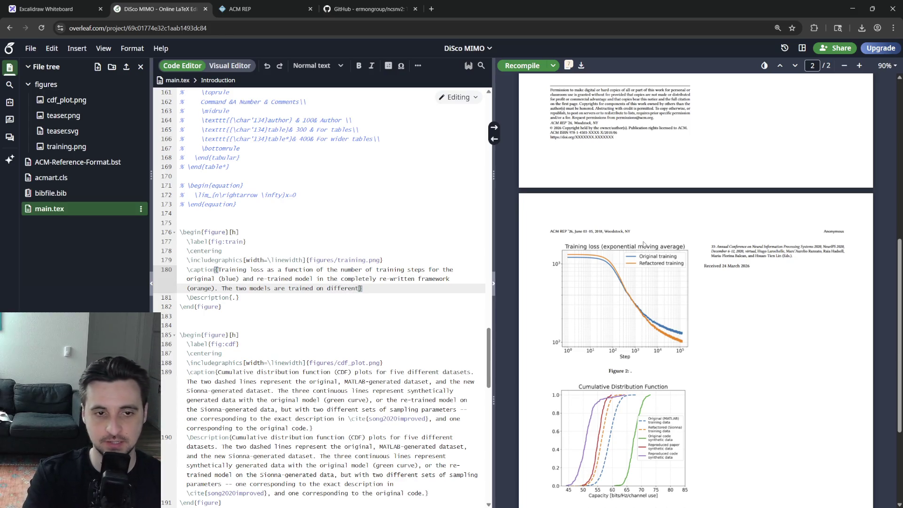
{"action": "type", "text": " data, beca"}
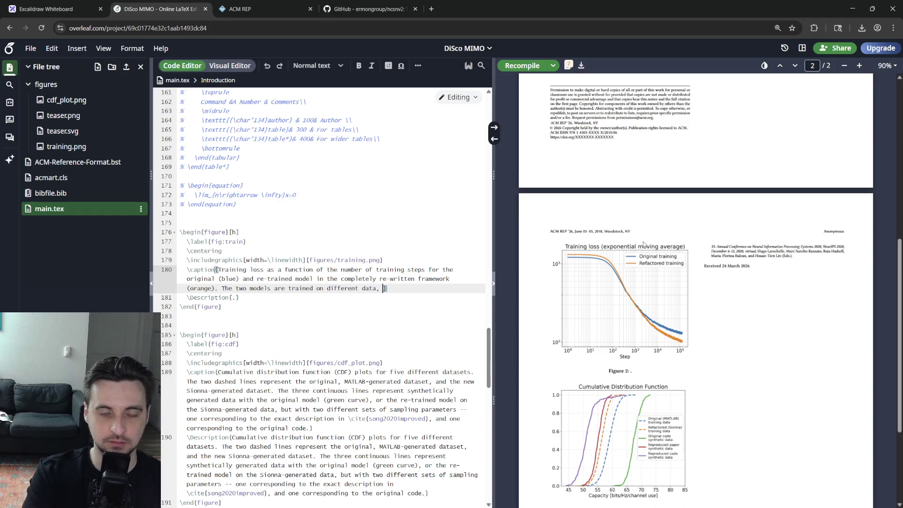
{"action": "type", "text": "use of the differences "}
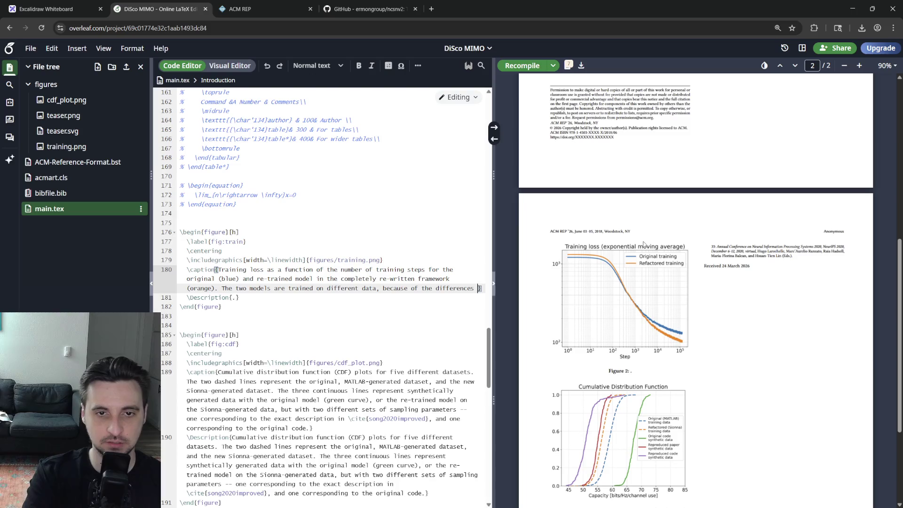
{"action": "type", "text": "between MATLAB a"}
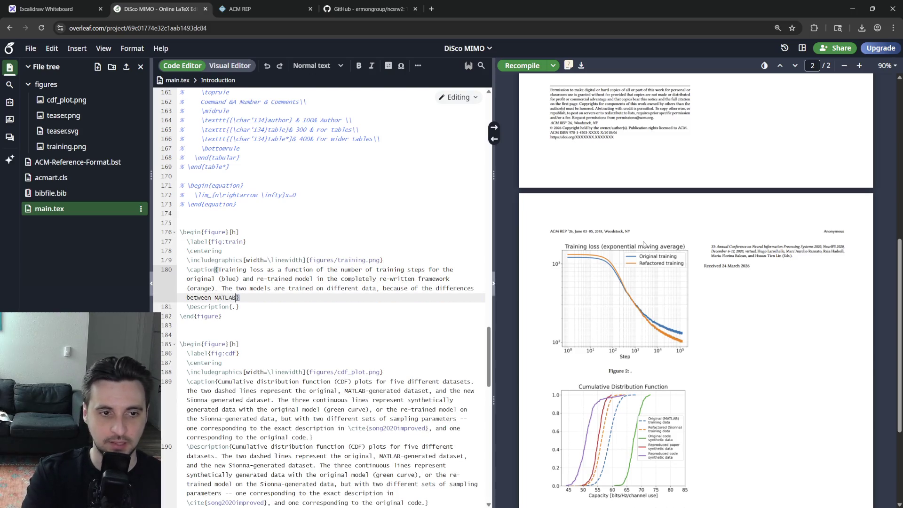
{"action": "type", "text": "nd Sionna"}
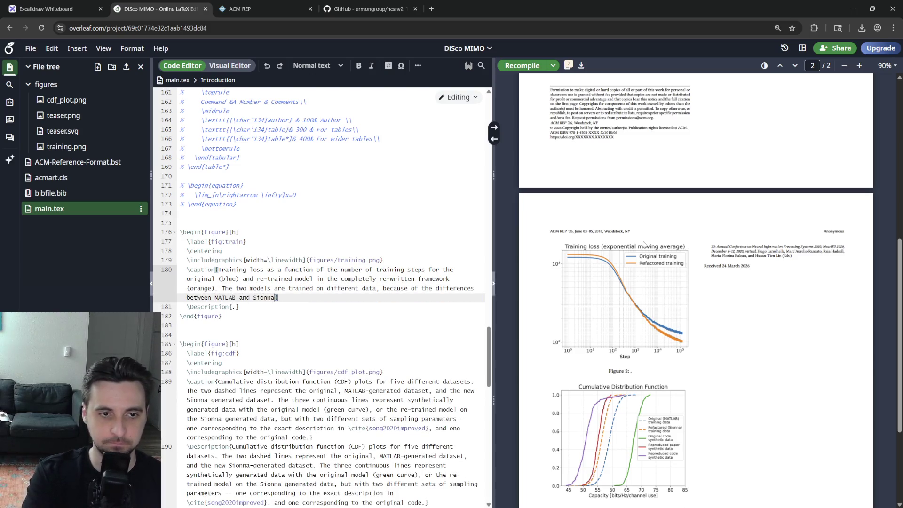
{"action": "type", "text": ", but exhibit"}
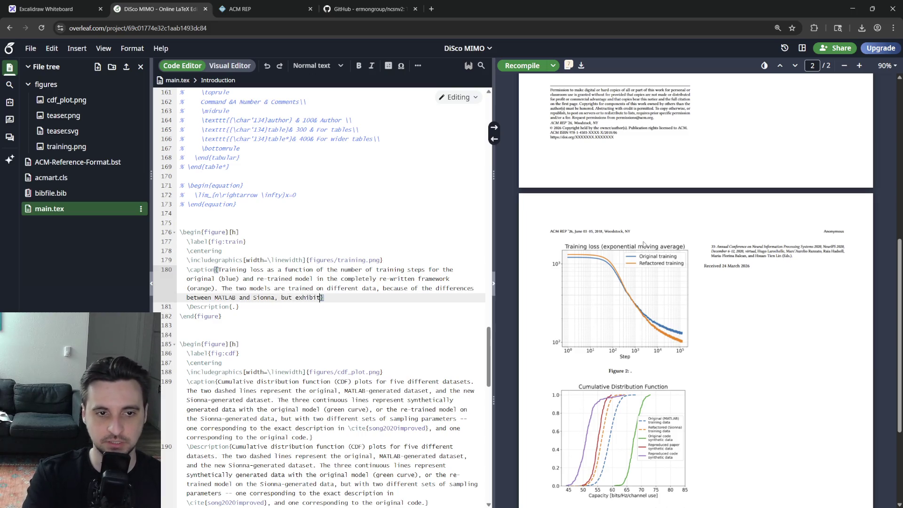
{"action": "key", "text": "BackSpace"}
{"action": "key", "text": "BackSpace"}
{"action": "key", "text": "BackSpace"}
{"action": "type", "text": "."}
{"action": "key", "text": "ctrl+s"}
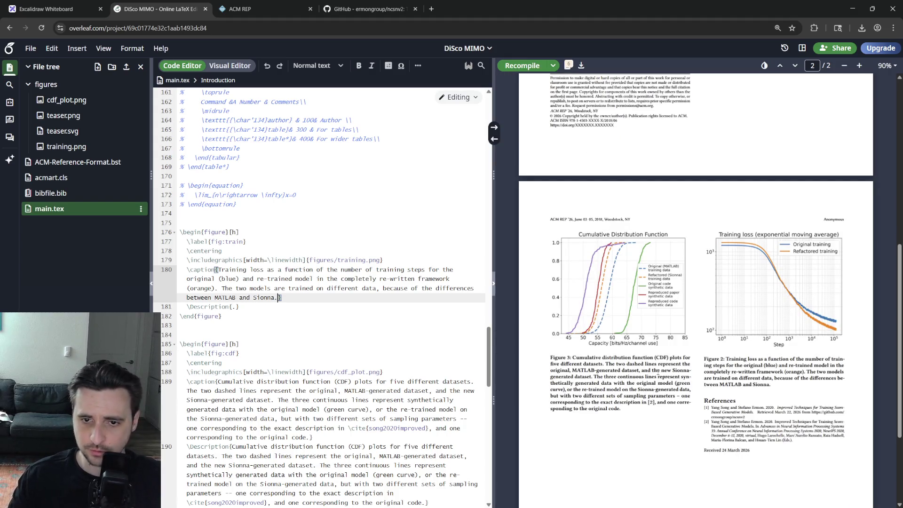
{"action": "scroll", "coordinate": [670, 373], "scroll_direction": "up", "scroll_amount": 5}
{"action": "scroll", "coordinate": [671, 372], "scroll_direction": "down", "scroll_amount": 4}
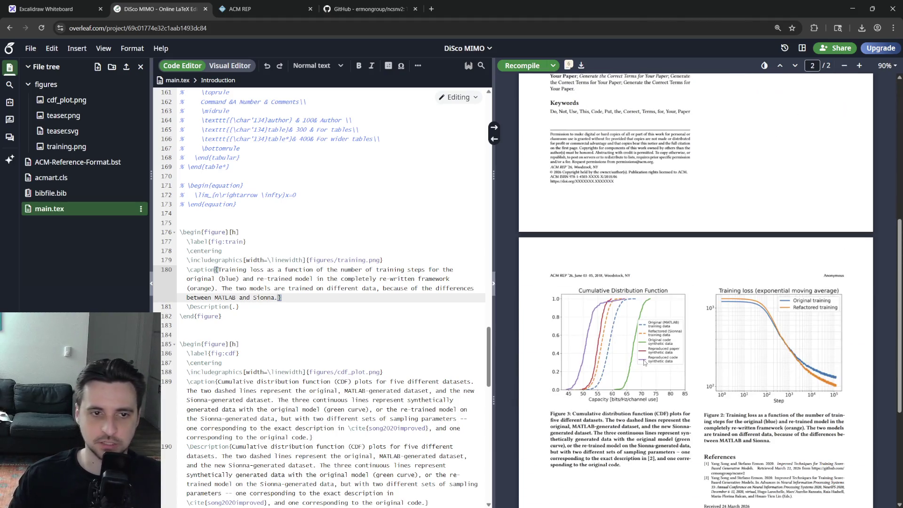
- Reword the caption to attribute the differences to MATLAB- versus Sionna-generated training data and recompile
{"action": "left_click", "coordinate": [378, 289]}
{"action": "type", "text": "sets"}
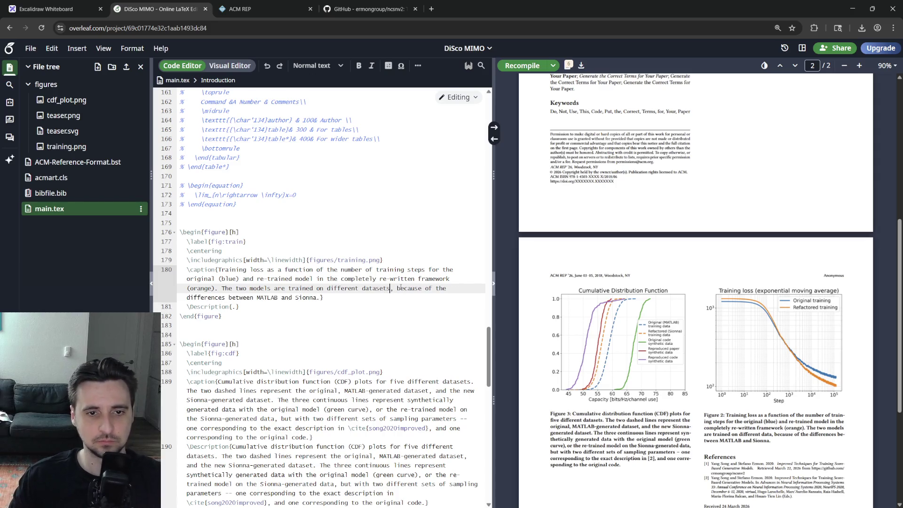
{"action": "double_click", "coordinate": [408, 288]}
{"action": "type", "text": "owed"}
{"action": "key", "text": "Delete"}
{"action": "key", "text": "Delete"}
{"action": "key", "text": "Delete"}
{"action": "type", "text": "to"}
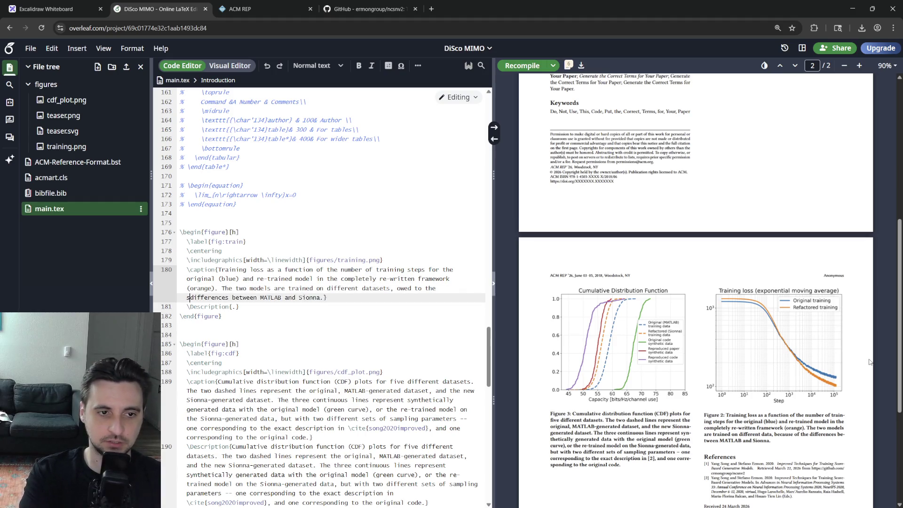
{"action": "left_click", "coordinate": [232, 297]}
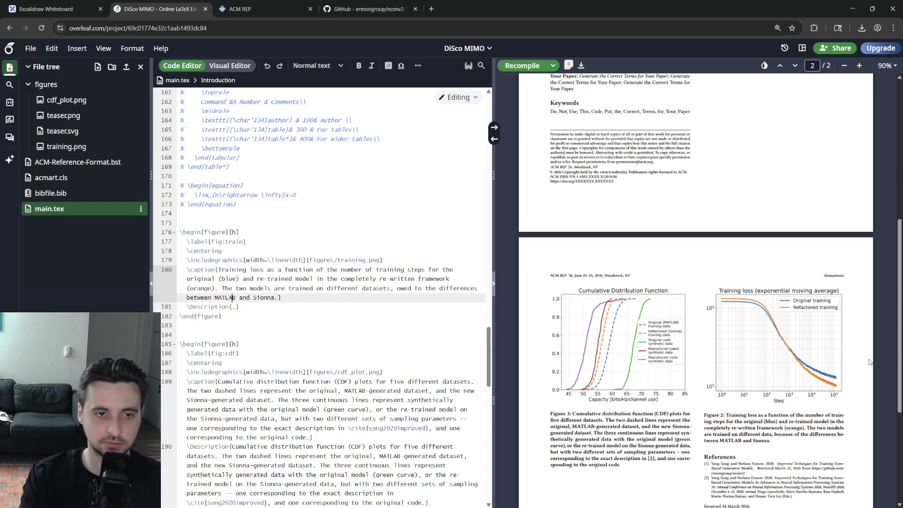
{"action": "type", "text": "-"}
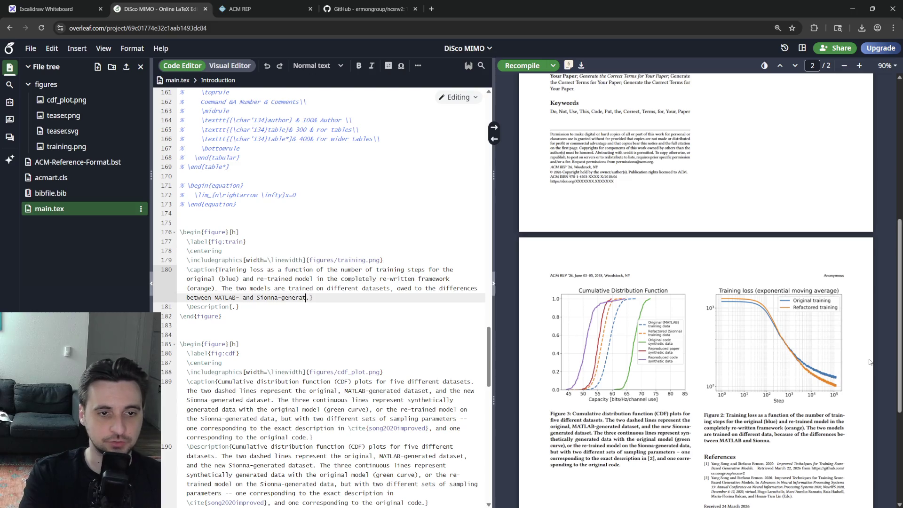
{"action": "key", "text": "ctrl+s"}
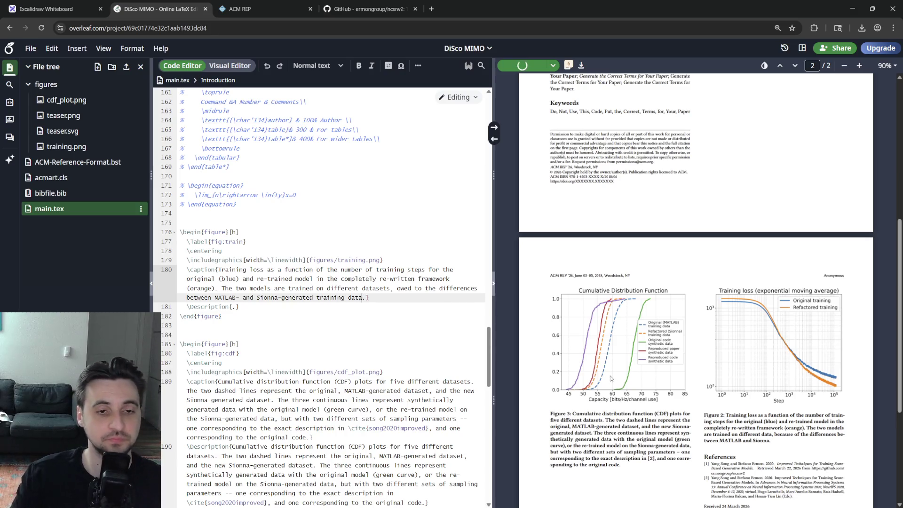
{"action": "left_click_drag", "start_coordinate": [368, 298], "coordinate": [327, 288]}
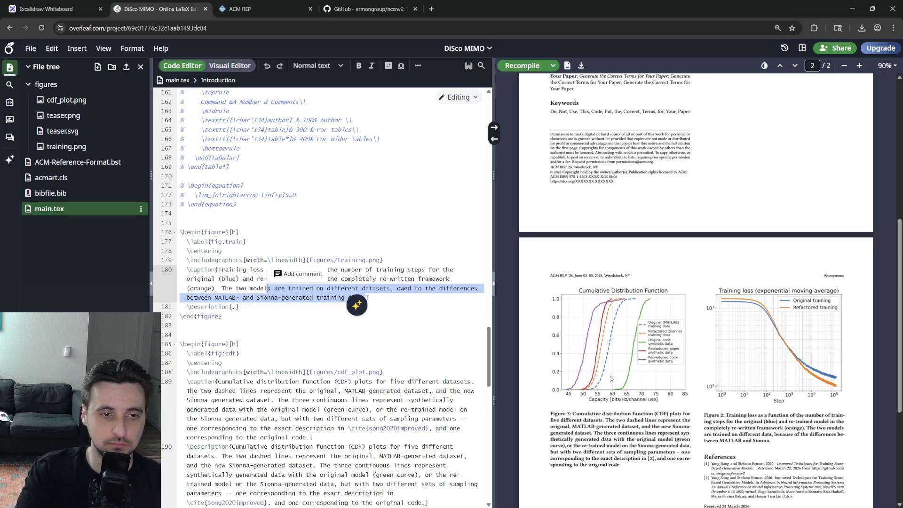
- Rework the caption's opening so it mentions denoising score matching before 'training'
{"action": "left_click", "coordinate": [240, 288]}
{"action": "key", "text": "Left"}
{"action": "key", "text": "Up"}
{"action": "key", "text": "Home"}
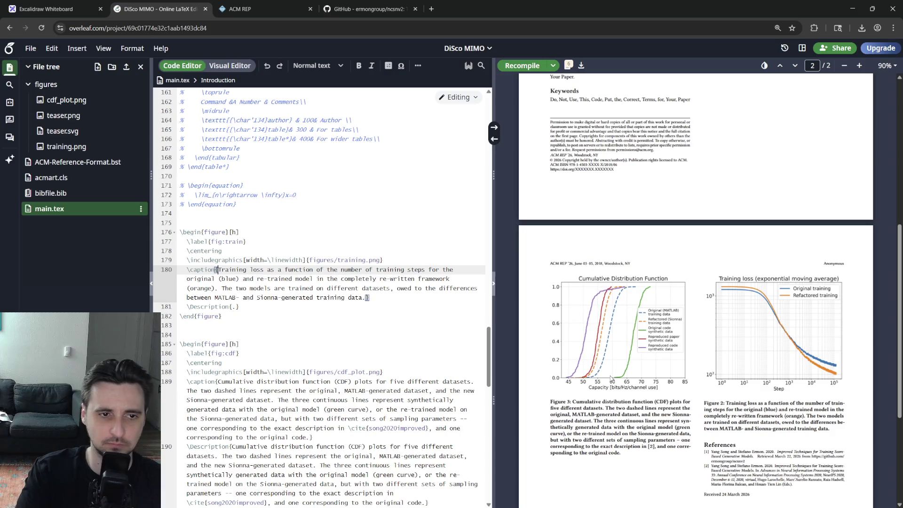
{"action": "type", "text": "Score model"}
{"action": "key", "text": "Delete"}
{"action": "type", "text": "t"}
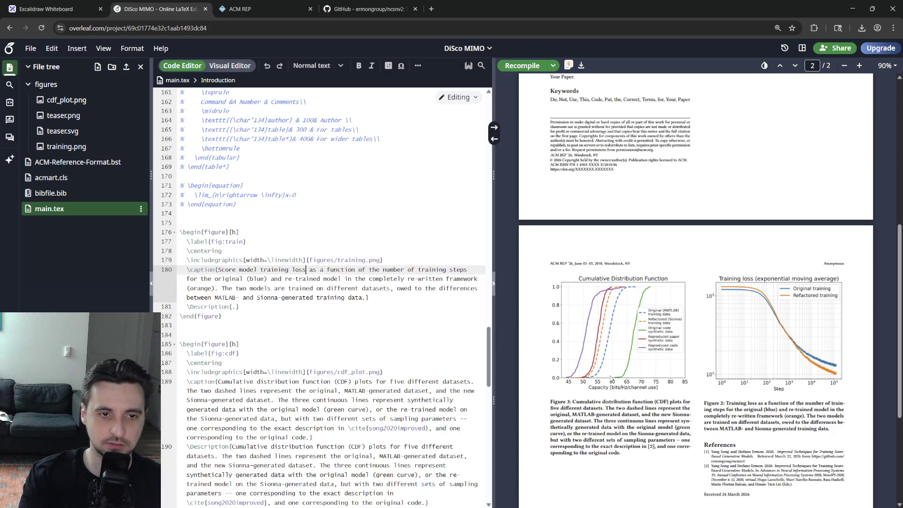
{"action": "type", "text": "(denoising sc"}
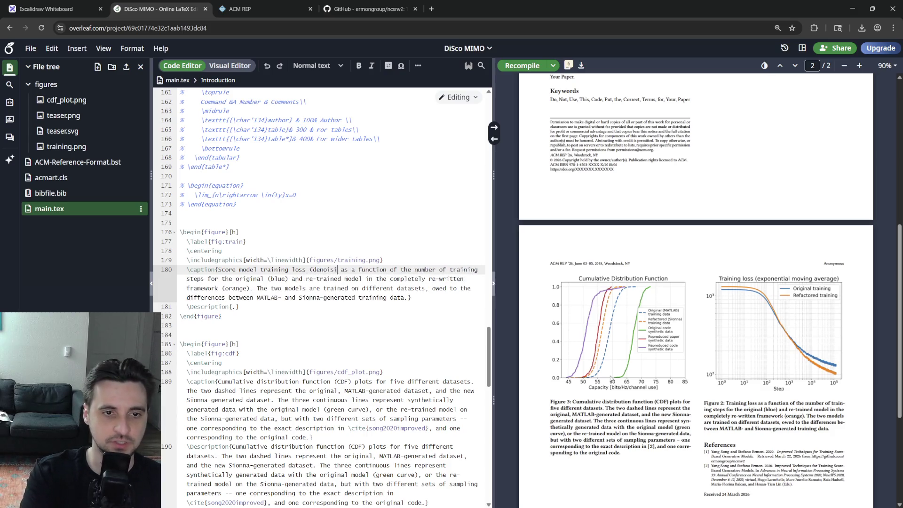
{"action": "type", "text": "ore matching)"}
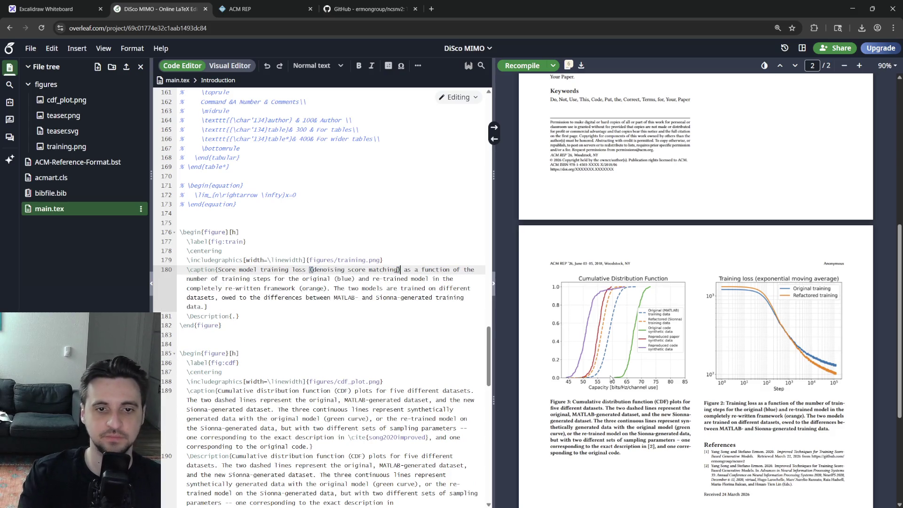
{"action": "key", "text": "Down"}
{"action": "key", "text": "Down"}
{"action": "key", "text": "Down"}
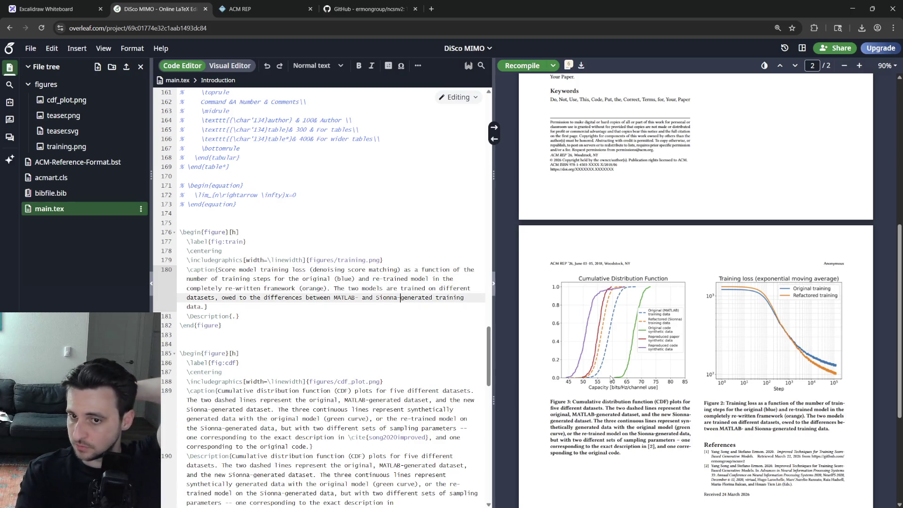
- End the caption stating architectures and training parameters are otherwise identical, and recompile
{"action": "key", "text": "Left"}
{"action": "key", "text": "End"}
{"action": "type", "text": "The model "}
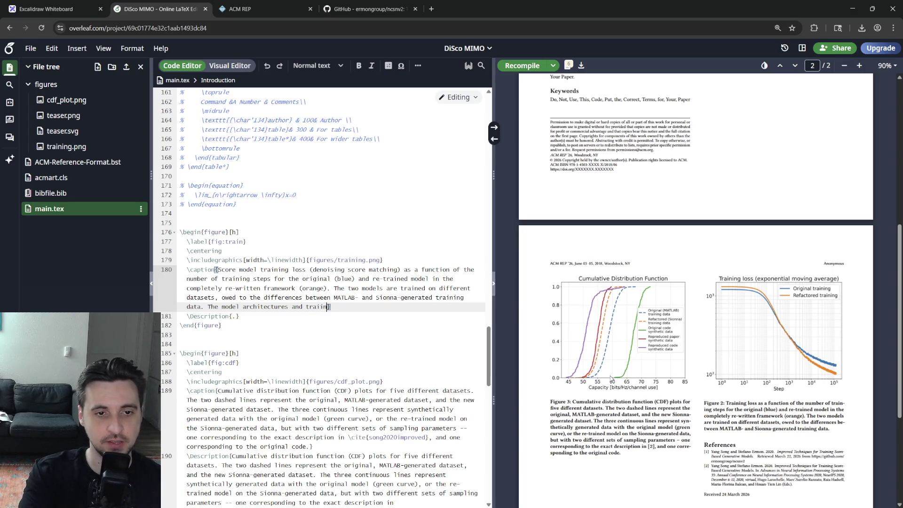
{"action": "type", "text": "ning "}
{"action": "type", "text": "are c"}
{"action": "type", "text": "ise as "}
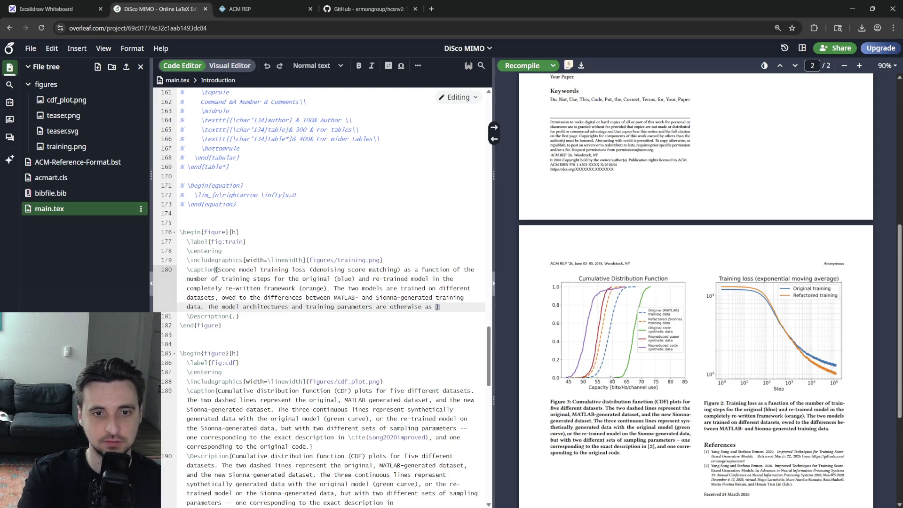
{"action": "type", "text": "rly-"}
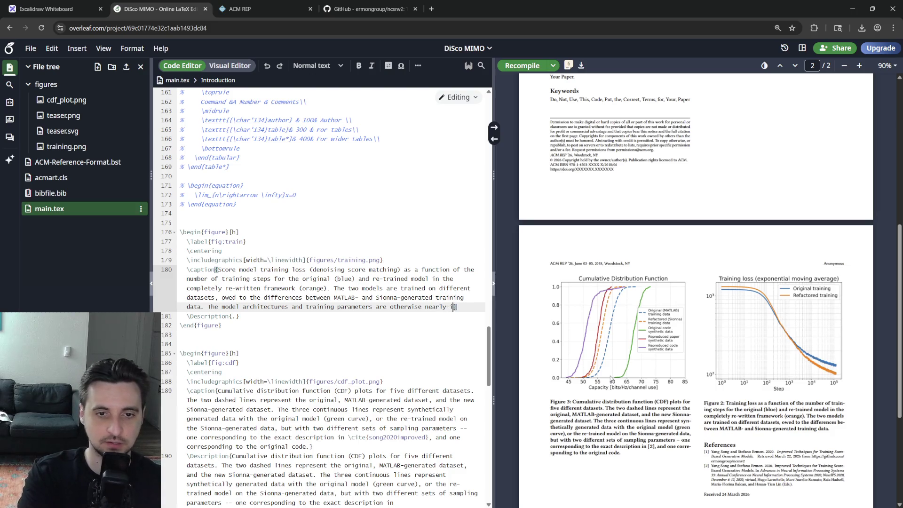
{"action": "type", "text": "ical"}
{"action": "key", "text": "ctrl+BackSpace"}
{"action": "key", "text": "ctrl+BackSpace"}
{"action": "key", "text": "ctrl+BackSpace"}
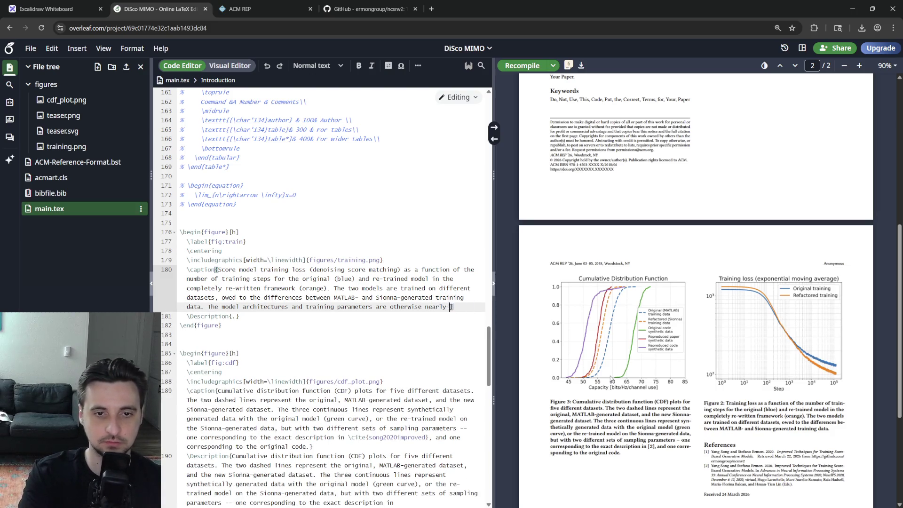
{"action": "type", "text": "identical"}
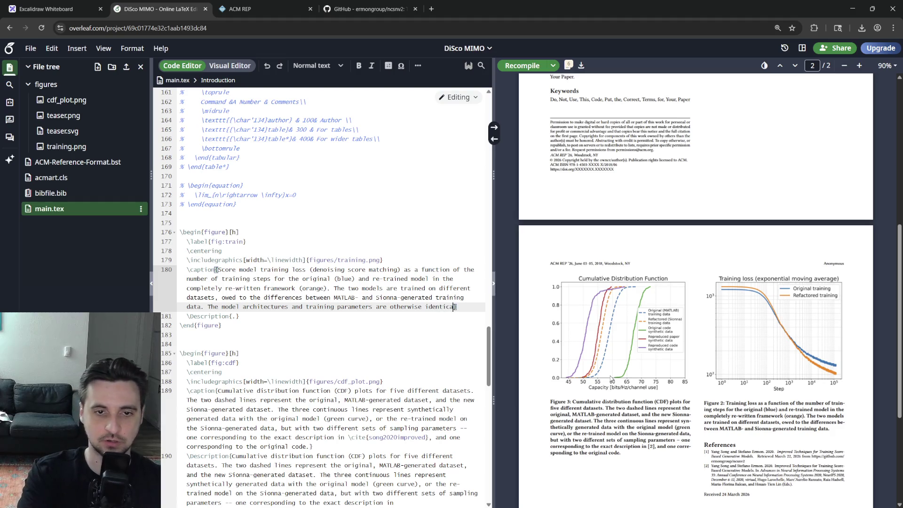
{"action": "key", "text": "ctrl+s"}
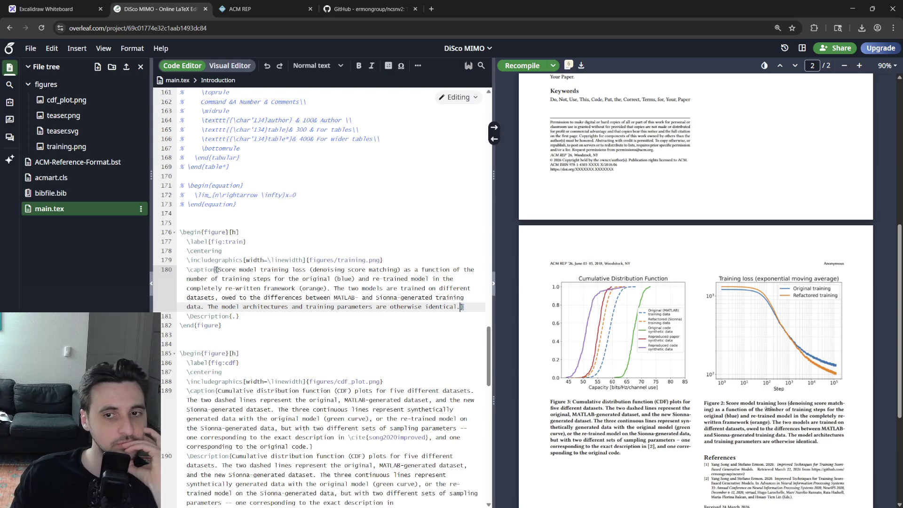
- Insert a sentence that curves are smoothed with an exponential moving average of decay coefficient $0.99$, and recompile
{"action": "left_click", "coordinate": [333, 290]}
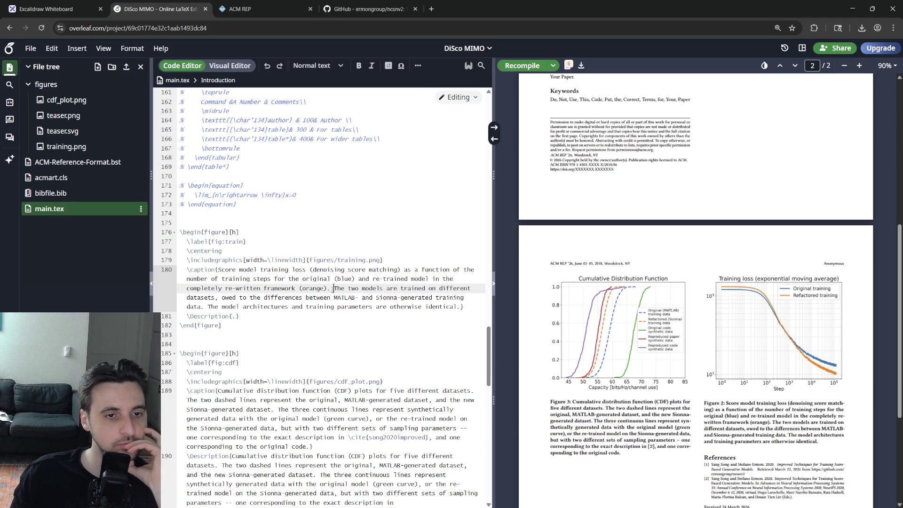
{"action": "type", "text": "An exponent"}
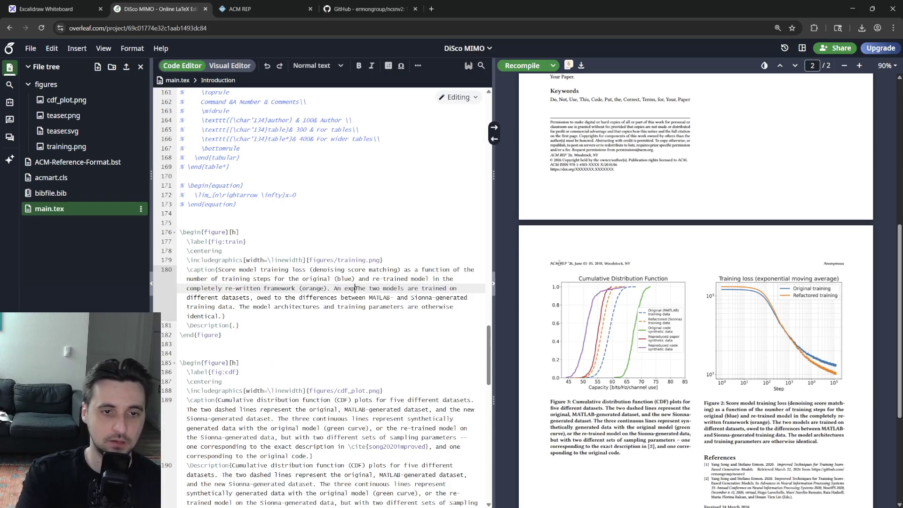
{"action": "type", "text": "ial moving average "}
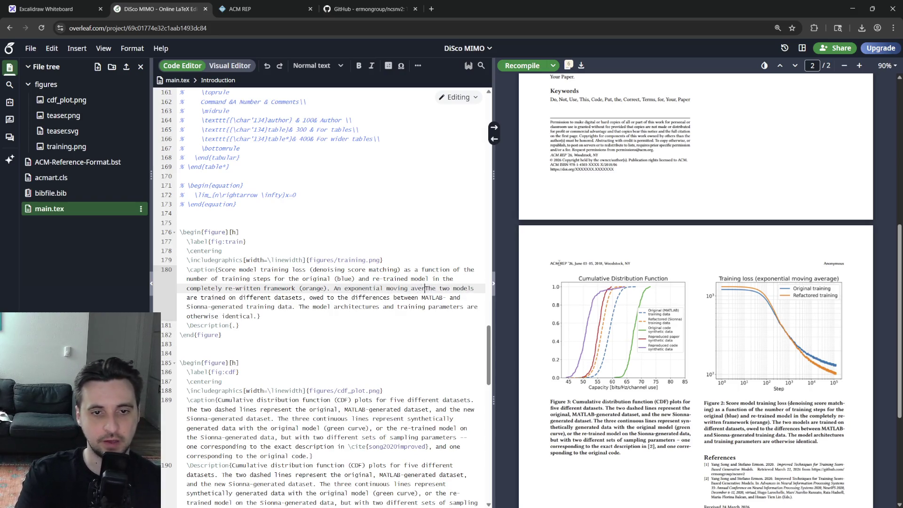
{"action": "type", "text": "with a decay o"}
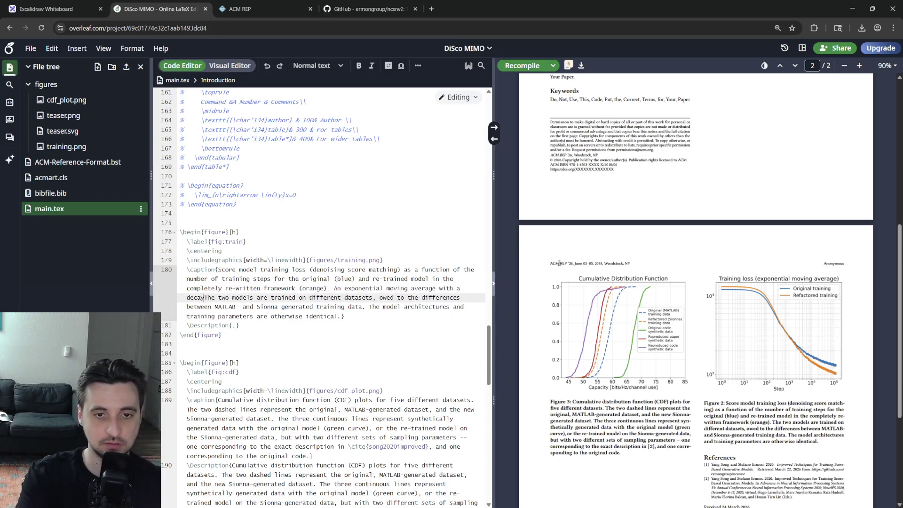
{"action": "type", "text": "oefficient of $"}
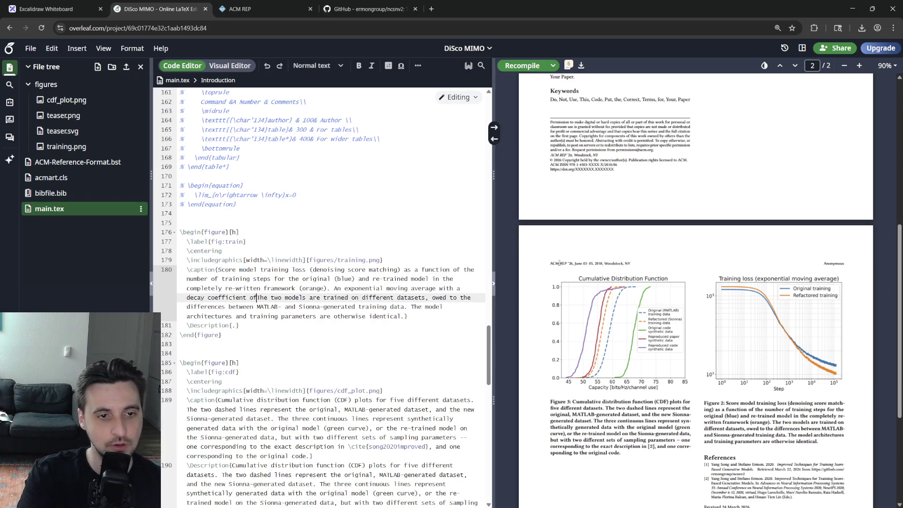
{"action": "type", "text": "0.99$"}
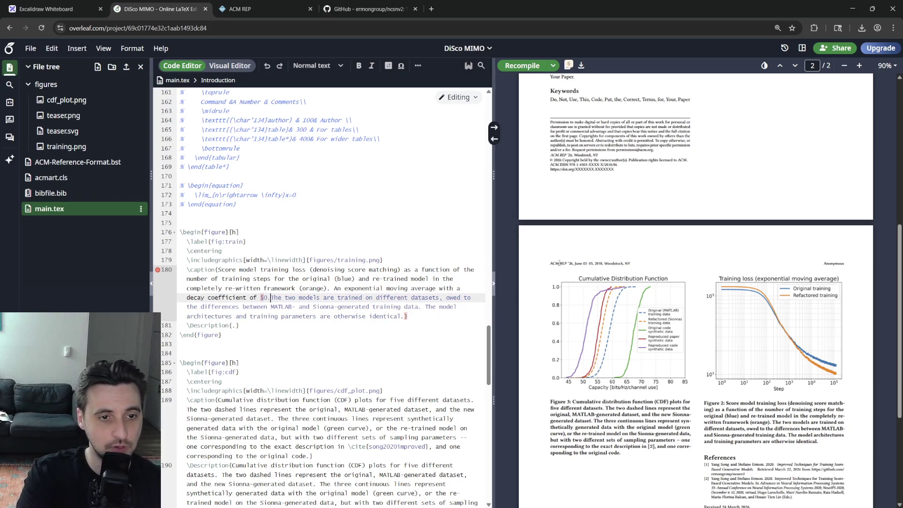
{"action": "type", "text": " is applied to"}
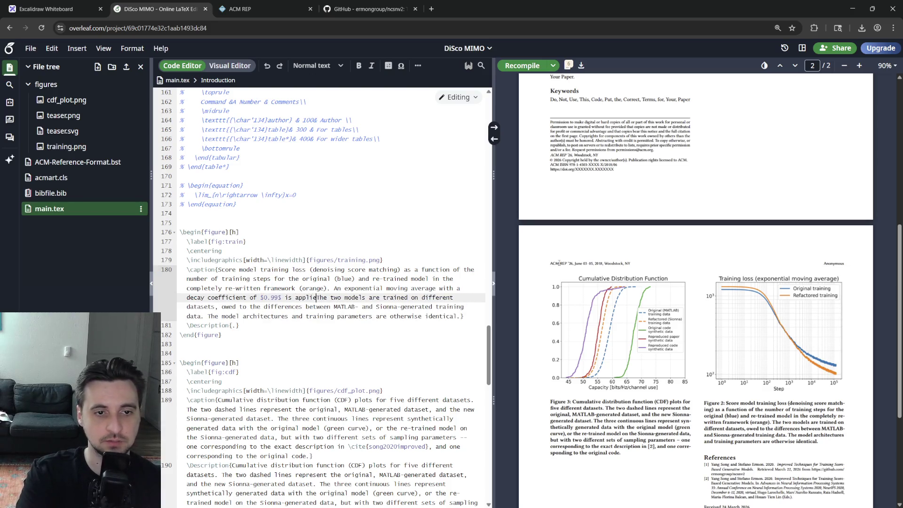
{"action": "type", "text": " obtain smoother c"}
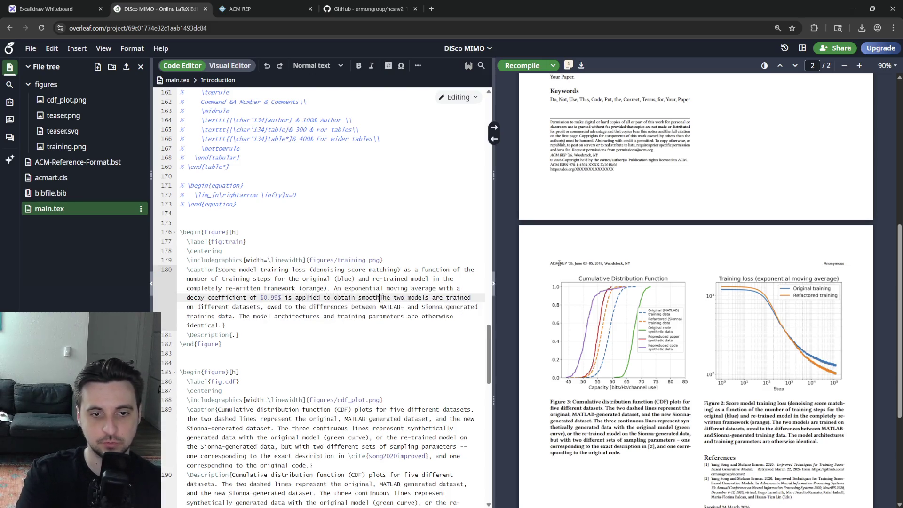
{"action": "type", "text": "urves"}
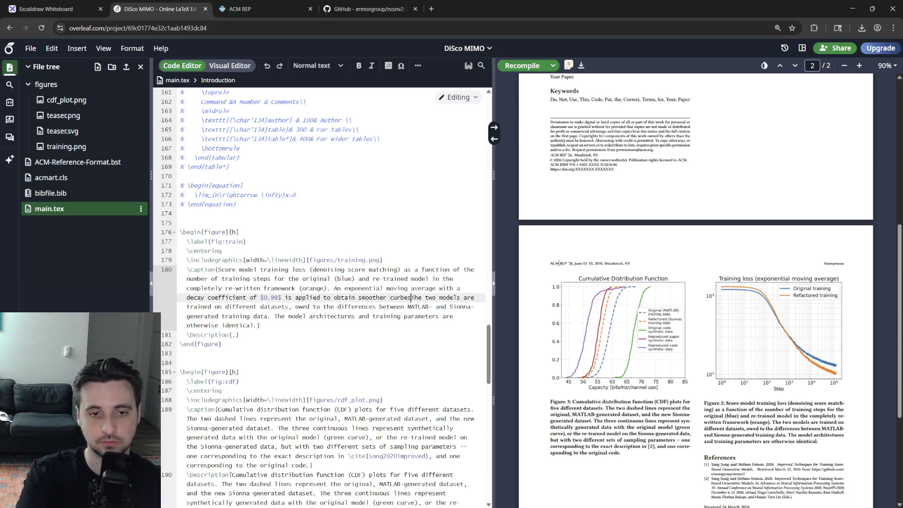
{"action": "type", "text": "."}
{"action": "key", "text": "ctrl+s"}
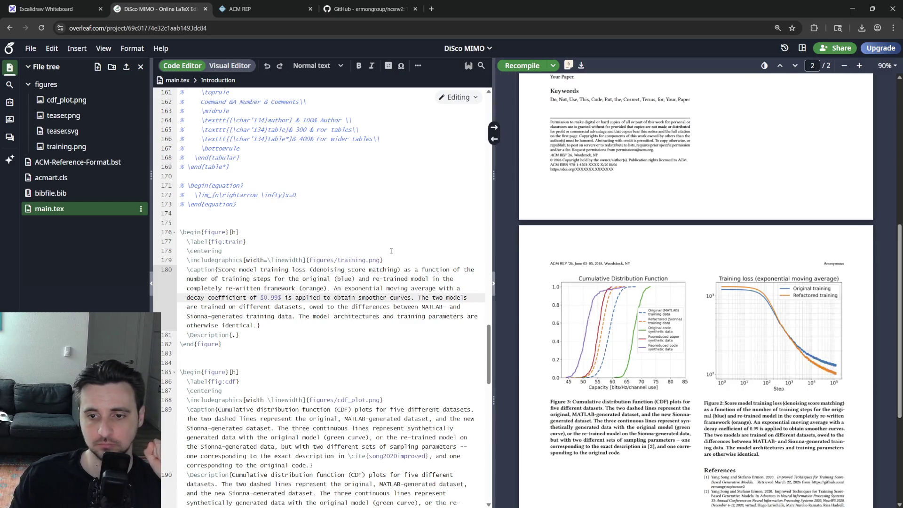
- Copy the full training-loss caption over the placeholder inside the figure's \Description{}
{"action": "left_click", "coordinate": [305, 317]}
{"action": "left_click_drag", "start_coordinate": [258, 325], "coordinate": [227, 269]}
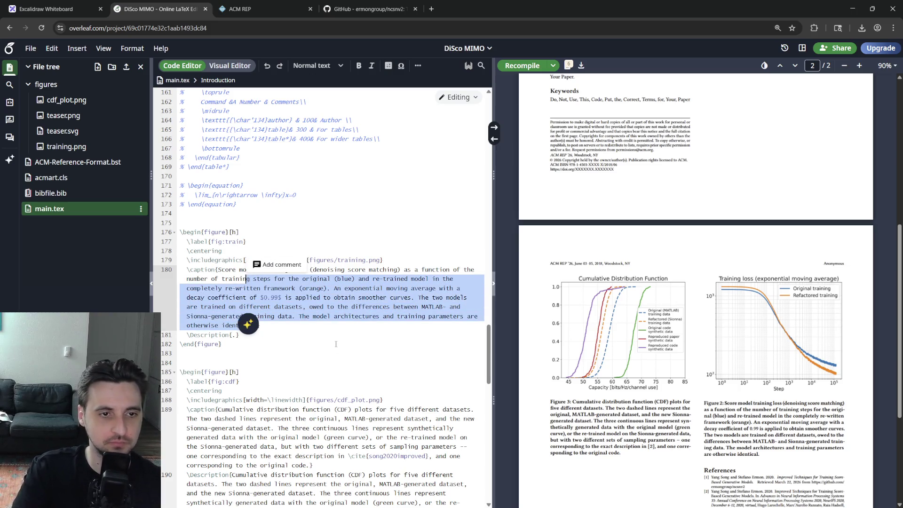
{"action": "double_click", "coordinate": [233, 334]}
{"action": "type", "text": "Score model training loss (denoising score matching) as a function of the number of training steps for the original (blue) and re-trained model in the completely re-written framework (orange). An exponential moving average with a decay coefficient of $0.99$ is applied to obtain smoother curves. The two models are trained on different datasets, owed to the differences between MATLAB- and Sionna-generated training data. The model architectures and training parameters are otherwise identical."}
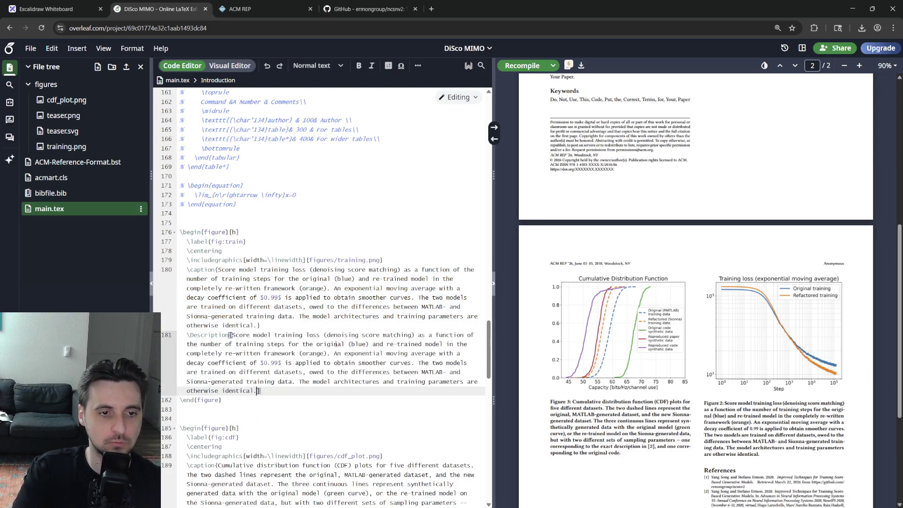
{"action": "scroll", "coordinate": [317, 282], "scroll_direction": "up", "scroll_amount": 5}
{"action": "scroll", "coordinate": [318, 282], "scroll_direction": "up", "scroll_amount": 5}
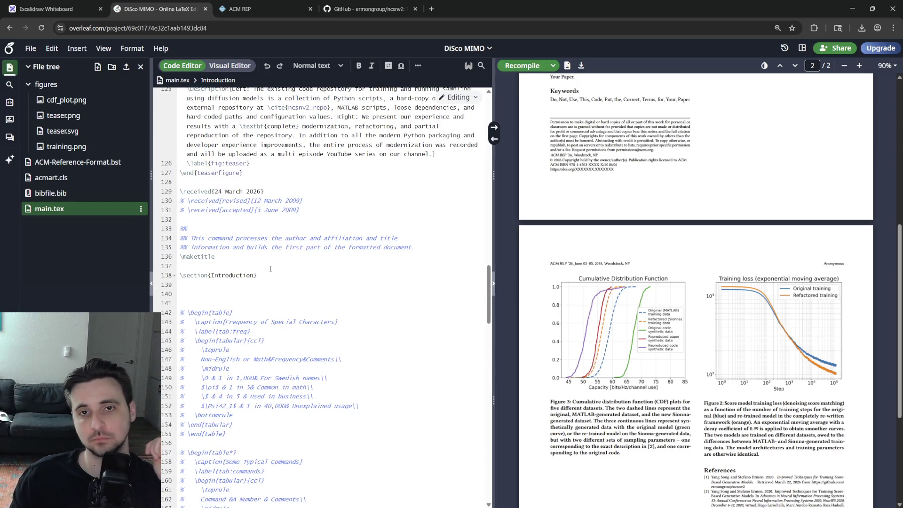
{"action": "scroll", "coordinate": [546, 333], "scroll_direction": "down", "scroll_amount": 3}
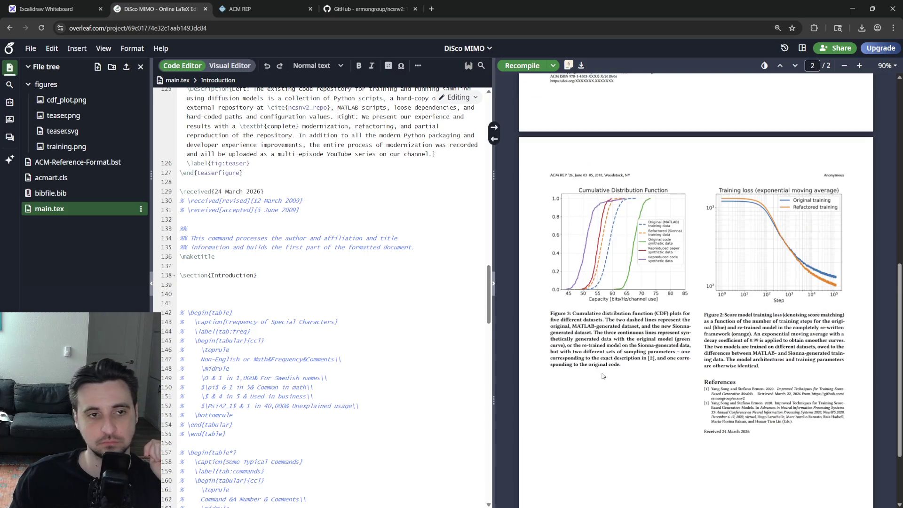
{"action": "scroll", "coordinate": [302, 361], "scroll_direction": "down", "scroll_amount": 5}
- Insert \section{Modernization} and a second section heading above the training figure via autocomplete
{"action": "left_click", "coordinate": [303, 346]}
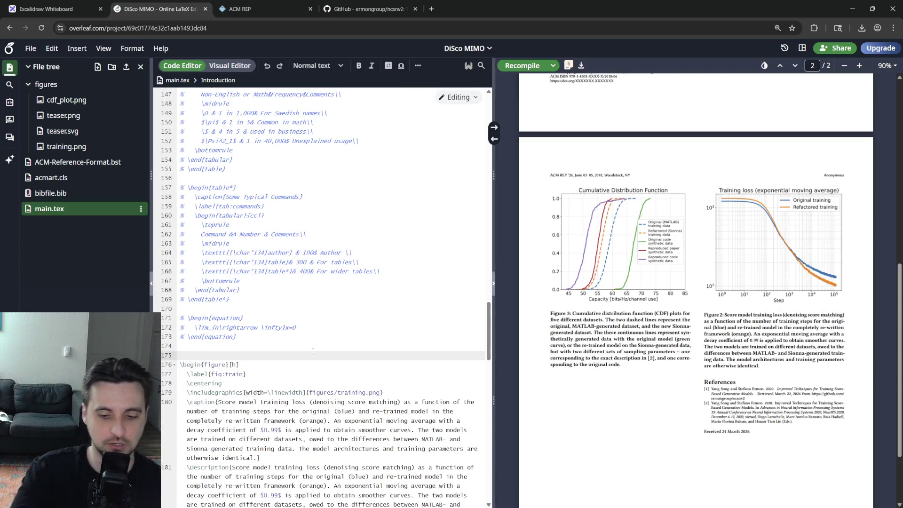
{"action": "key", "text": "Return"}
{"action": "type", "text": "\\se"}
{"action": "key", "text": "Return"}
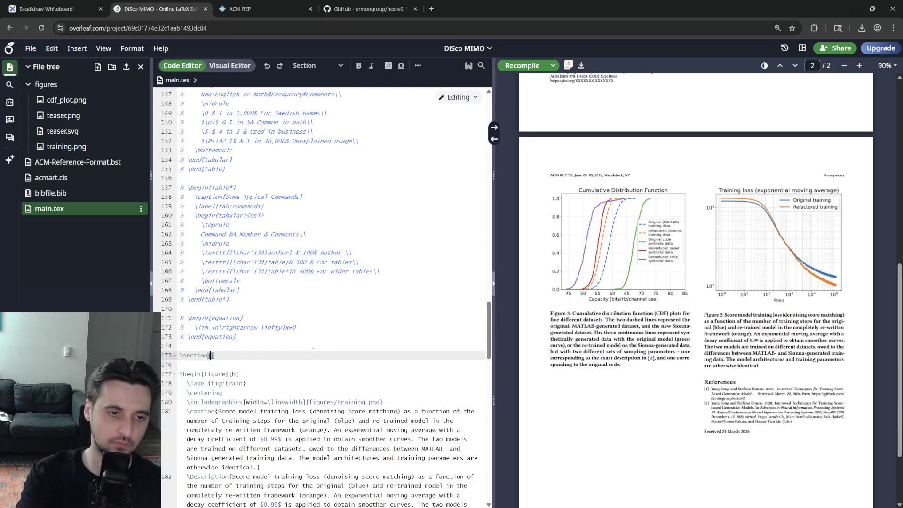
{"action": "type", "text": "Modernizing"}
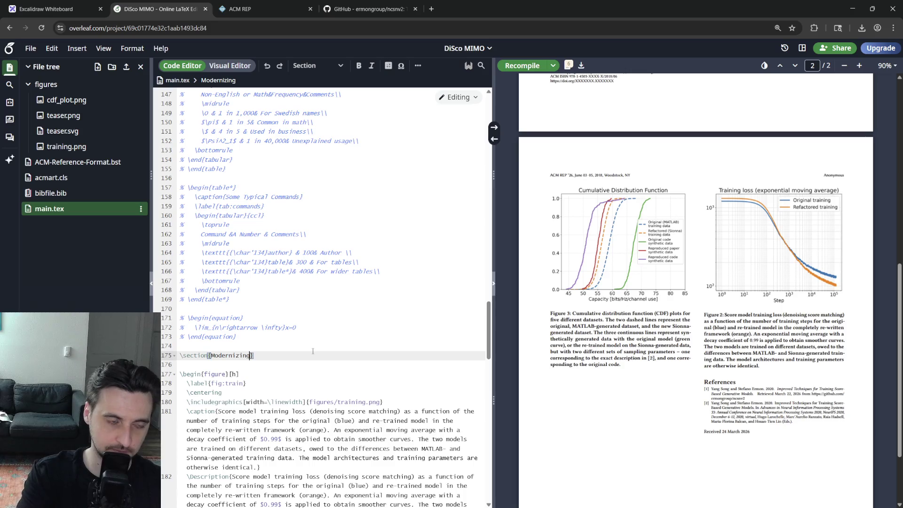
{"action": "key", "text": "End"}
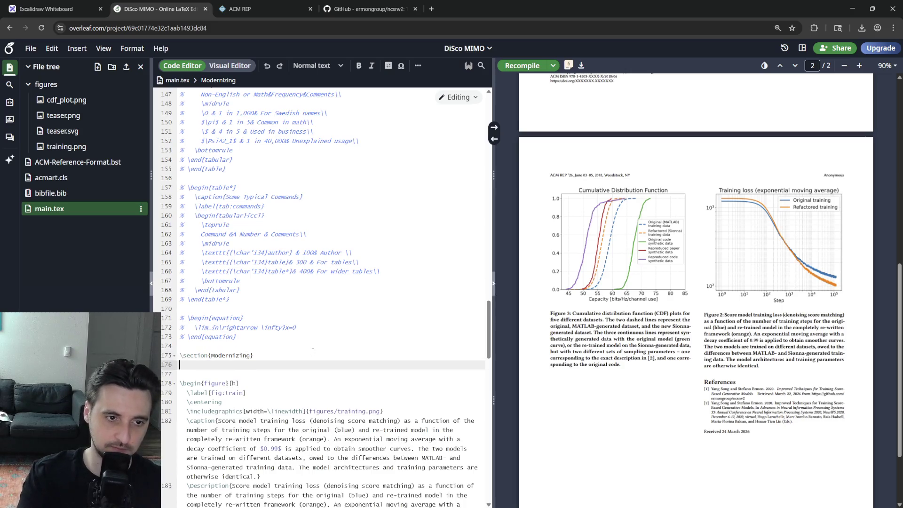
{"action": "key", "text": "Return"}
{"action": "key", "text": "Return"}
{"action": "type", "text": "\\sec"}
{"action": "key", "text": "Return"}
{"action": "type", "text": "Rep"}
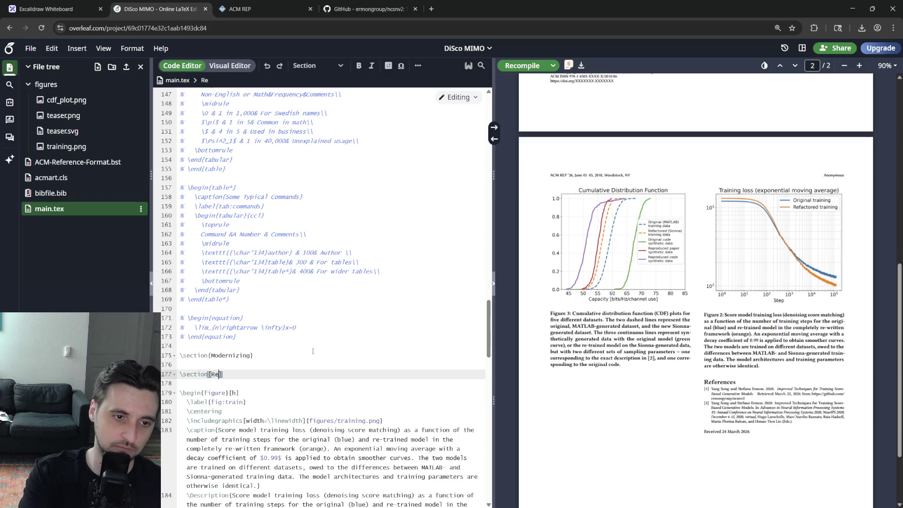
{"action": "type", "text": "rodu"}
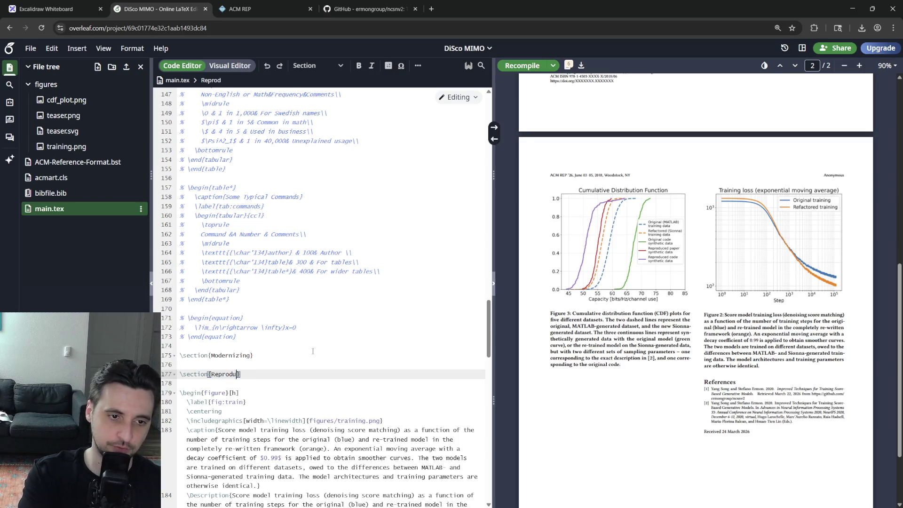
{"action": "key", "text": "BackSpace"}
{"action": "key", "text": "BackSpace"}
{"action": "key", "text": "BackSpace"}
{"action": "type", "text": "mparison"}
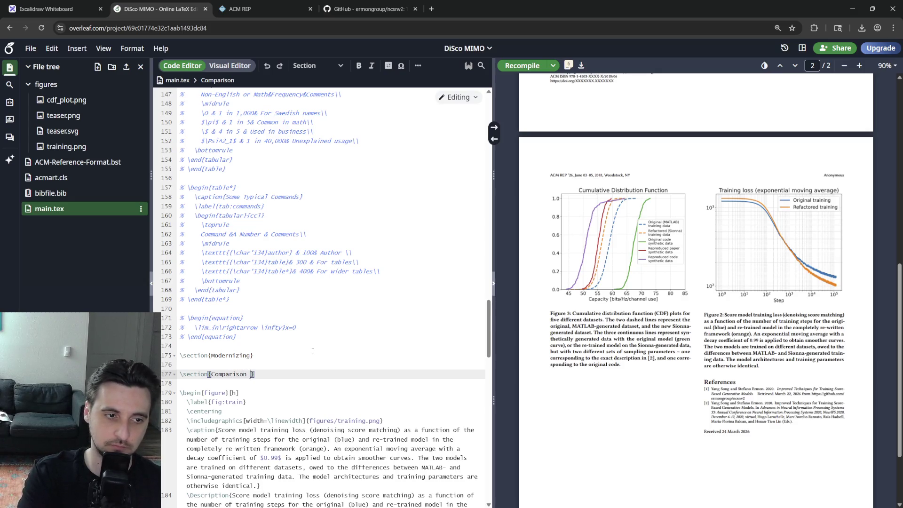
- Fix the second heading to read \section{Reproducibility} and recompile to list three sections
{"action": "key", "text": "BackSpace"}
{"action": "key", "text": "BackSpace"}
{"action": "key", "text": "BackSpace"}
{"action": "key", "text": "BackSpace"}
{"action": "key", "text": "BackSpace"}
{"action": "key", "text": "BackSpace"}
{"action": "type", "text": "Reproducibiliy"}
{"action": "key", "text": "BackSpace"}
{"action": "type", "text": "ty"}
{"action": "key", "text": "Up"}
{"action": "key", "text": "Up"}
{"action": "key", "text": "BackSpace"}
{"action": "key", "text": "BackSpace"}
{"action": "type", "text": "ation"}
{"action": "key", "text": "Down"}
{"action": "key", "text": "Down"}
{"action": "key", "text": "Down"}
{"action": "key", "text": "ctrl+s"}
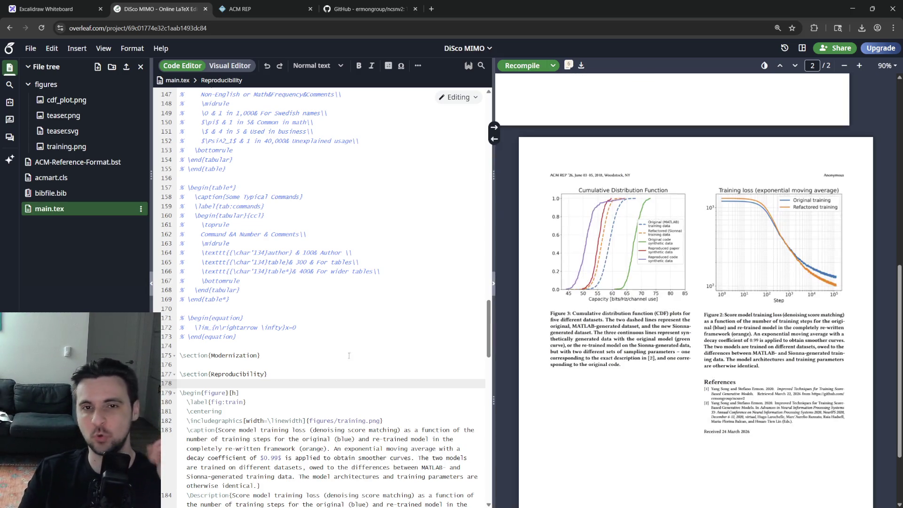
{"action": "scroll", "coordinate": [659, 383], "scroll_direction": "up", "scroll_amount": 8}
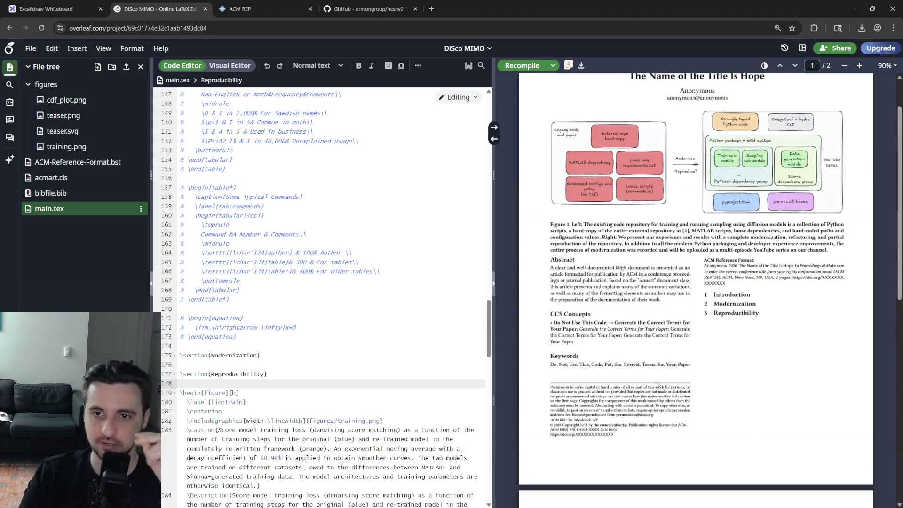
- Start a new body-text line directly under the Reproducibility heading
{"action": "left_click", "coordinate": [348, 369]}
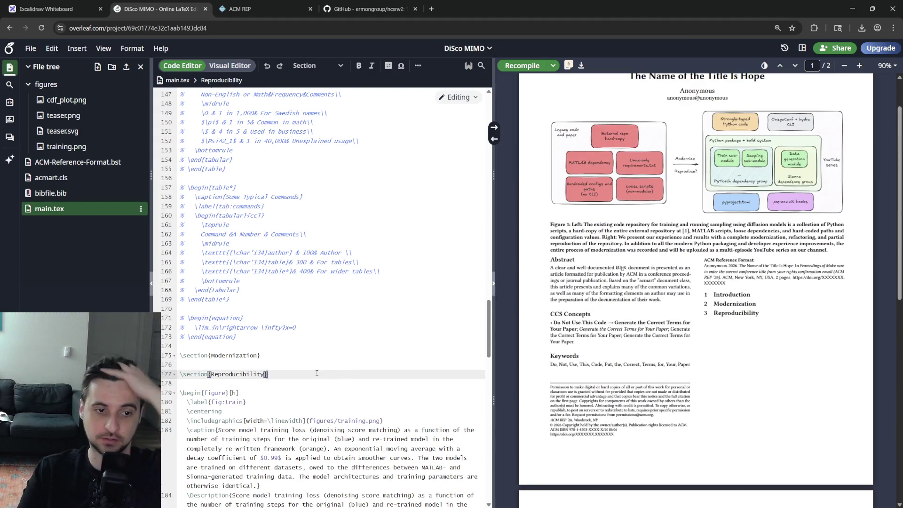
{"action": "left_click", "coordinate": [303, 364]}
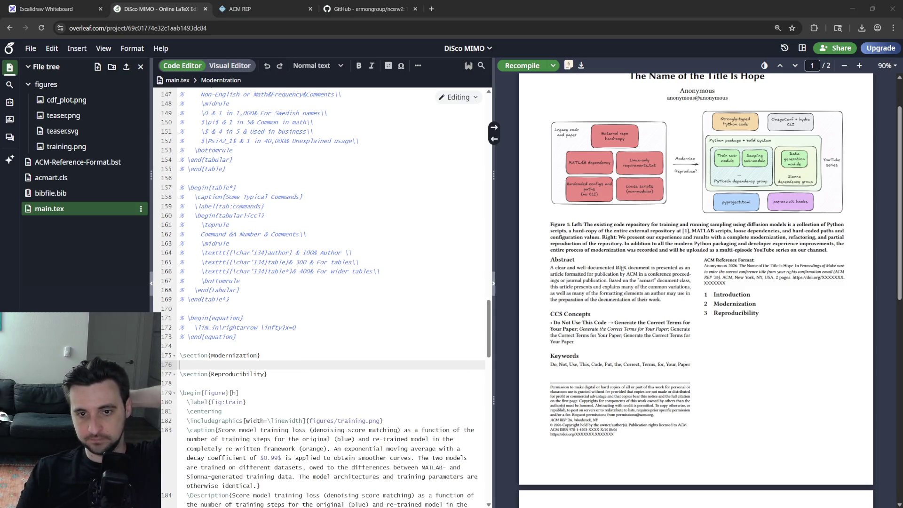
{"action": "left_click", "coordinate": [303, 374]}
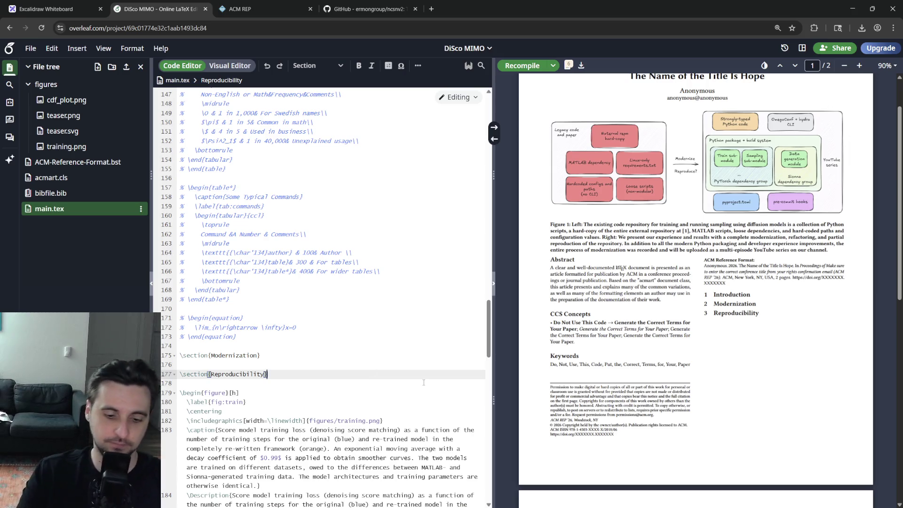
{"action": "key", "text": "Return"}
{"action": "type", "text": "D"}
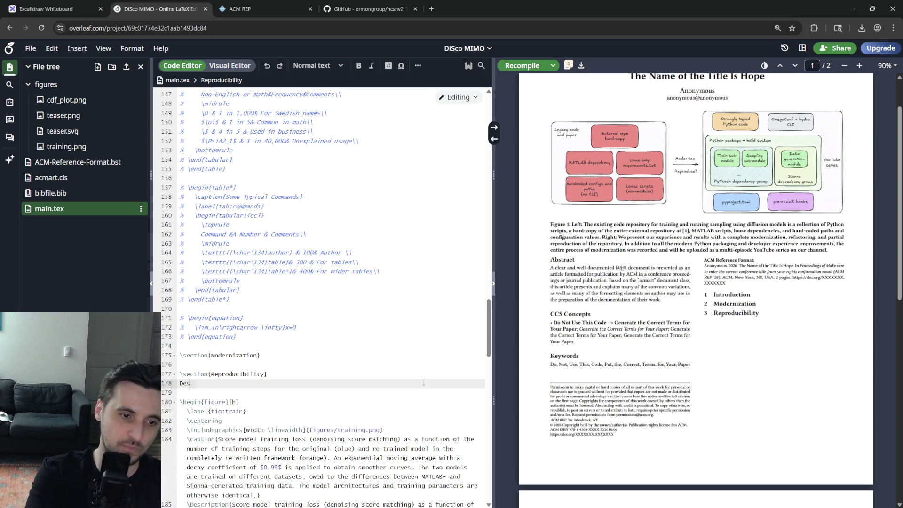
- Write the opening sentence: reproducibility suffers in favour of modernization, while score-based model principles still allow us to…
{"action": "key", "text": "BackSpace"}
{"action": "type", "text": "We generally find that reproducibility takes a hit"}
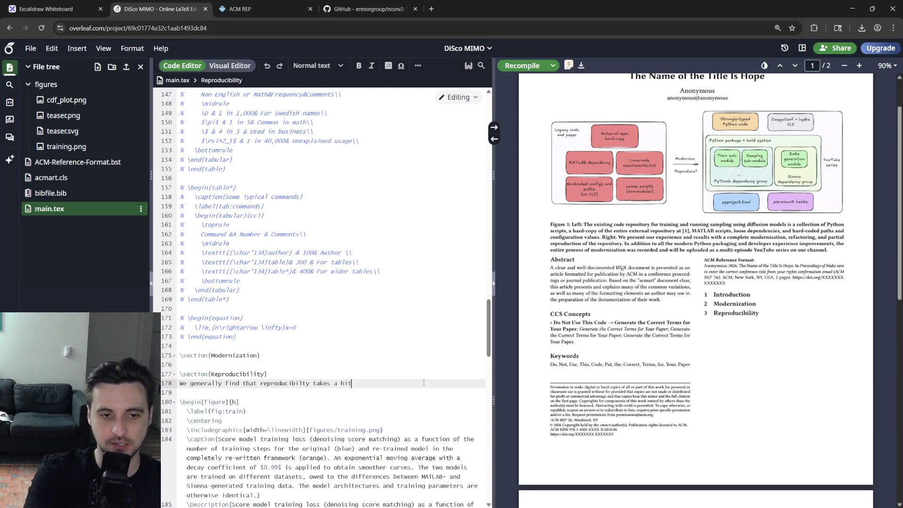
{"action": "type", "text": "in favour of modernization"}
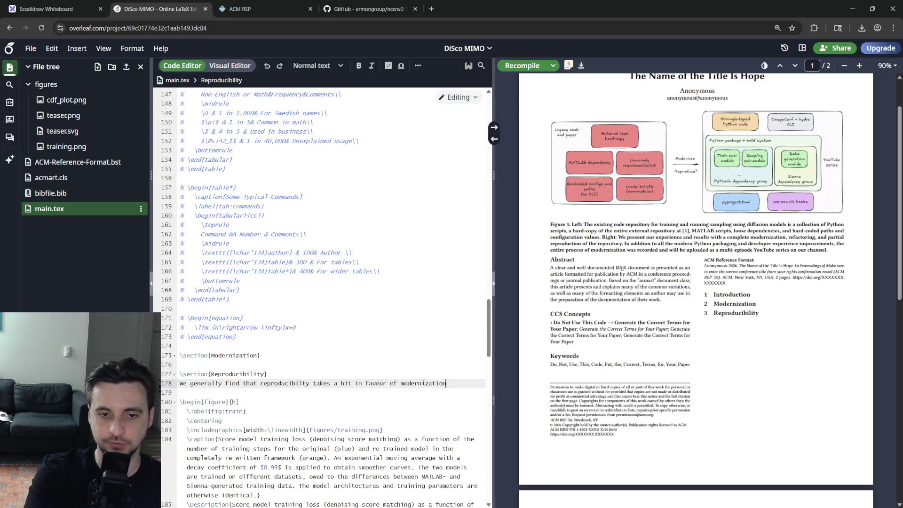
{"action": "type", "text": ", but the core principles behind sco"}
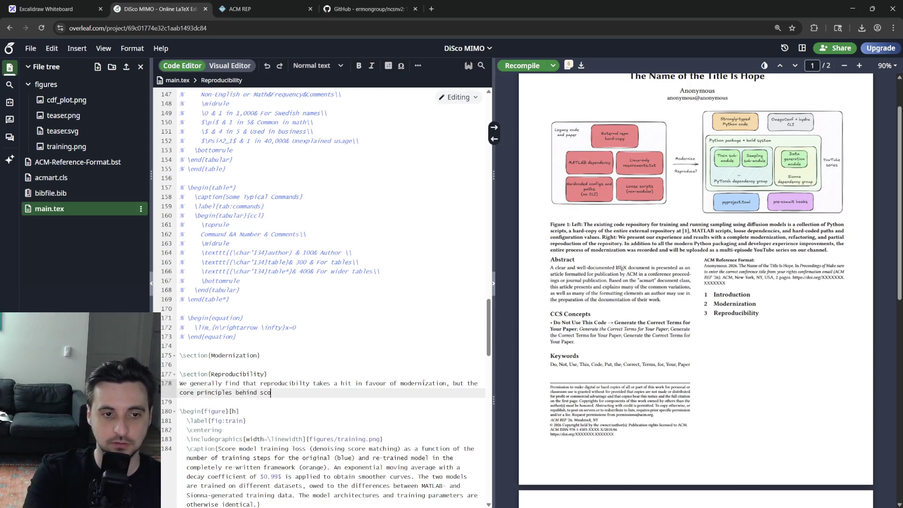
{"action": "type", "text": "ive models still allow us to "}
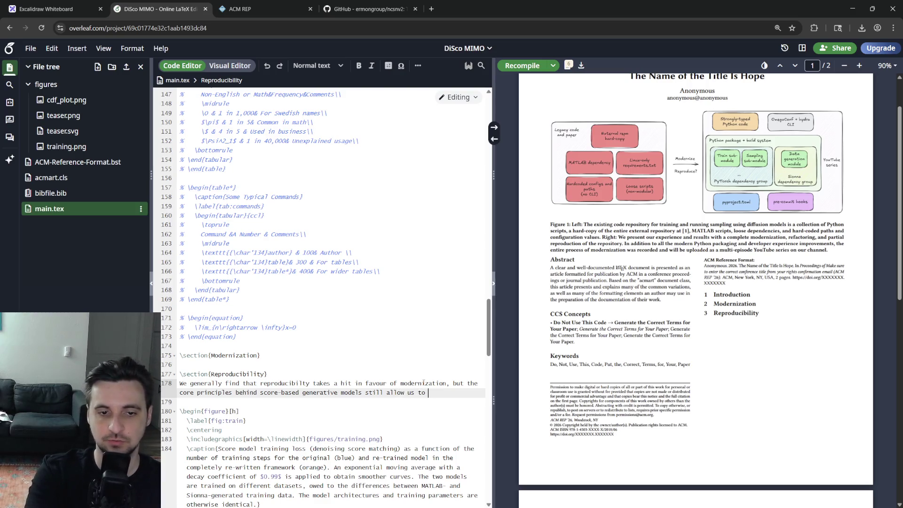
{"action": "type", "text": "confi"}
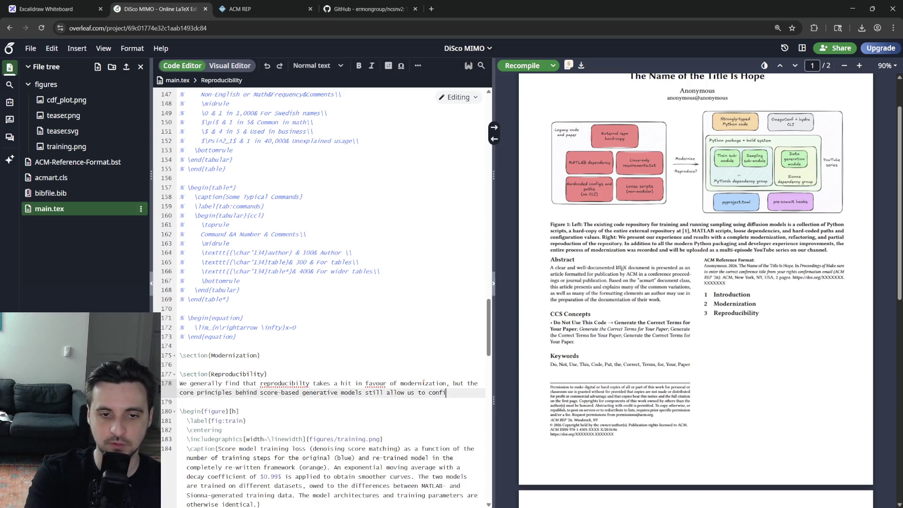
{"action": "type", "text": "rm that we trained a good model."}
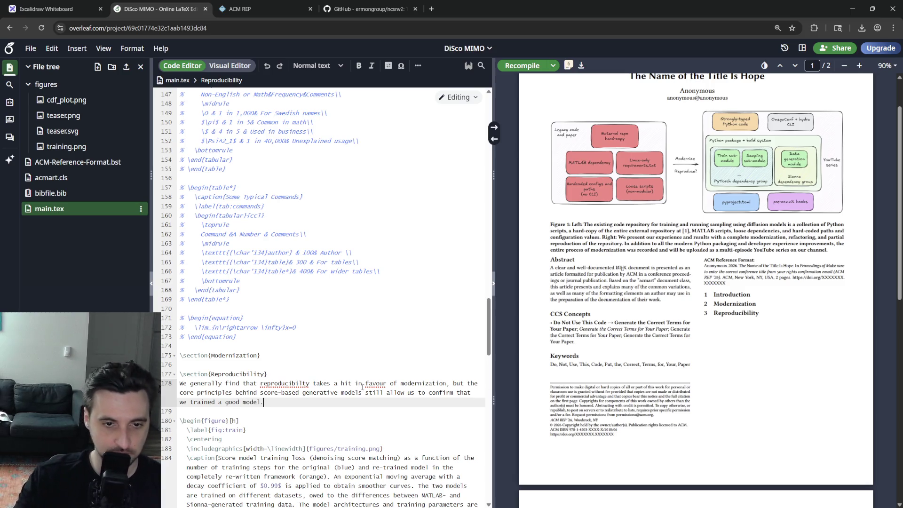
- Use spellcheck to correct 'favour' to 'favor' and 'reproducibilty' to 'reproducibility', then recompile
{"action": "right_click", "coordinate": [380, 383]}
{"action": "left_click", "coordinate": [396, 390]}
{"action": "right_click", "coordinate": [284, 383]}
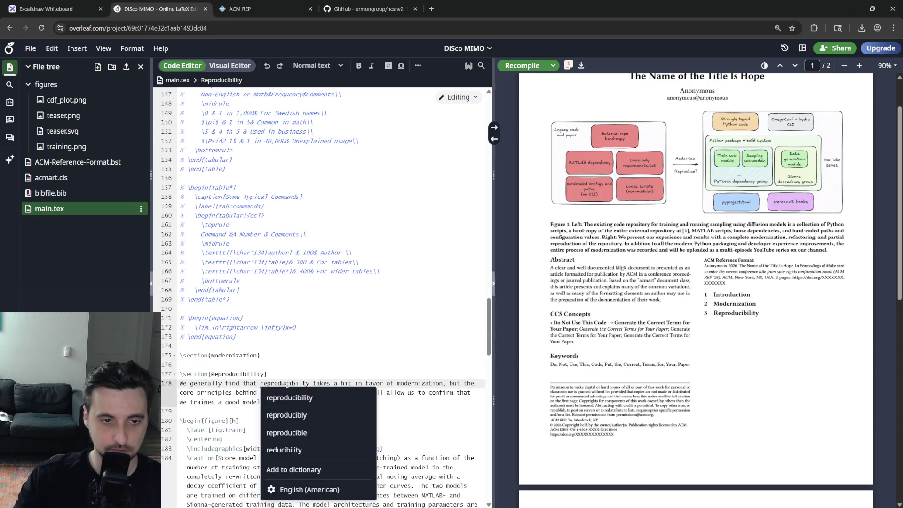
{"action": "left_click", "coordinate": [291, 397]}
{"action": "key", "text": "ctrl+s"}
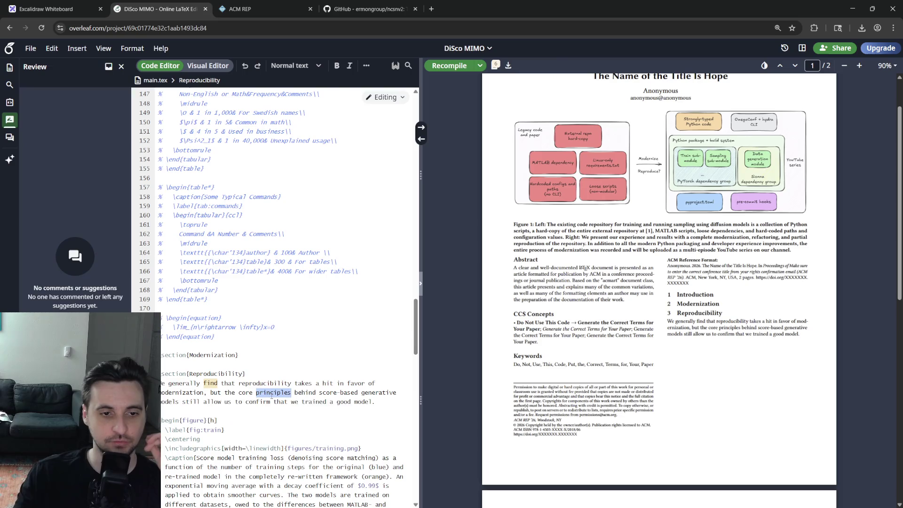
- Hide the review pane, restore the file list, and return the cursor to the end of the Reproducibility sentence
{"action": "double_click", "coordinate": [273, 393]}
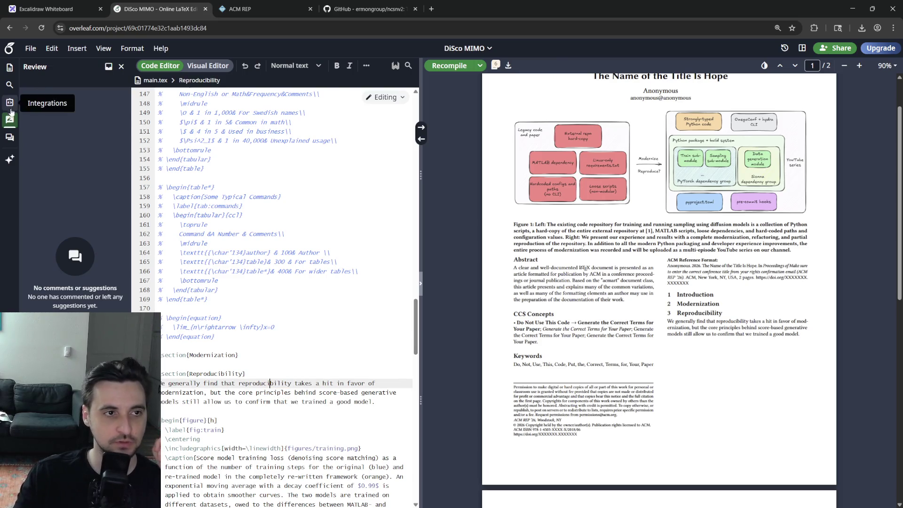
{"action": "left_click", "coordinate": [11, 120]}
{"action": "left_click", "coordinate": [9, 66]}
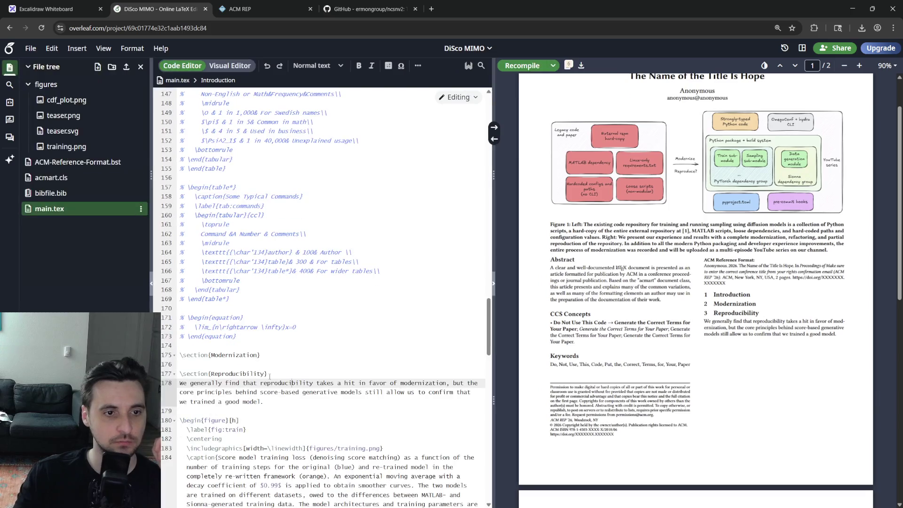
{"action": "left_click", "coordinate": [271, 399]}
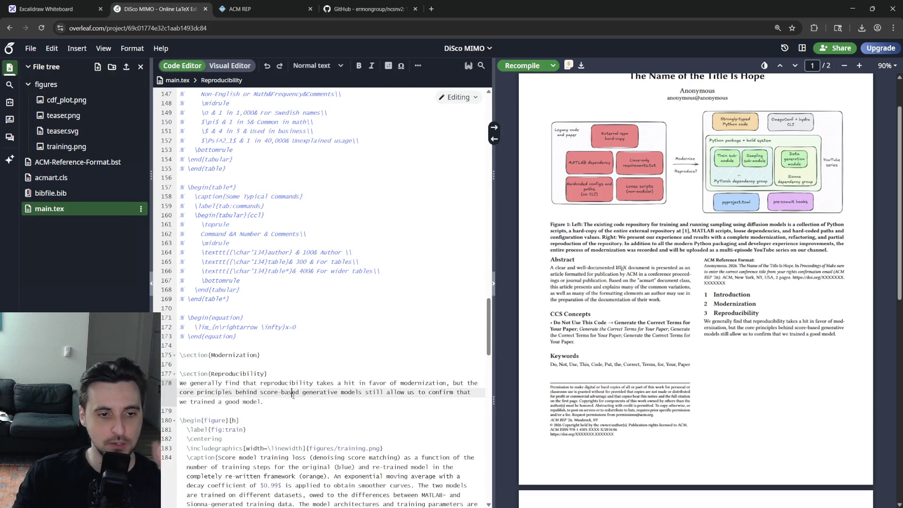
{"action": "double_click", "coordinate": [293, 392]}
{"action": "left_click", "coordinate": [293, 393]}
{"action": "left_click", "coordinate": [268, 401]}
{"action": "double_click", "coordinate": [311, 392]}
{"action": "left_click", "coordinate": [272, 395]}
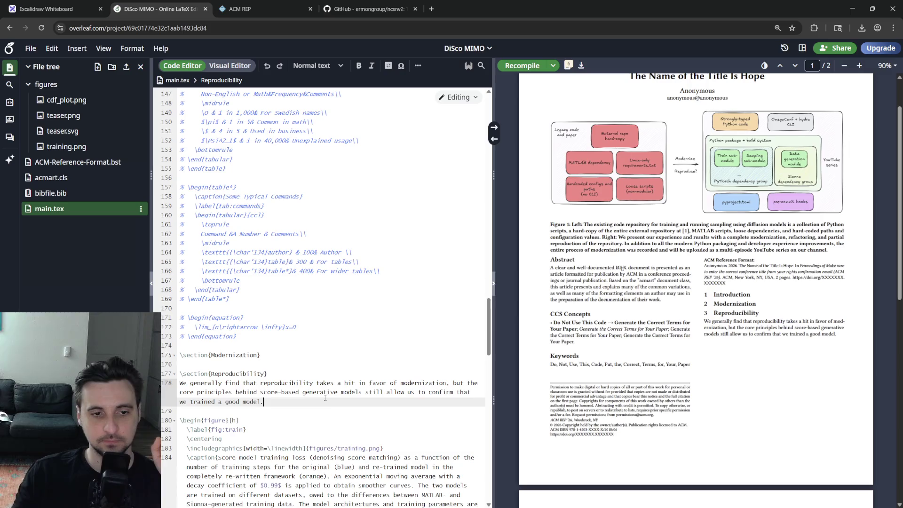
{"action": "type", "text": ", that produce"}
{"action": "type", "text": "lity"}
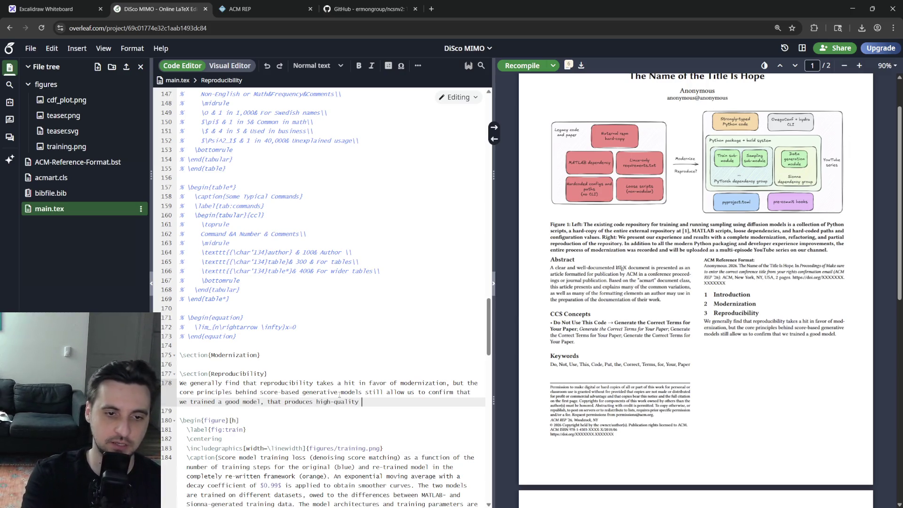
- Extend the sentence with 'that produces high-quality synthetic data.', recompile, and begin 'A fundamental measurement, that is independent of sampling, is'
{"action": "key", "text": "BackSpace"}
{"action": "key", "text": "BackSpace"}
{"action": "key", "text": "BackSpace"}
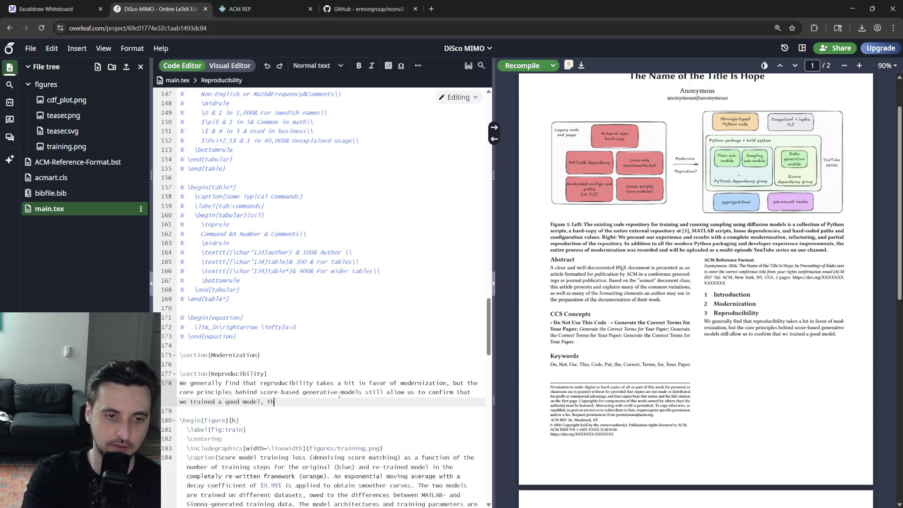
{"action": "type", "text": "ces hig"}
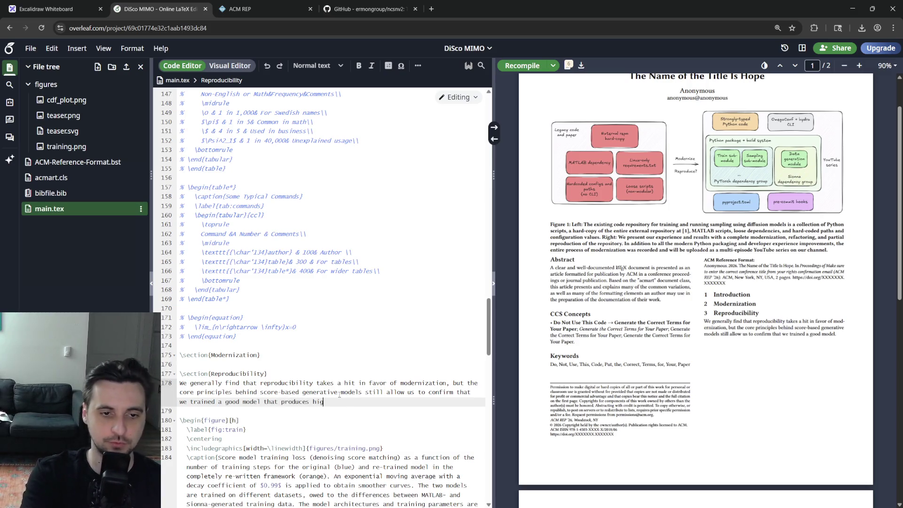
{"action": "type", "text": "h-qualit"}
{"action": "type", "text": "y synthet"}
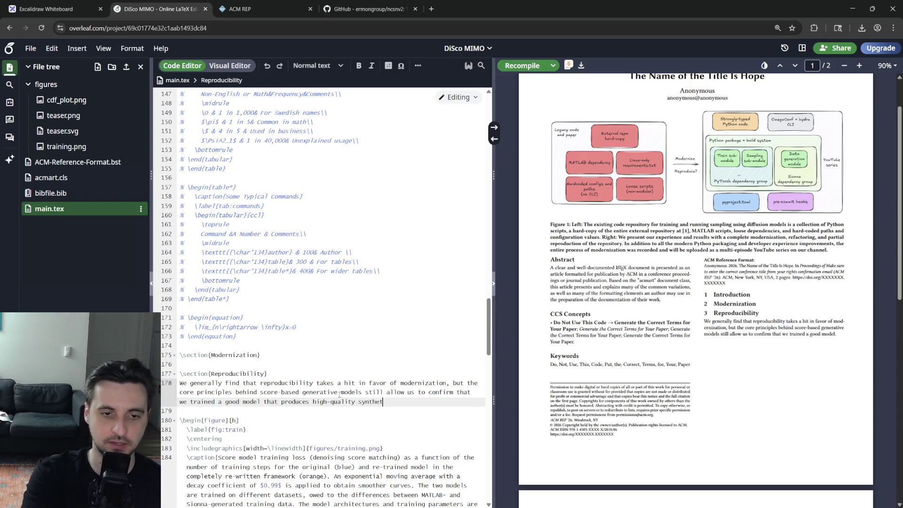
{"action": "type", "text": " data."}
{"action": "key", "text": "ctrl+s"}
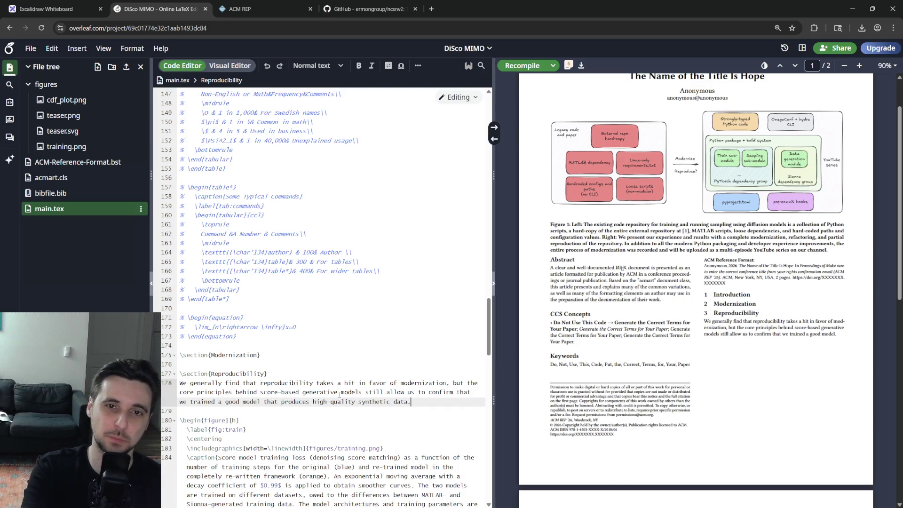
{"action": "key", "text": "Return"}
{"action": "key", "text": "Return"}
{"action": "type", "text": "Ho"}
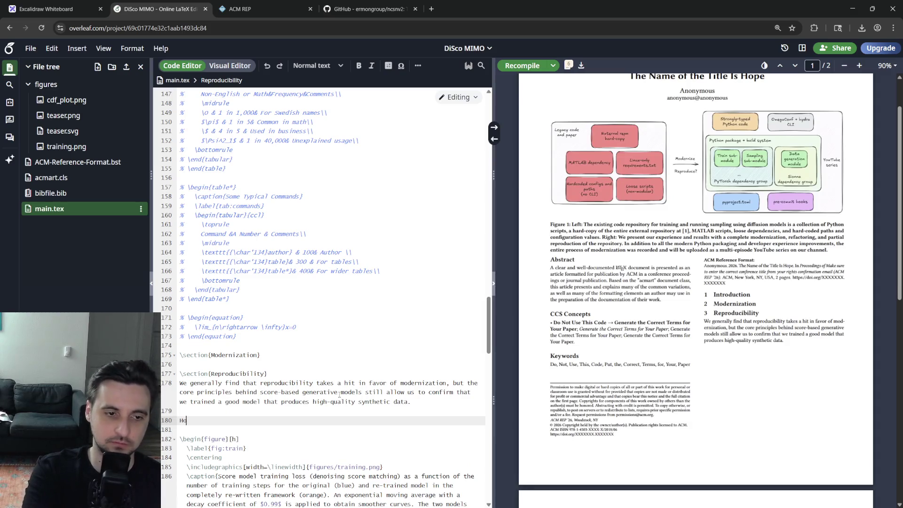
{"action": "key", "text": "BackSpace"}
{"action": "key", "text": "BackSpace"}
{"action": "type", "text": "A fundamen"}
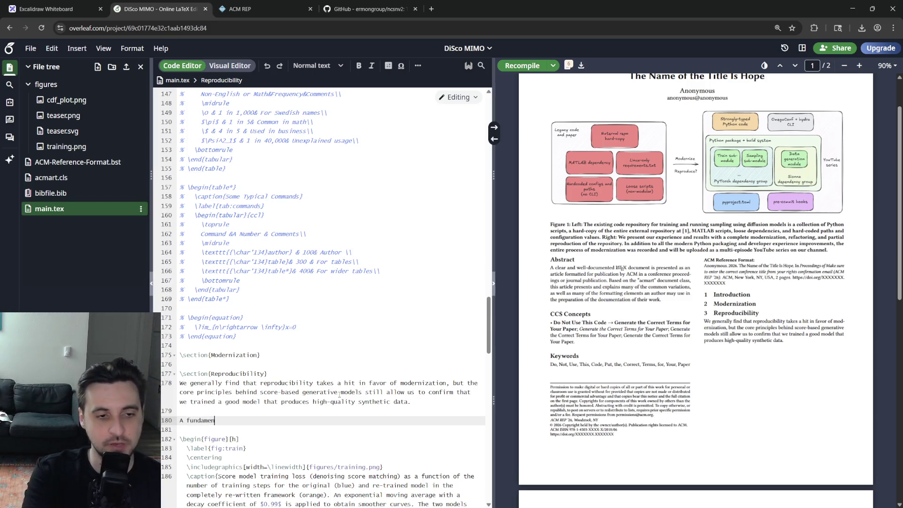
{"action": "type", "text": "tal measurement, that is i"}
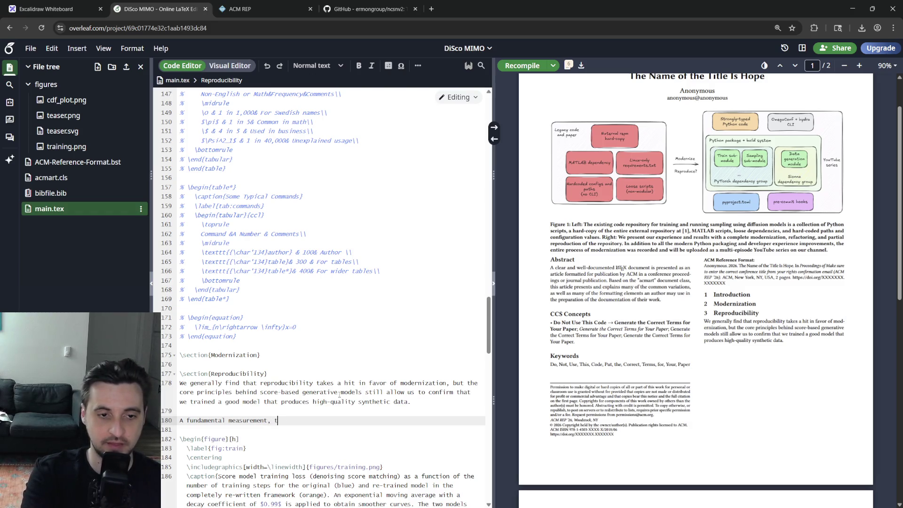
{"action": "type", "text": "ndepende"}
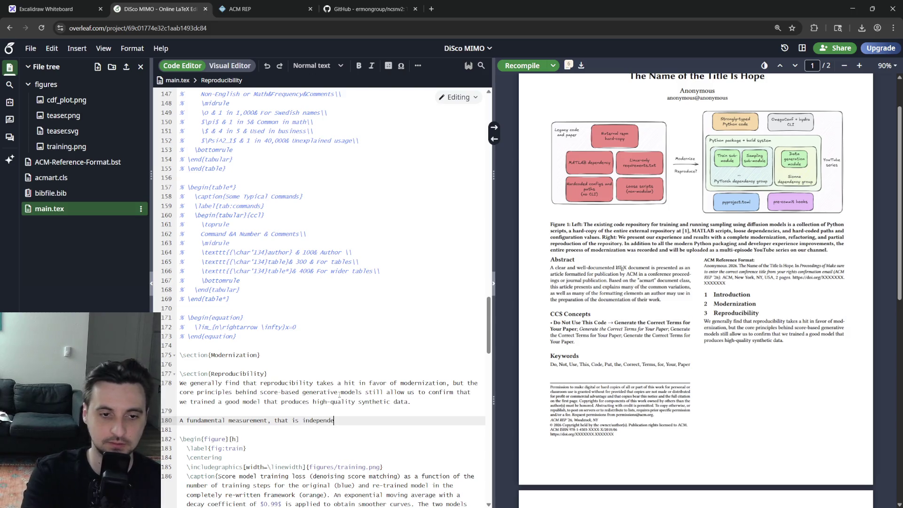
{"action": "type", "text": "nt of sampling, is"}
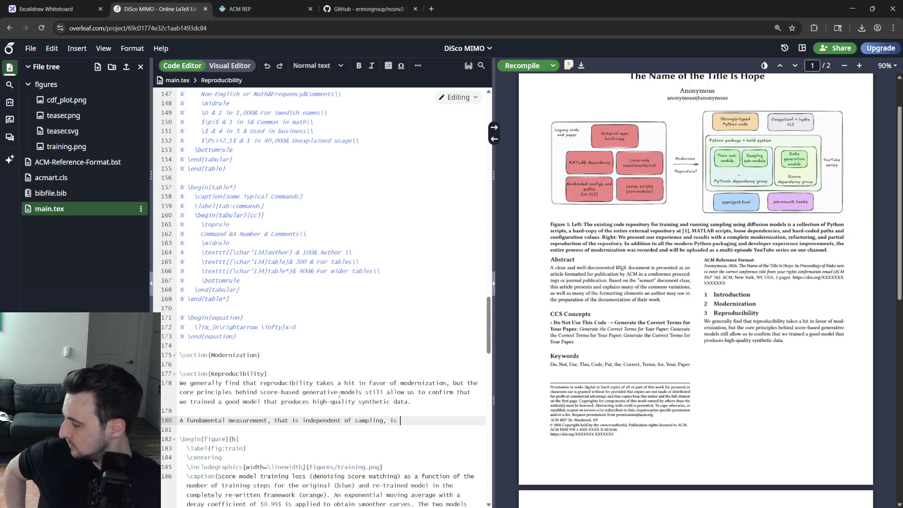
{"action": "key", "text": "Return"}
{"action": "key", "text": "Return"}
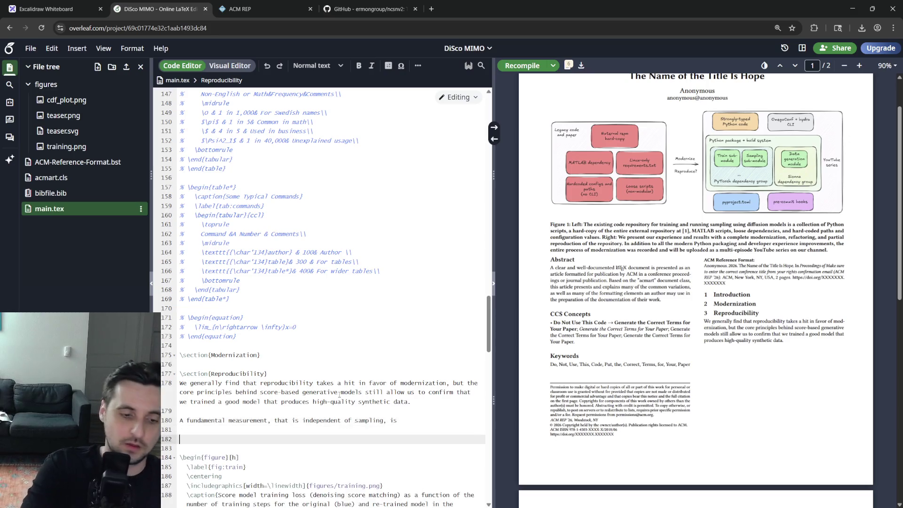
{"action": "type", "text": "To validate that t"}
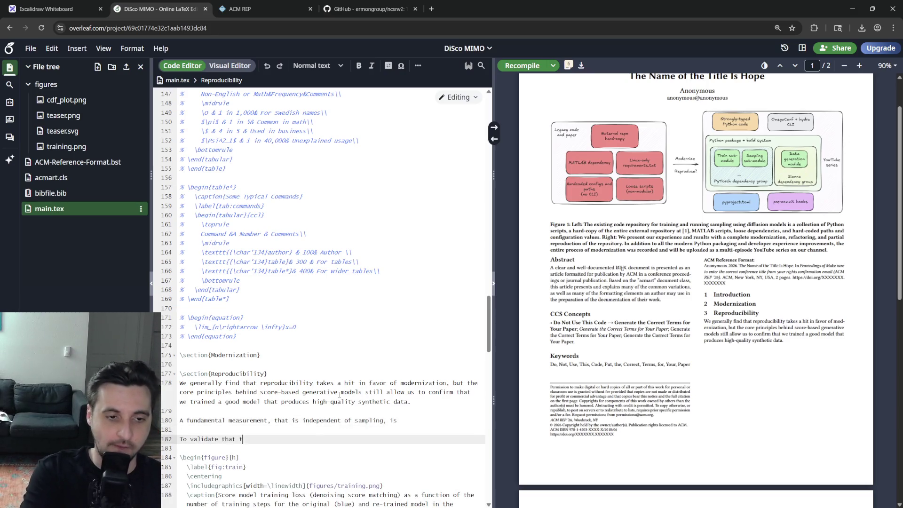
{"action": "type", "text": "he model architecture"}
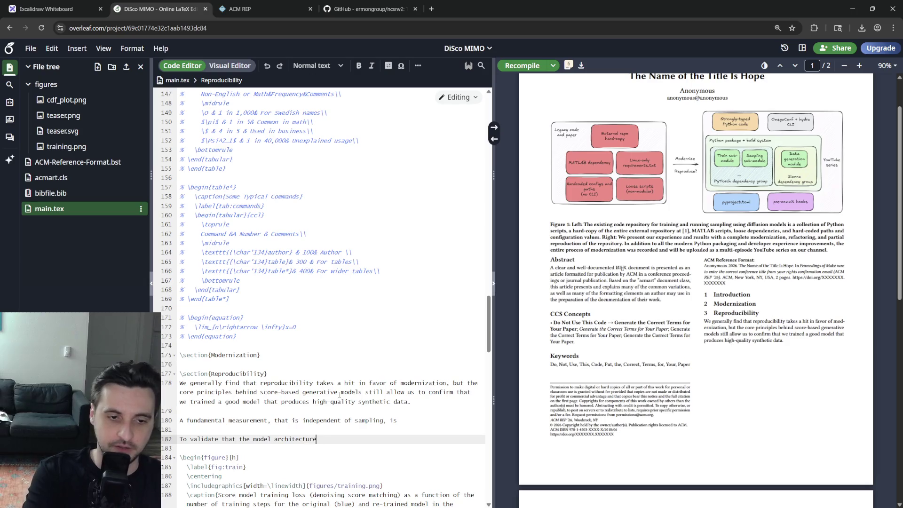
{"action": "type", "text": "s are te"}
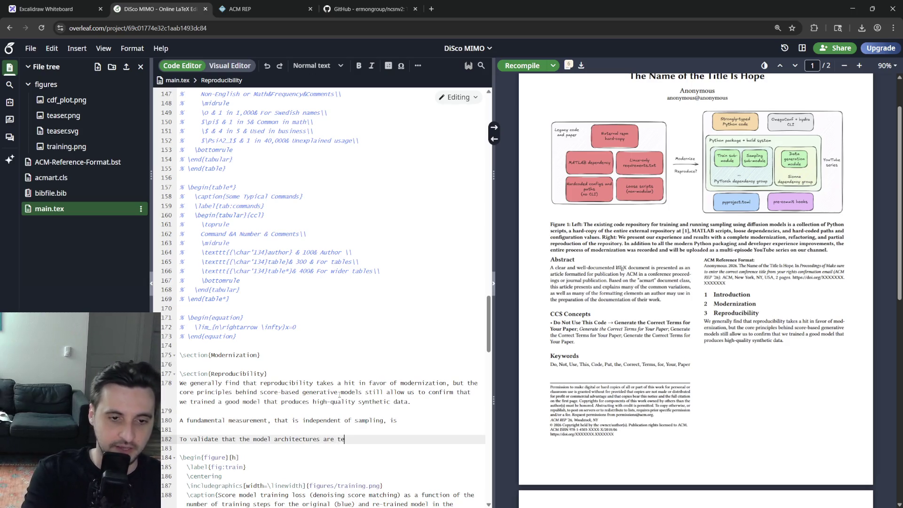
{"action": "key", "text": "BackSpace"}
{"action": "key", "text": "BackSpace"}
{"action": "type", "text": "exactly id"}
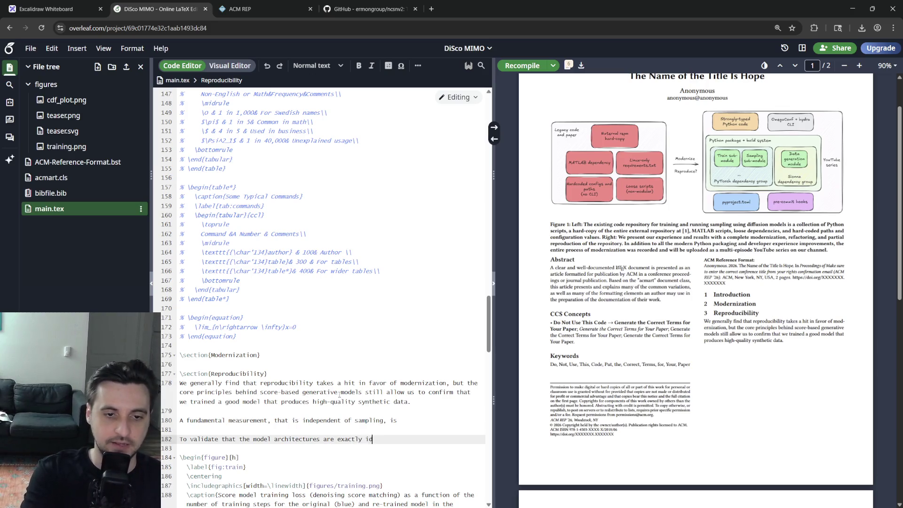
{"action": "type", "text": "ccessfully c"}
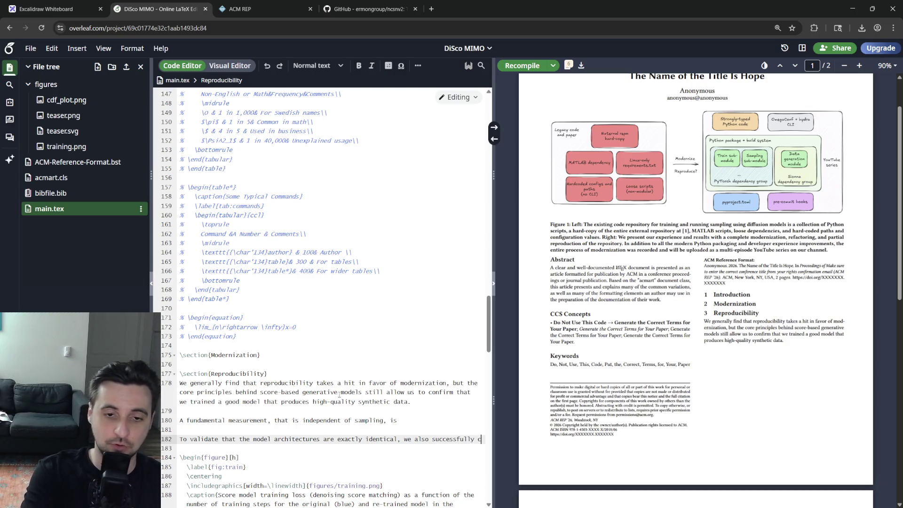
{"action": "type", "text": "ross-loaded"}
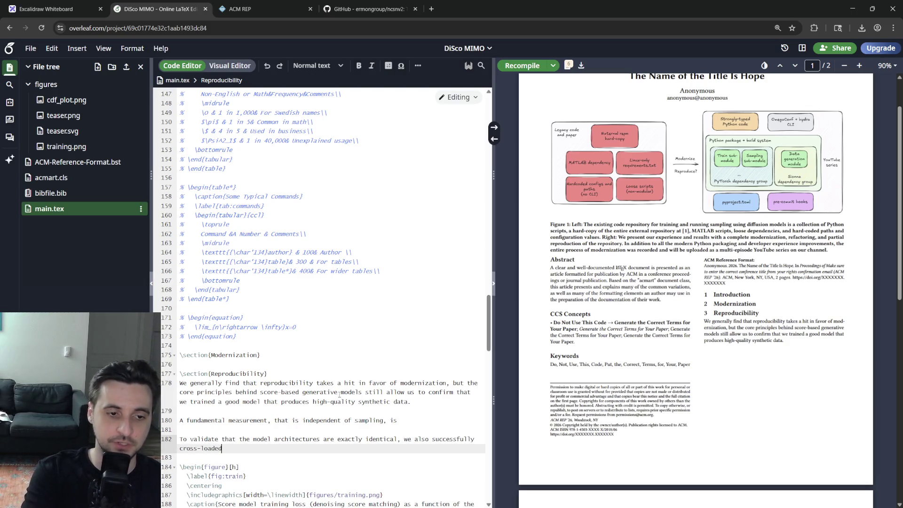
{"action": "type", "text": "odel weights between codebases: once"}
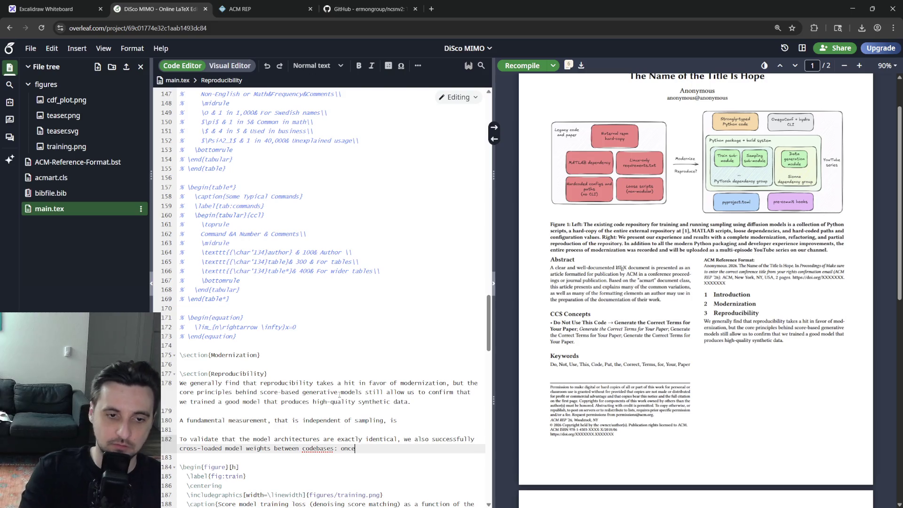
- Remove the extra space after 'once' in the cross-loading sentence
{"action": "key", "text": "BackSpace"}
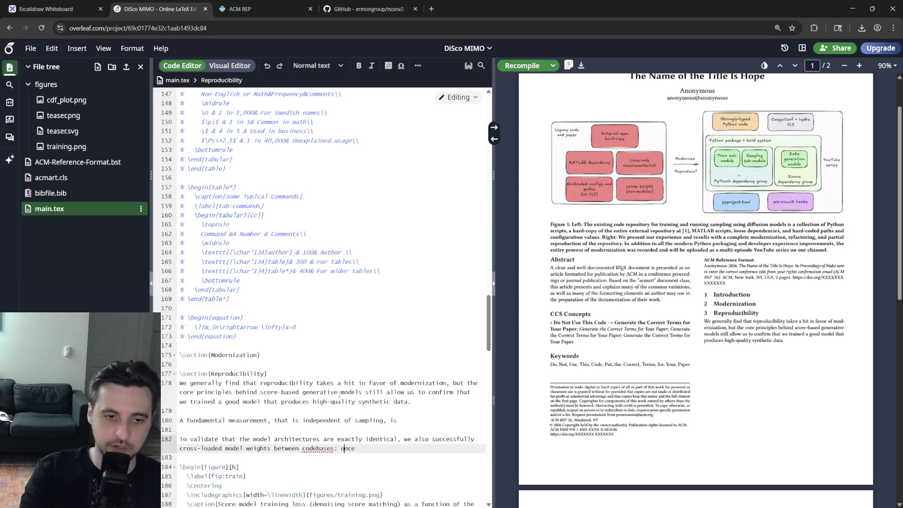
{"action": "type", "text": "-"}
{"action": "type", "text": "the model was trained "}
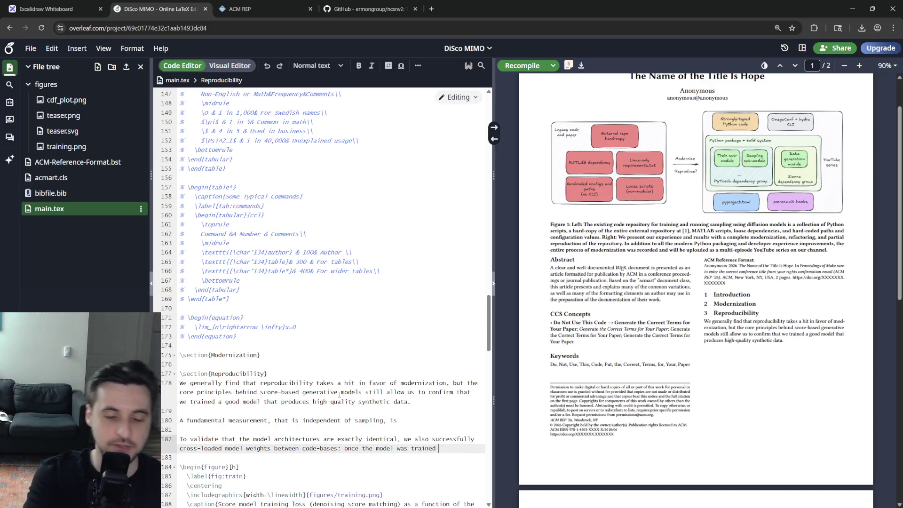
{"action": "type", "text": "in the "}
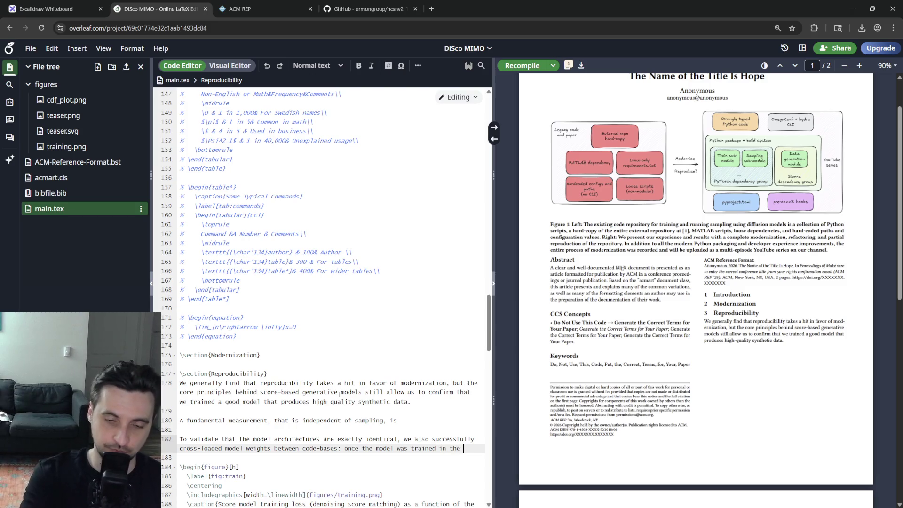
{"action": "type", "text": "modernized code"}
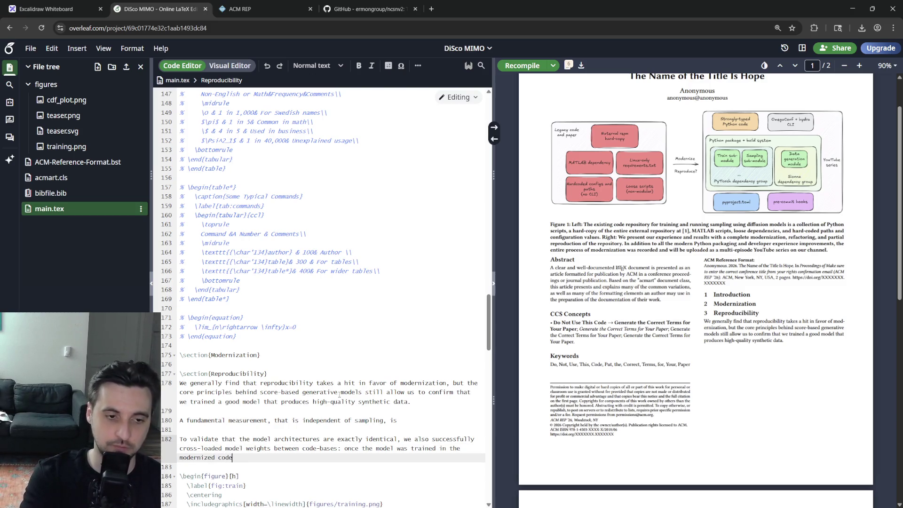
{"action": "type", "text": "-base, we simply "}
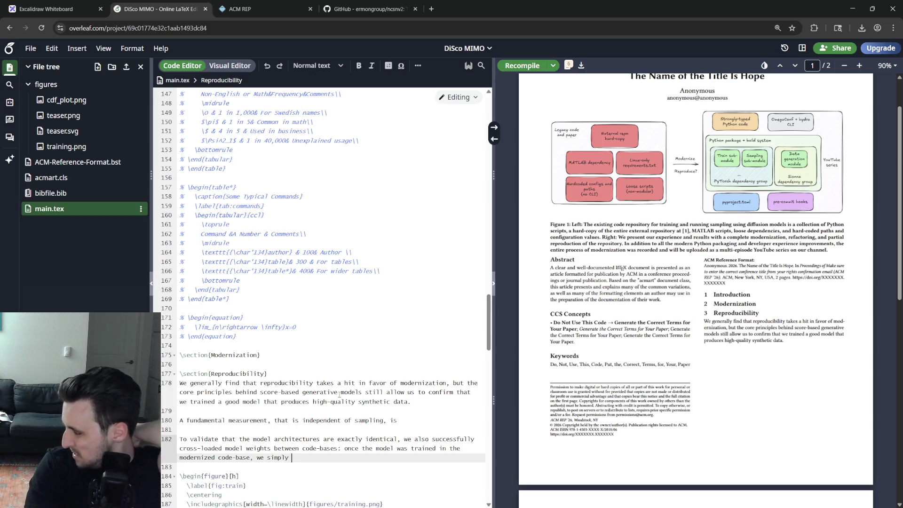
{"action": "type", "text": "export its weights as a"}
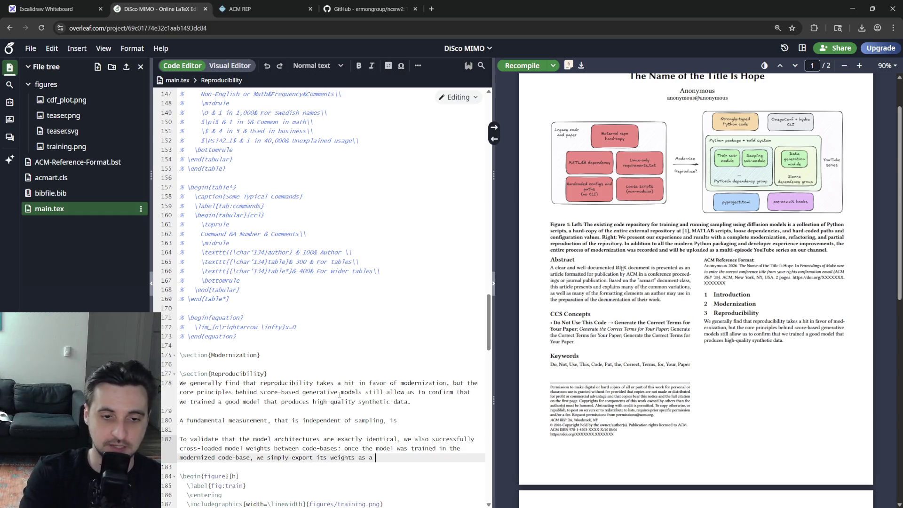
{"action": "type", "text": "texttt{."}
{"action": "type", "text": "pt"}
- Finish the sentence: weights exported as a \texttt{.pt} file and loaded in \texttt{strict} mode
{"action": "key", "text": "Right"}
{"action": "type", "text": "file"}
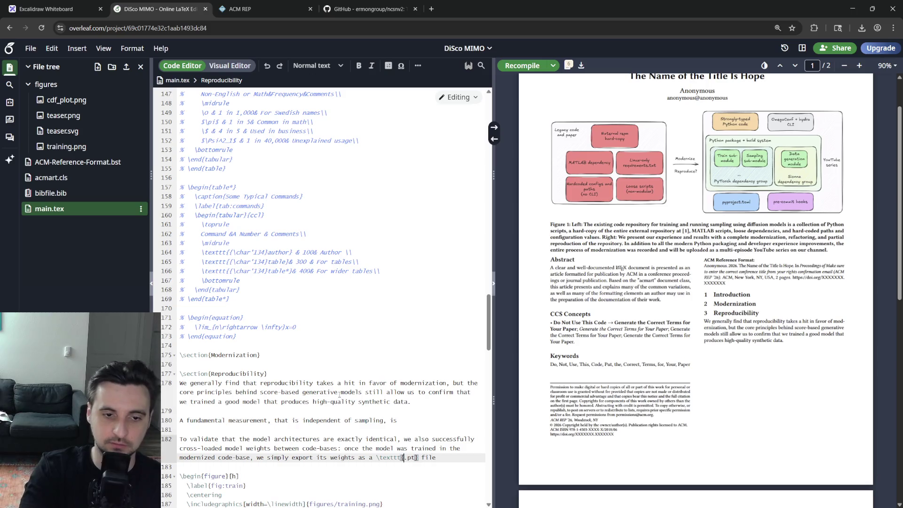
{"action": "key", "text": "BackSpace"}
{"action": "key", "text": "BackSpace"}
{"action": "key", "text": "BackSpace"}
{"action": "key", "text": "BackSpace"}
{"action": "key", "text": "BackSpace"}
{"action": "key", "text": "BackSpace"}
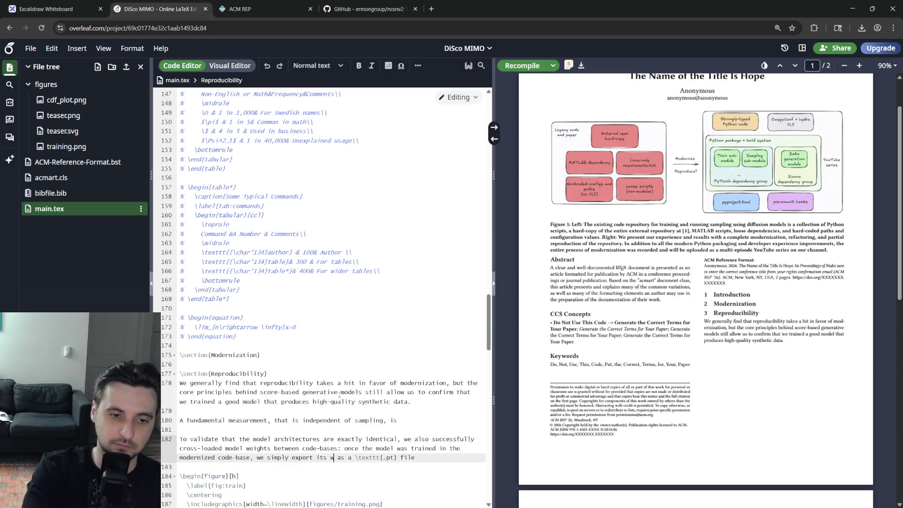
{"action": "key", "text": "BackSpace"}
{"action": "type", "text": "stat"}
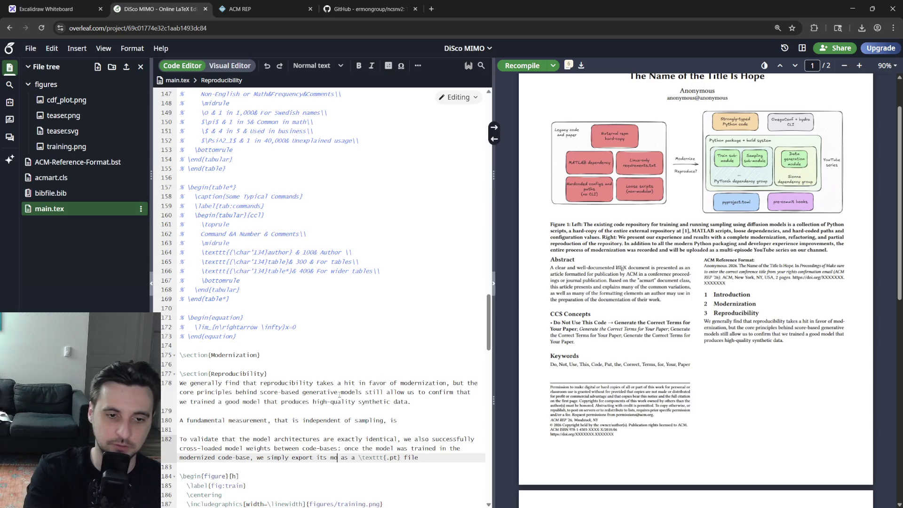
{"action": "type", "text": "e (d"}
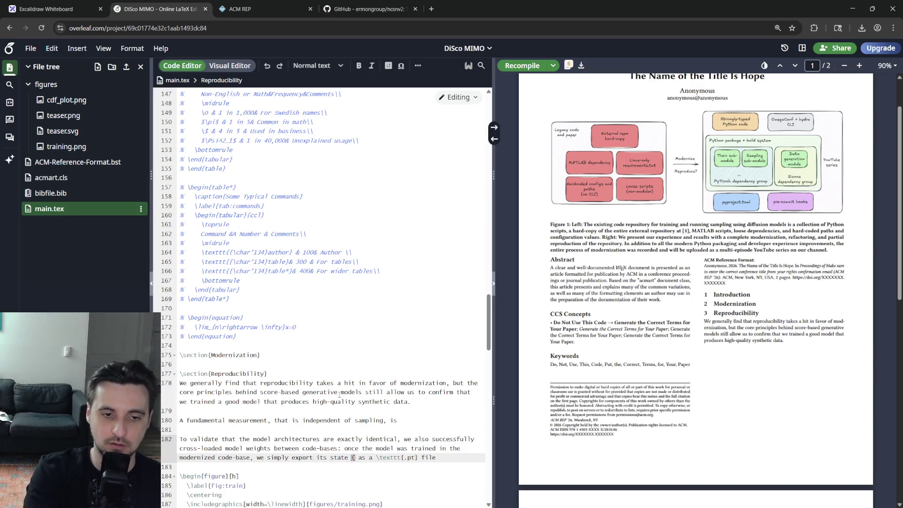
{"action": "type", "text": "all weights)"}
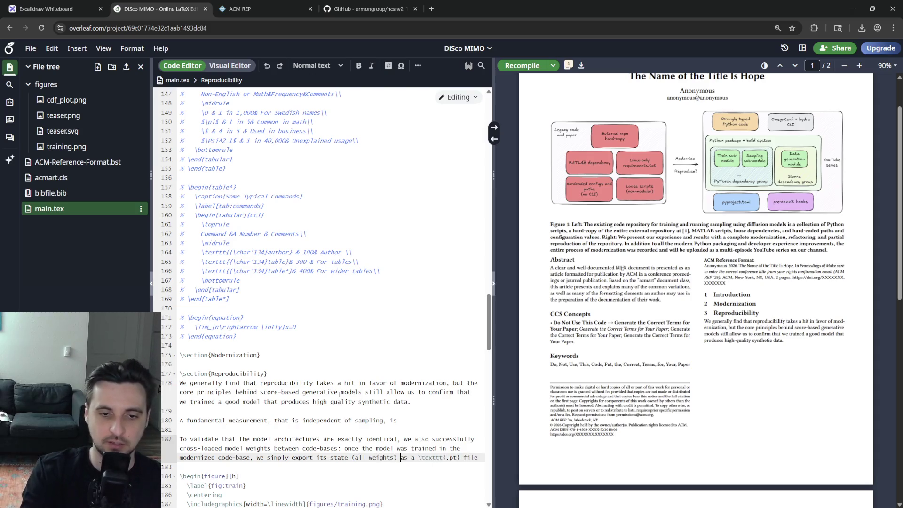
{"action": "key", "text": "End"}
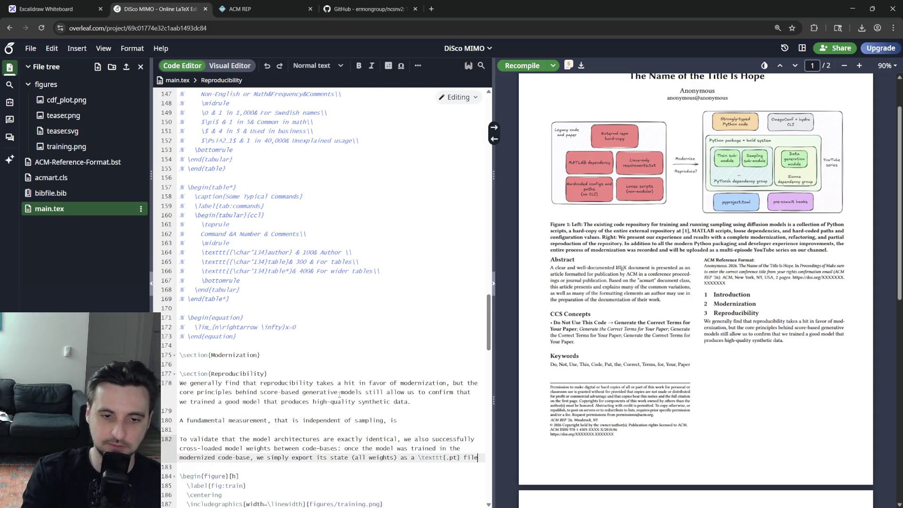
{"action": "type", "text": ", which "}
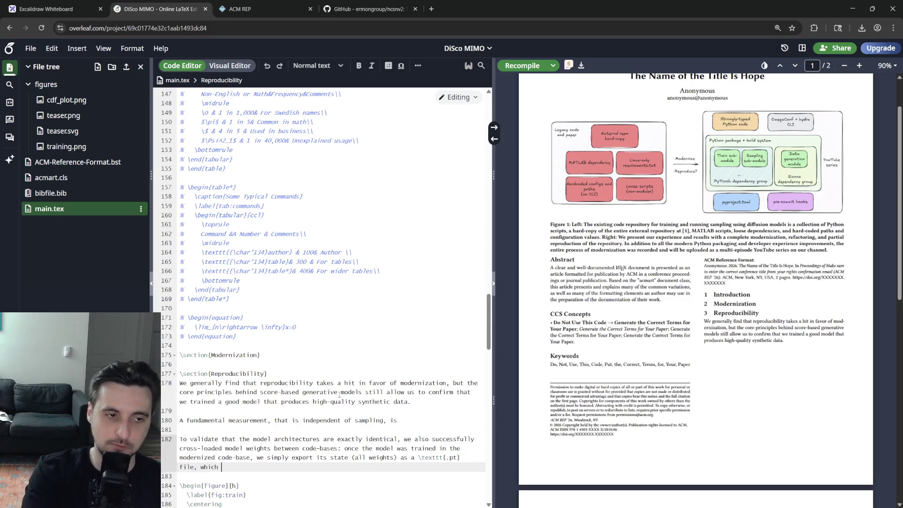
{"action": "type", "text": "is then loaded us"}
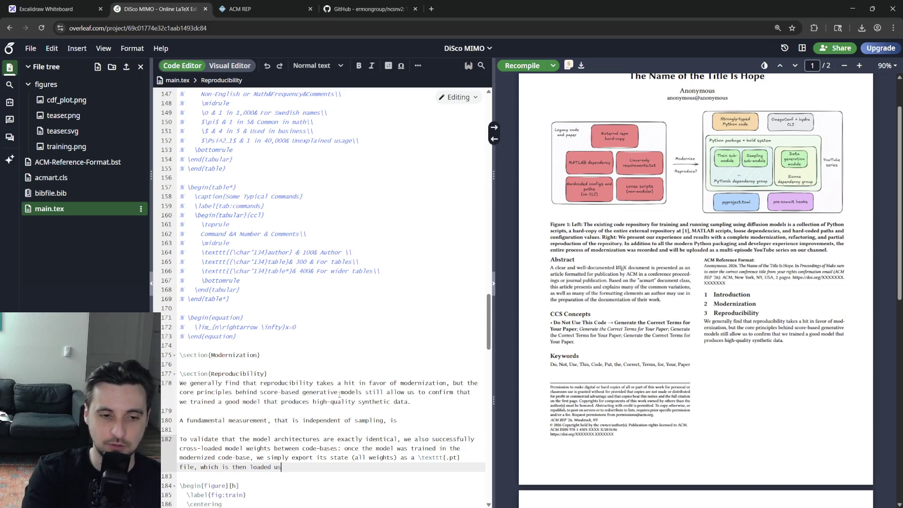
{"action": "type", "text": "\texttt{"}
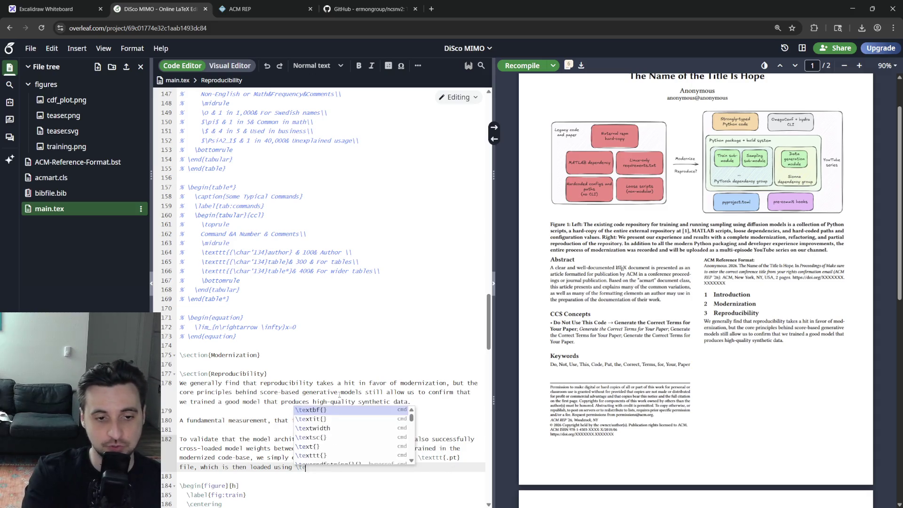
{"action": "type", "text": ".strict} mode in the legacy codebase."}
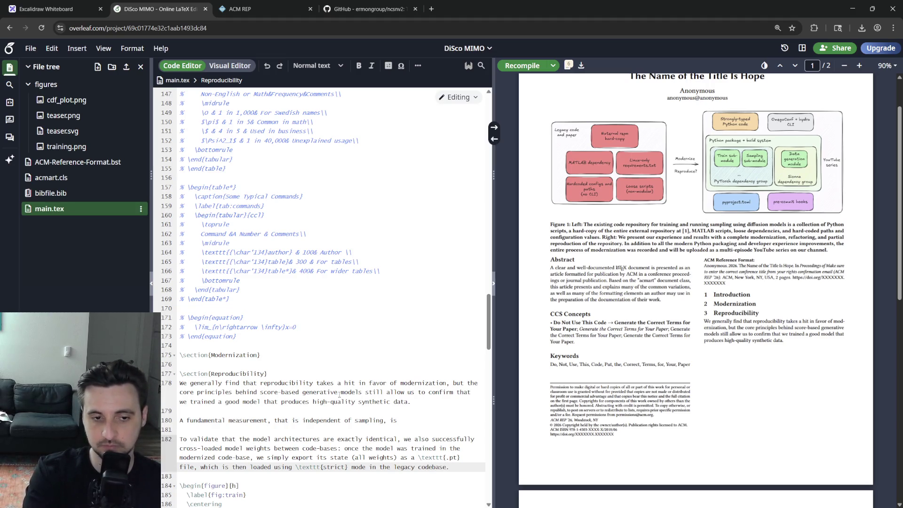
{"action": "type", "text": " The usage of \\textt"}
{"action": "key", "text": "Return"}
{"action": "type", "text": "strict"}
{"action": "key", "text": "Right"}
{"action": "type", "text": "validates that the architectures are iden"}
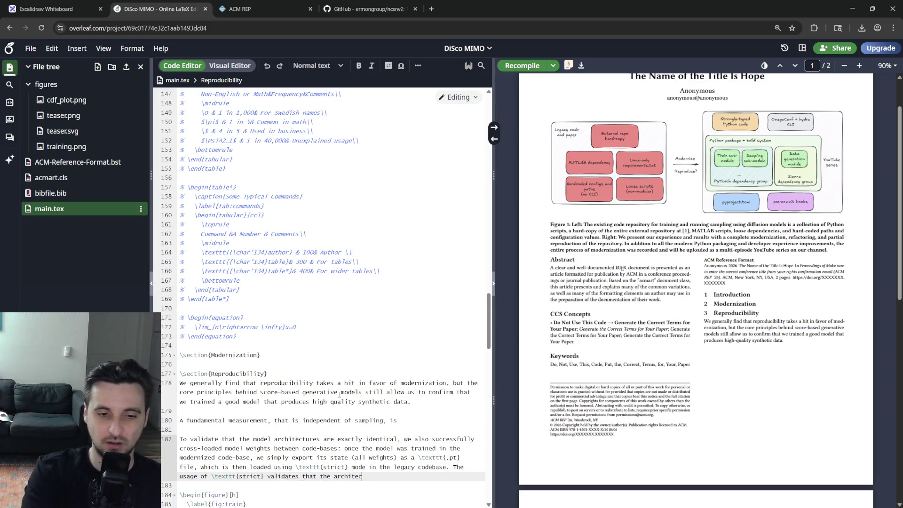
{"action": "type", "text": "tical"}
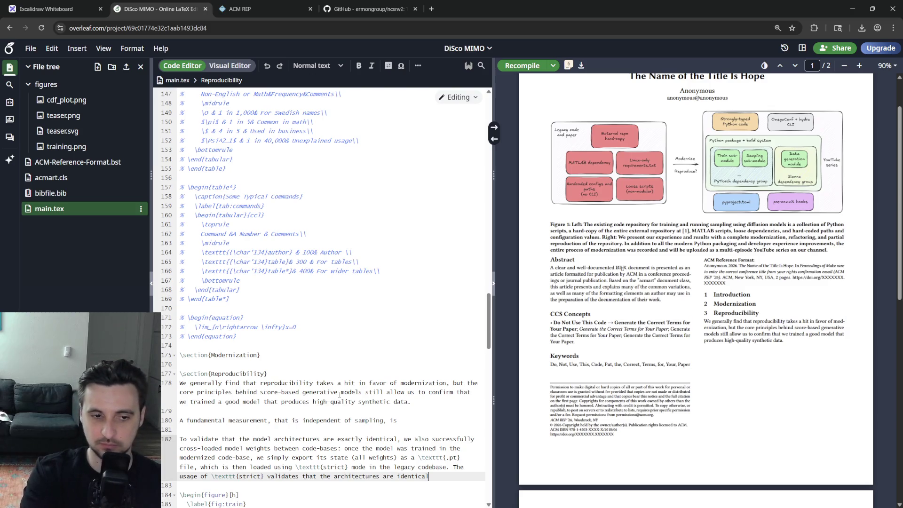
{"action": "type", "text": "."}
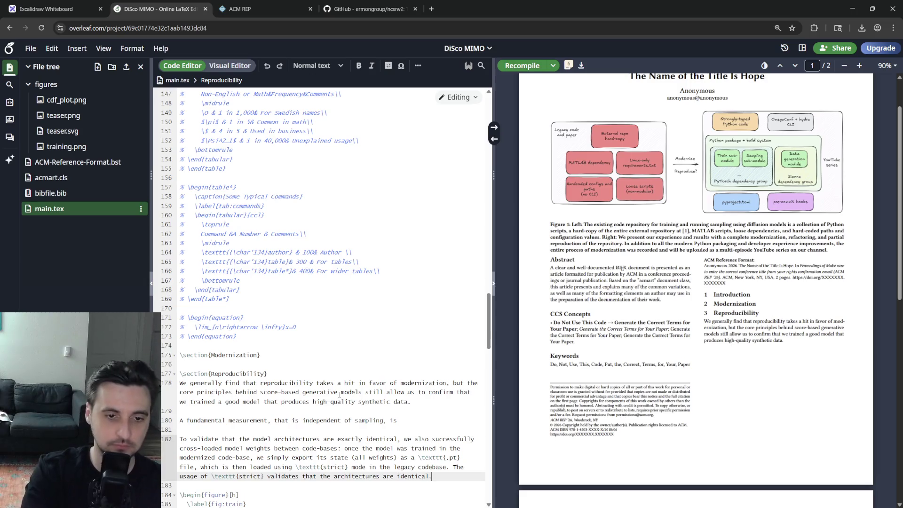
- Dismiss an accidental comment on 'architectures' and close the Review panel
{"action": "double_click", "coordinate": [290, 439]}
{"action": "key", "text": "ctrl+shift+c"}
{"action": "key", "text": "Escape"}
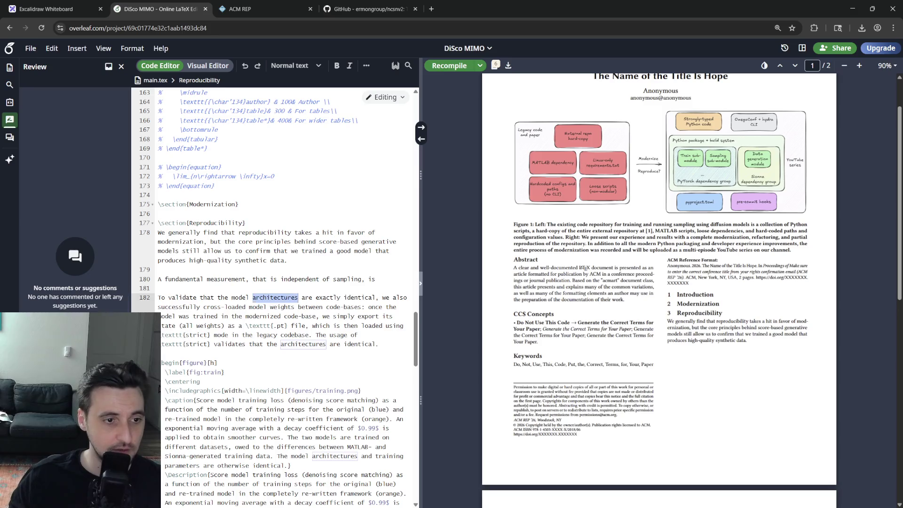
{"action": "double_click", "coordinate": [275, 297]}
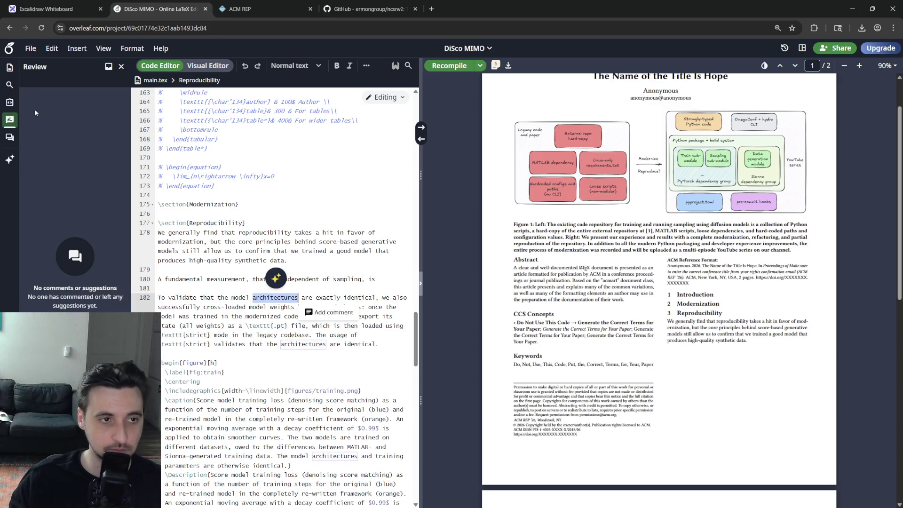
{"action": "left_click", "coordinate": [9, 67]}
{"action": "left_click", "coordinate": [397, 270]}
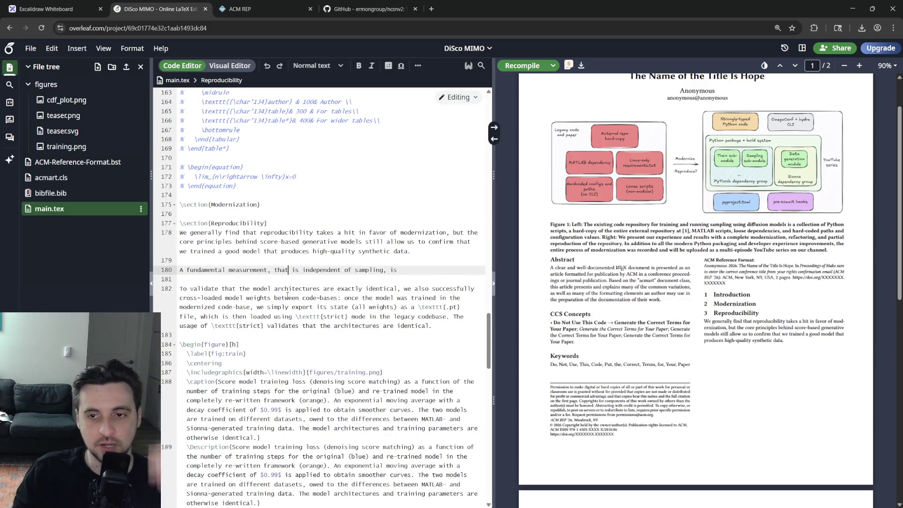
- Delete 'exactly', 'that', the plural 's' and the redundant 'are identical' wording on line 182
{"action": "left_click", "coordinate": [349, 288]}
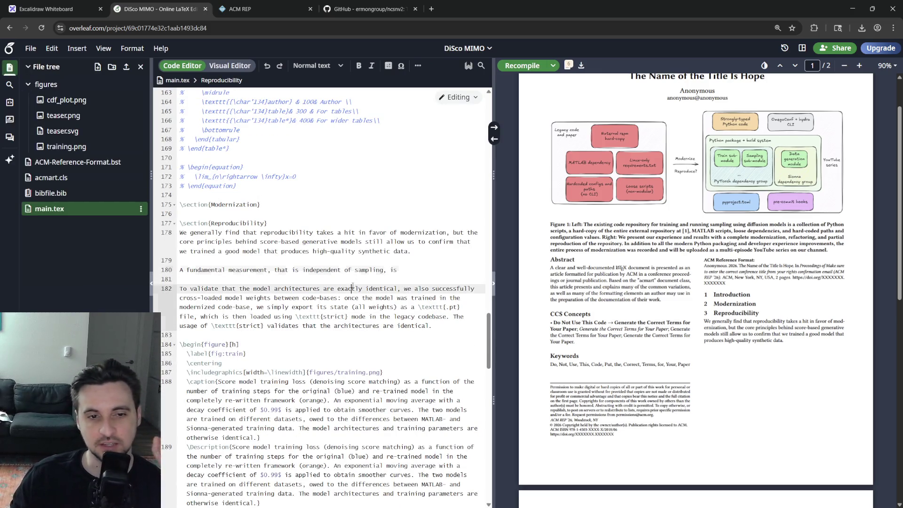
{"action": "double_click", "coordinate": [349, 288]}
{"action": "key", "text": "BackSpace"}
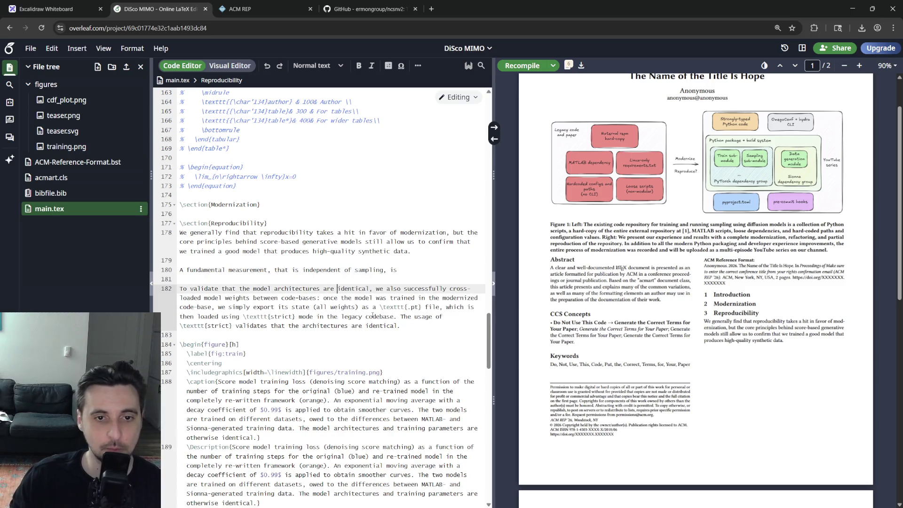
{"action": "double_click", "coordinate": [233, 288]}
{"action": "key", "text": "BackSpace"}
{"action": "left_click", "coordinate": [304, 288]}
{"action": "key", "text": "BackSpace"}
{"action": "left_click", "coordinate": [351, 288]}
{"action": "key", "text": "BackSpace"}
{"action": "key", "text": "BackSpace"}
{"action": "key", "text": "BackSpace"}
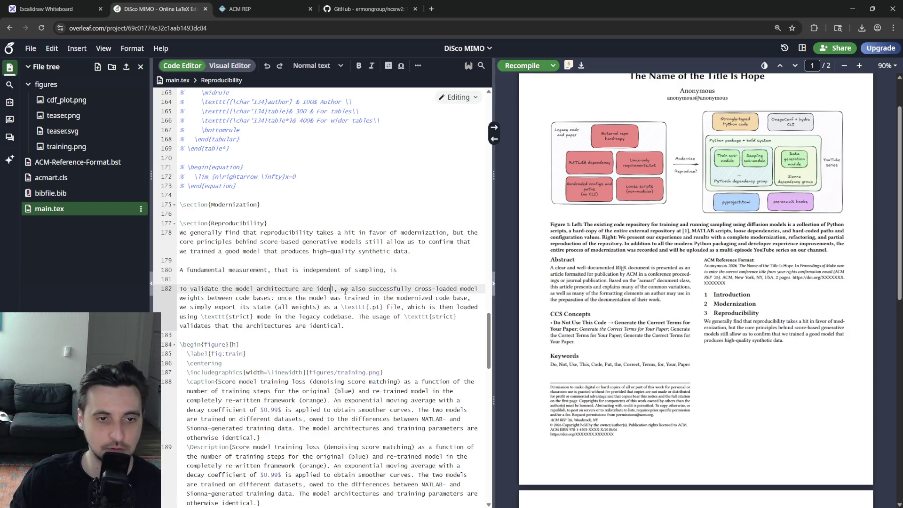
{"action": "key", "text": "BackSpace"}
{"action": "key", "text": "BackSpace"}
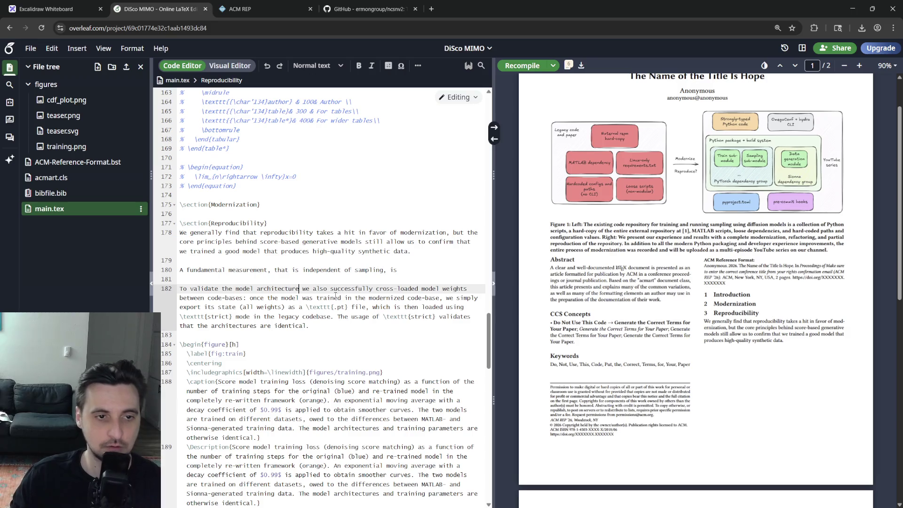
{"action": "type", "text": ","}
- Remove 'also', review the revised paragraph, and start a new browser tab
{"action": "double_click", "coordinate": [251, 288]}
{"action": "double_click", "coordinate": [355, 288]}
{"action": "left_click", "coordinate": [313, 288]}
{"action": "double_click", "coordinate": [319, 288]}
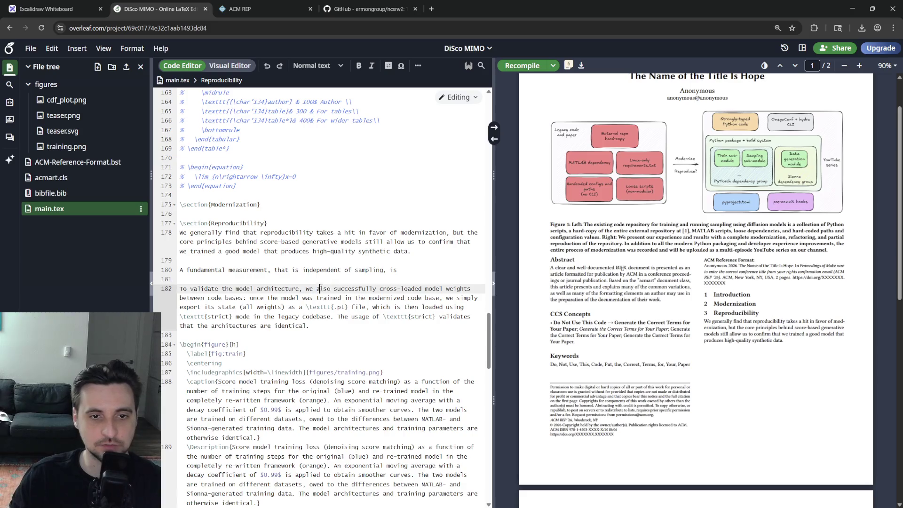
{"action": "key", "text": "BackSpace"}
{"action": "key", "text": "Delete"}
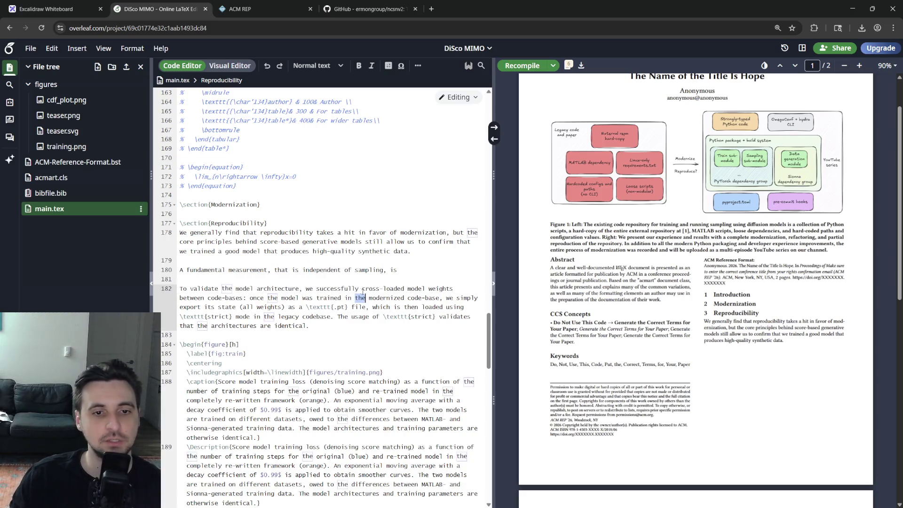
{"action": "triple_click", "coordinate": [273, 314]}
{"action": "left_click", "coordinate": [422, 298]}
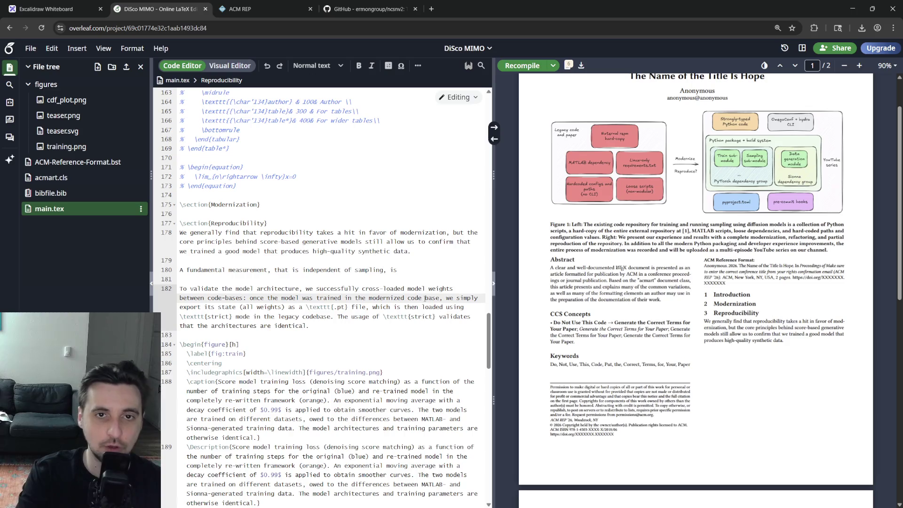
{"action": "key", "text": "ctrl+t"}
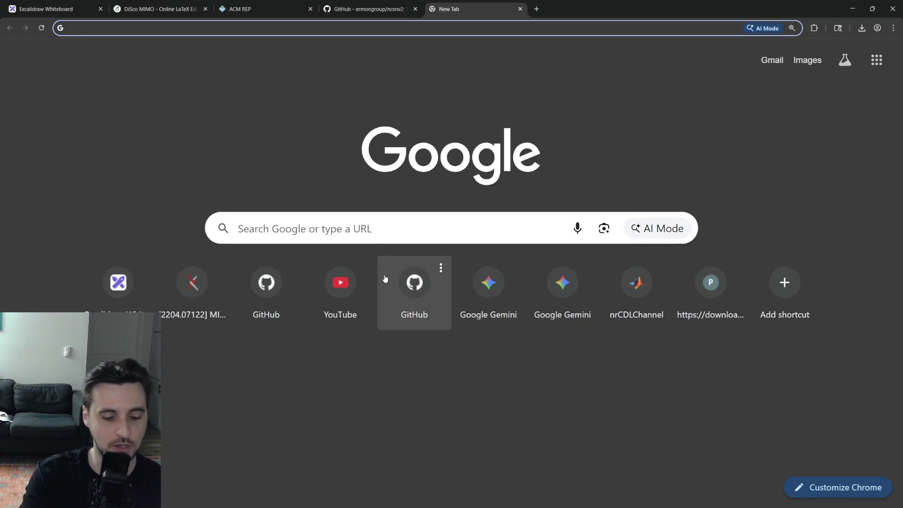
{"action": "type", "text": "how to type code base"}
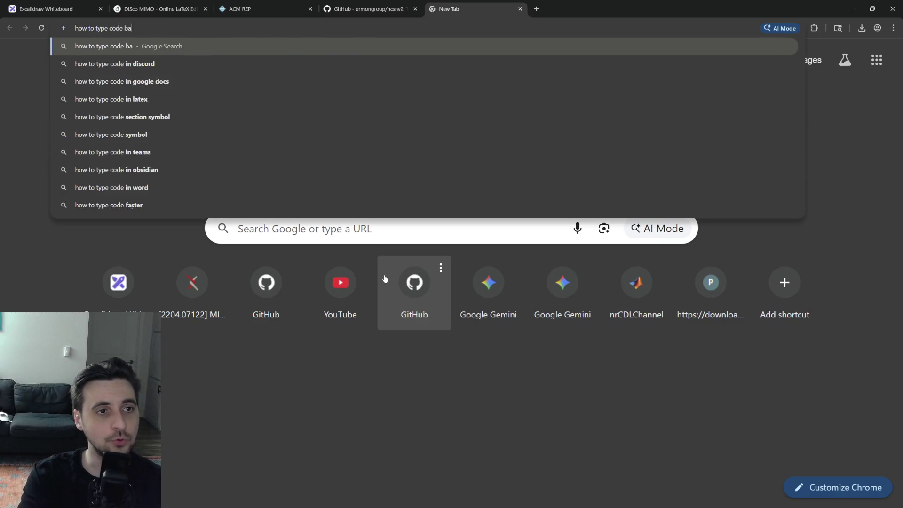
- Google 'is codebase a single word', expand the AI overview, and return to 'code-bases' in the paper
{"action": "key", "text": "Return"}
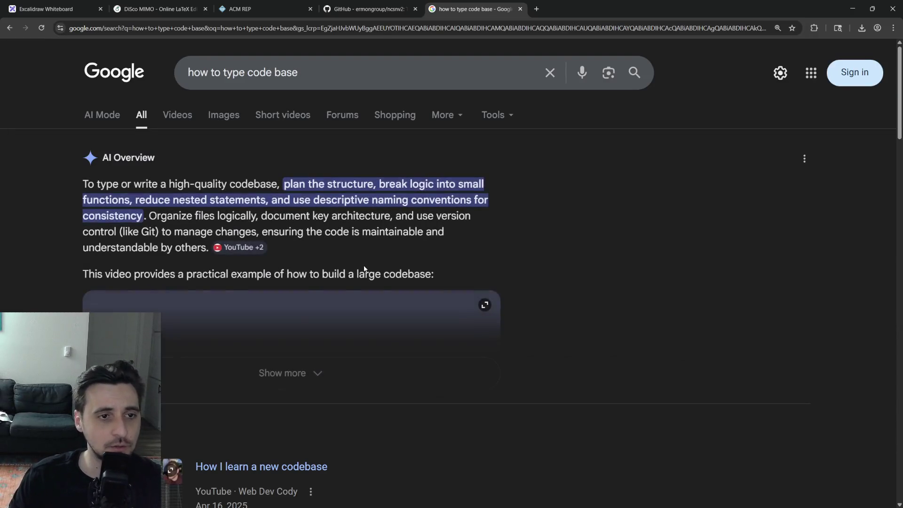
{"action": "left_click", "coordinate": [303, 72]}
{"action": "key", "text": "ctrl+a"}
{"action": "type", "text": "is codebase a single w"}
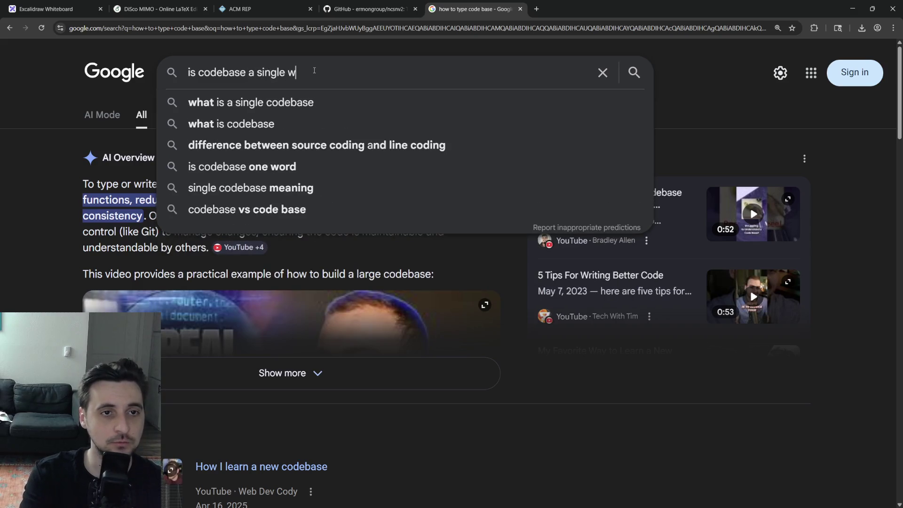
{"action": "type", "text": "ord"}
{"action": "key", "text": "Return"}
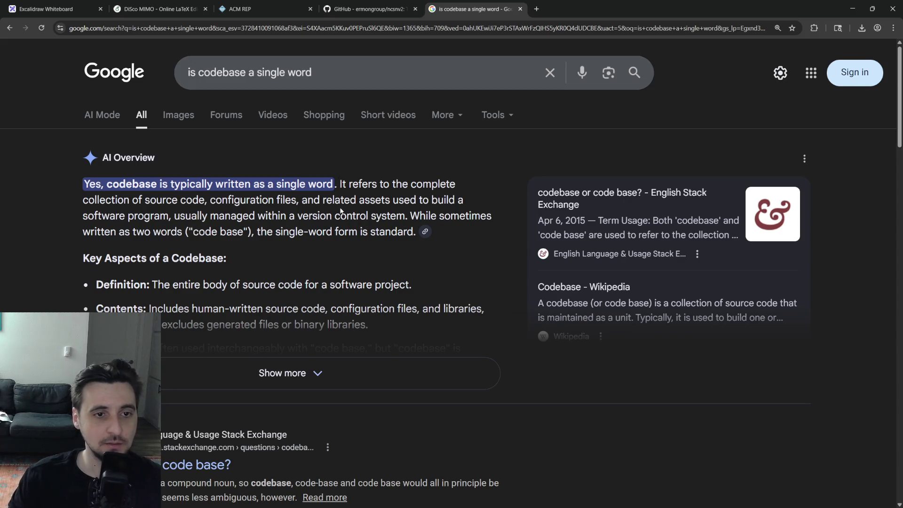
{"action": "left_click", "coordinate": [377, 365]}
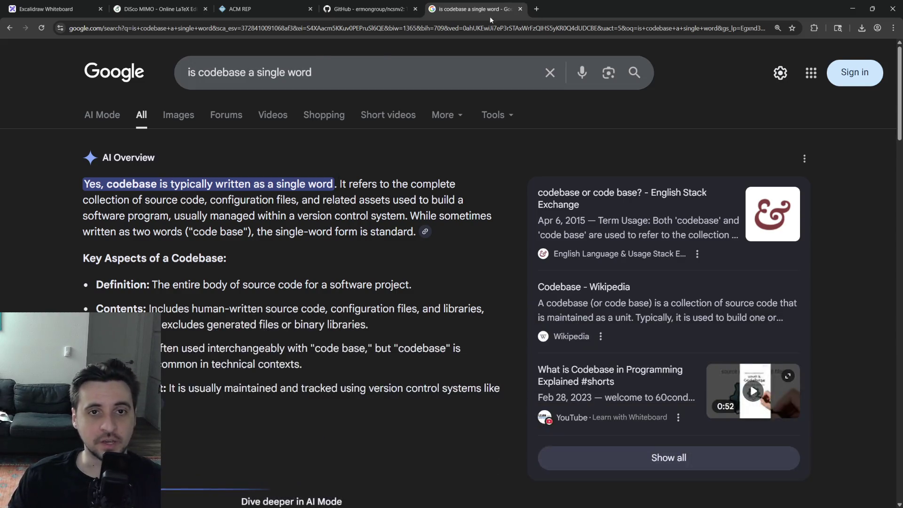
{"action": "key", "text": "ctrl+w"}
{"action": "left_click", "coordinate": [223, 298]}
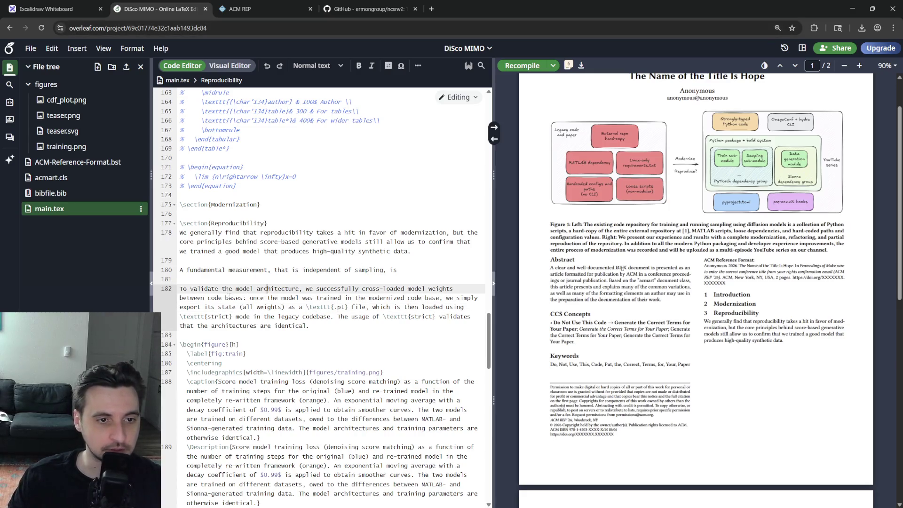
- Spell 'codebases' as one word, add it to the dictionary, and delete 'simply'
{"action": "key", "text": "BackSpace"}
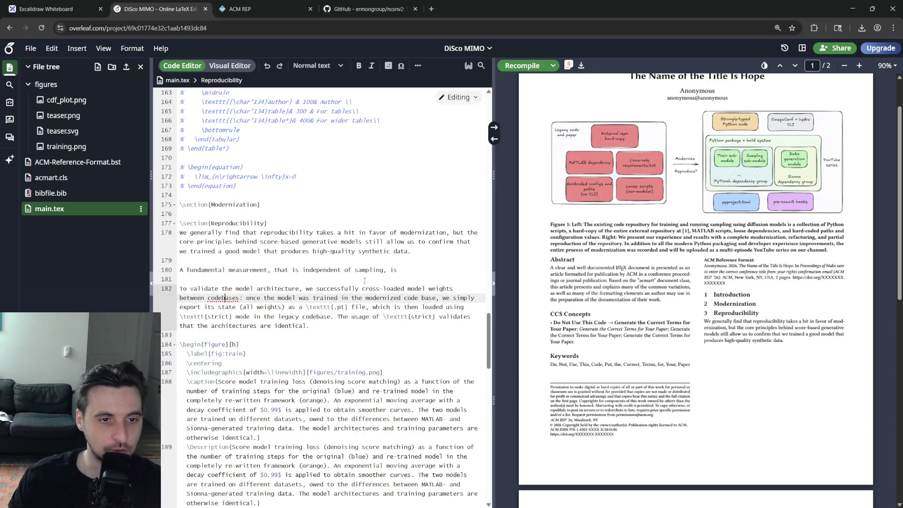
{"action": "right_click", "coordinate": [225, 298]}
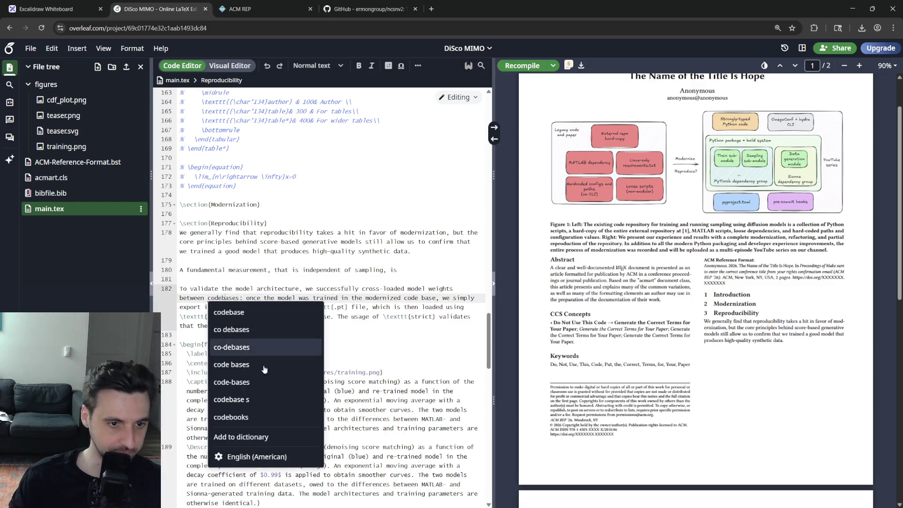
{"action": "left_click", "coordinate": [262, 436]}
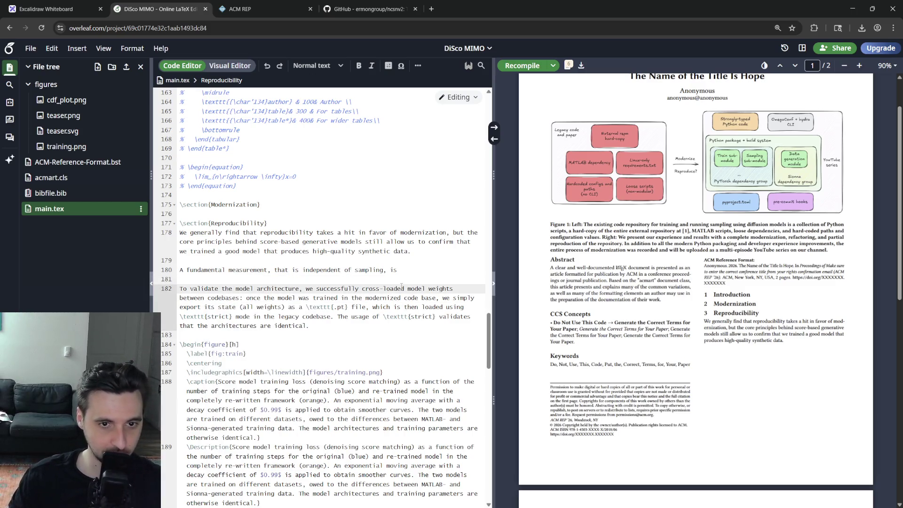
{"action": "left_click", "coordinate": [419, 297]}
{"action": "left_click", "coordinate": [240, 307]}
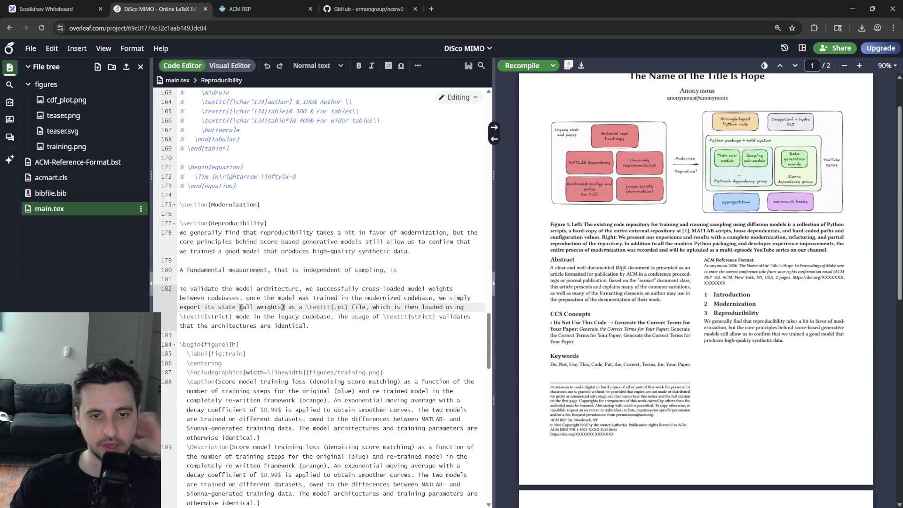
{"action": "double_click", "coordinate": [459, 296]}
{"action": "key", "text": "BackSpace"}
{"action": "type", "text": "exported"}
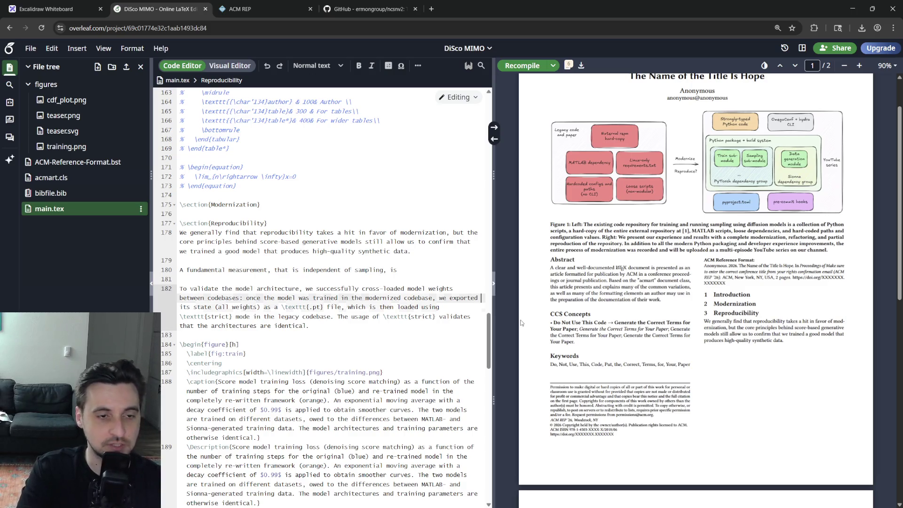
- Add 'weight tensors', the PyTorch 2.X compatibility note and 'successful' strict usage
{"action": "key", "text": "Down"}
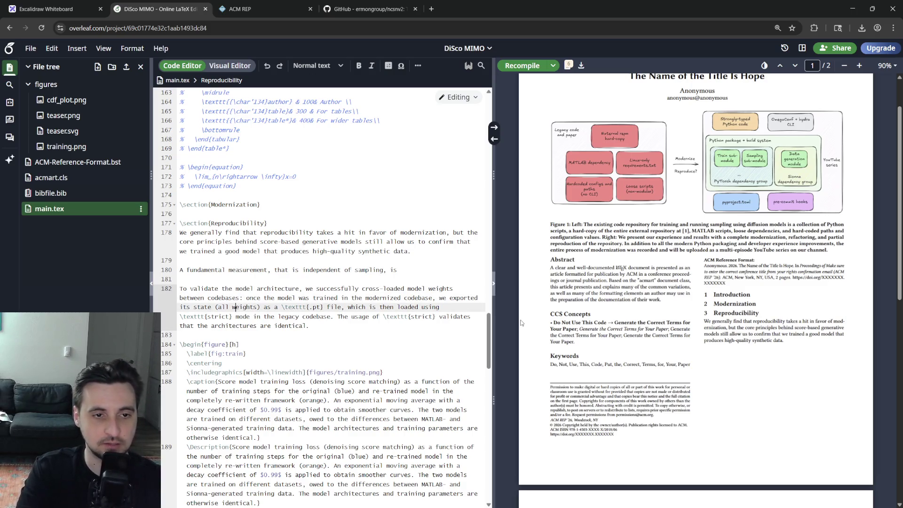
{"action": "type", "text": "tensors"}
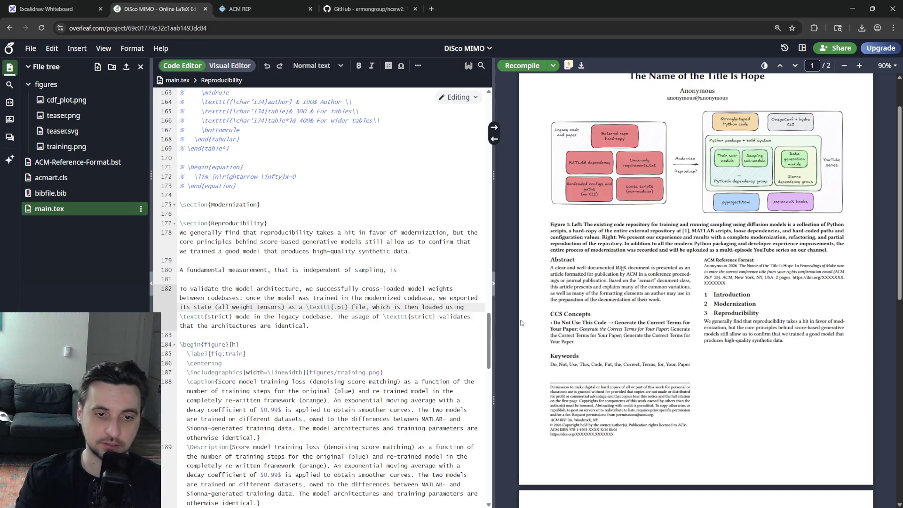
{"action": "type", "text": "(guaranteed to be backwards compatible in PyTorch)"}
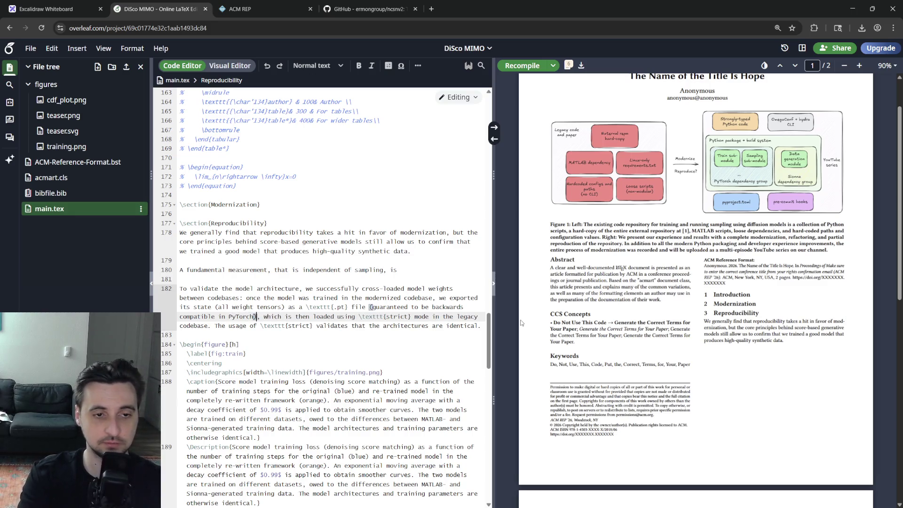
{"action": "type", "text": " 2.X"}
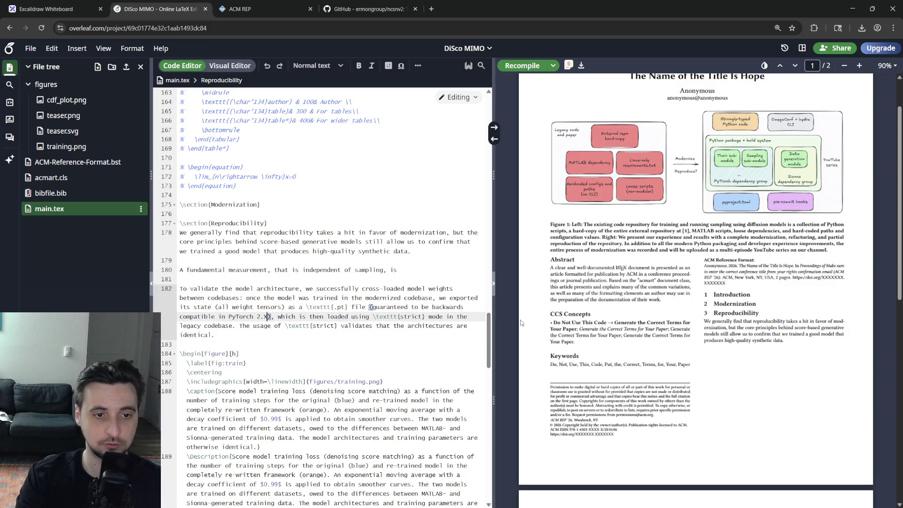
{"action": "key", "text": "Left"}
{"action": "key", "text": "Left"}
{"action": "key", "text": "Left"}
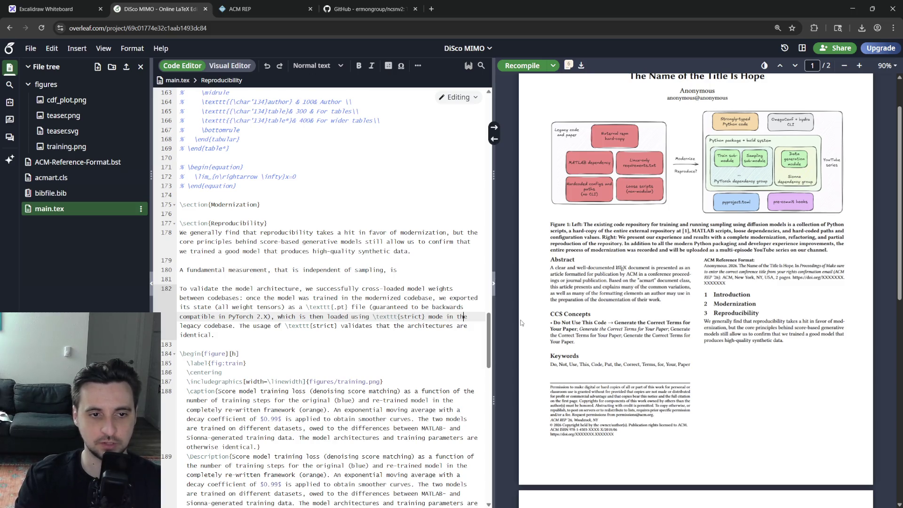
{"action": "key", "text": "Down"}
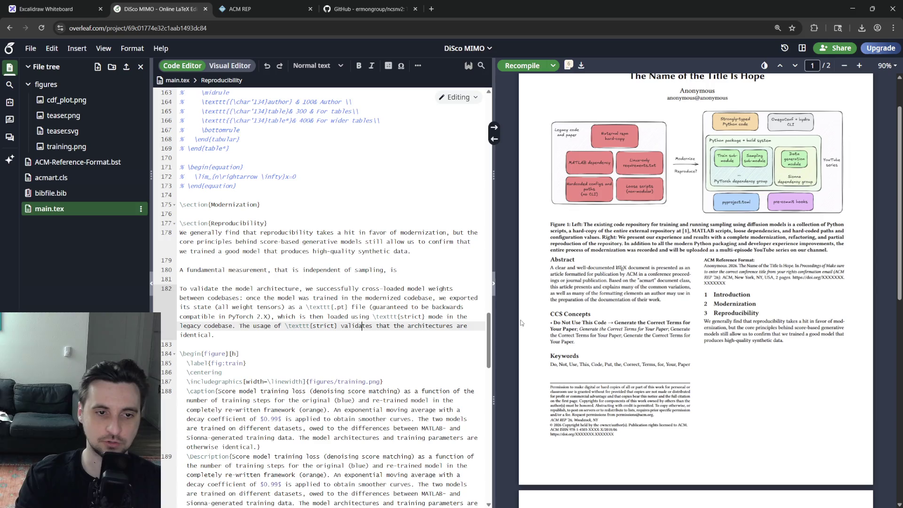
{"action": "type", "text": "successful"}
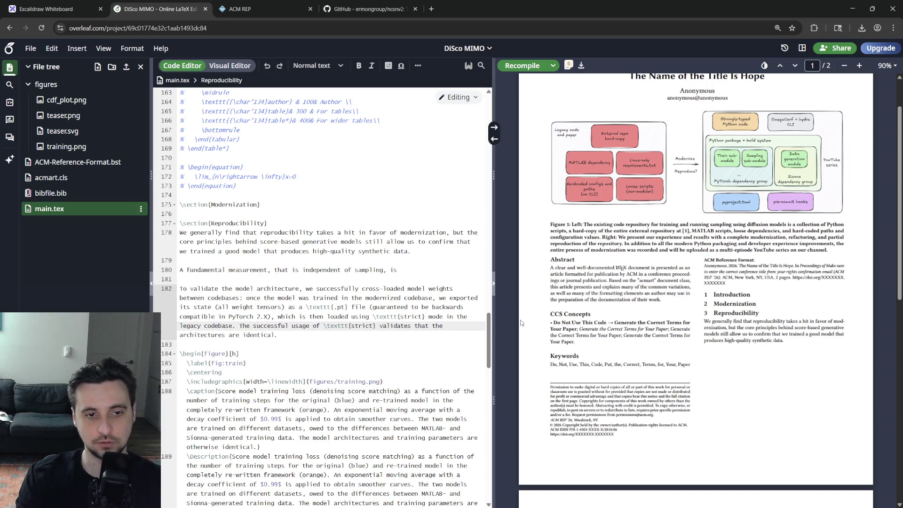
{"action": "key", "text": "Down"}
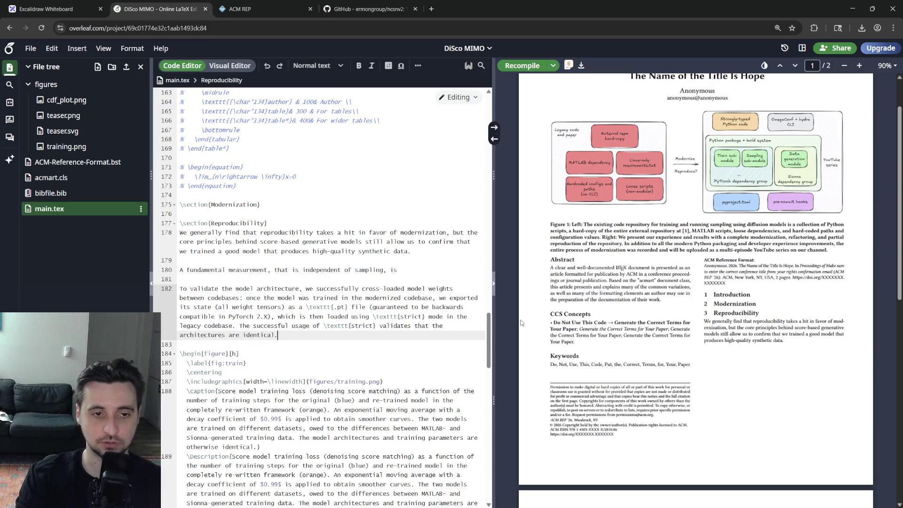
{"action": "key", "text": "Up"}
{"action": "key", "text": "Up"}
{"action": "key", "text": "Up"}
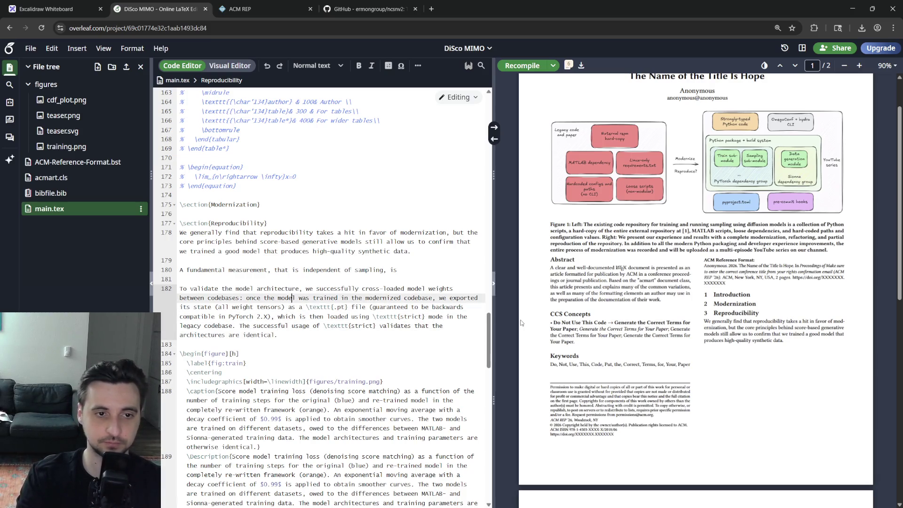
- Move the unfinished measurement sentence below the cross-loading paragraph
{"action": "key", "text": "shift+Home"}
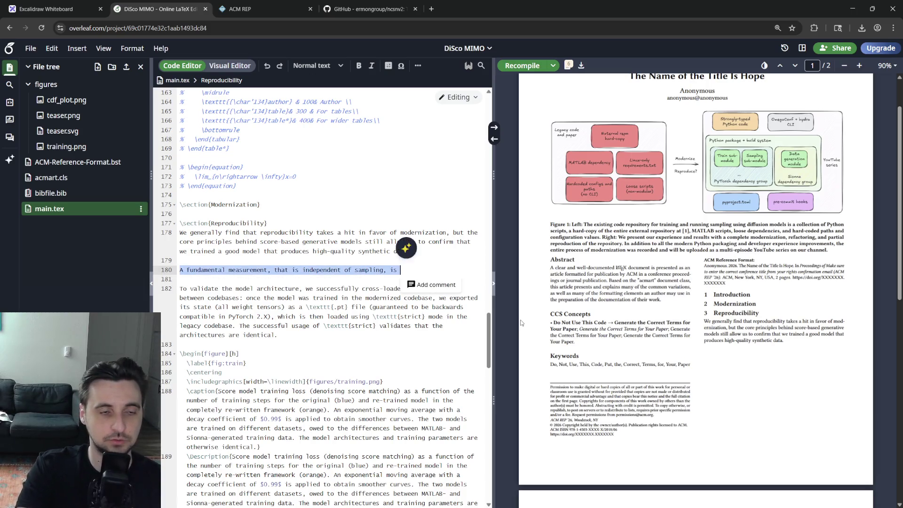
{"action": "key", "text": "BackSpace"}
{"action": "key", "text": "BackSpace"}
{"action": "key", "text": "BackSpace"}
{"action": "key", "text": "ctrl+z"}
{"action": "key", "text": "ctrl+z"}
{"action": "key", "text": "ctrl+z"}
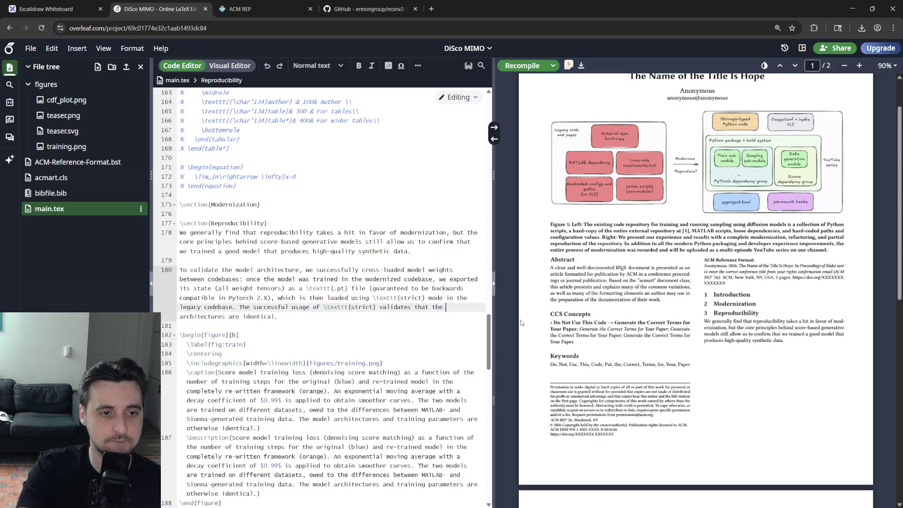
{"action": "left_click", "coordinate": [236, 270]}
{"action": "type", "text": "NV"}
- Name the NCSNv2 architecture with a song2020improved citation and recompile
{"action": "key", "text": "BackSpace"}
{"action": "type", "text": "CSNv2 "}
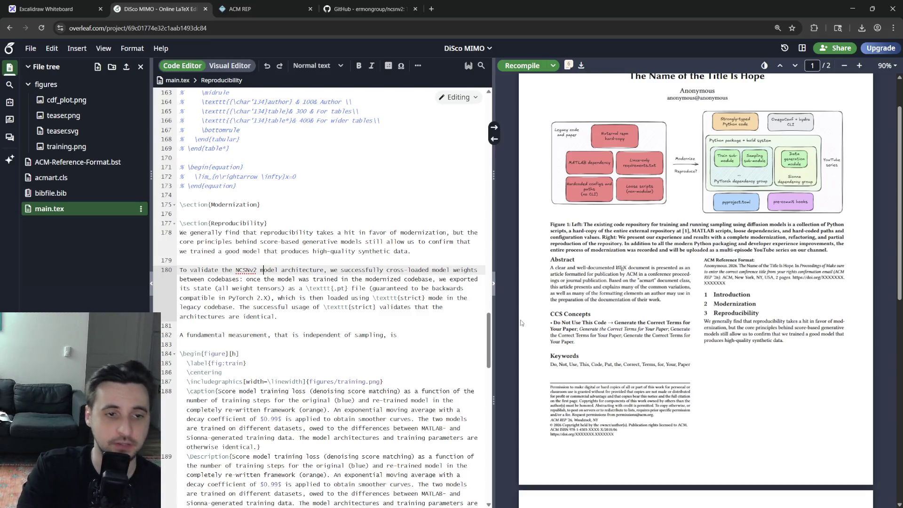
{"action": "type", "text": " \\cite{"}
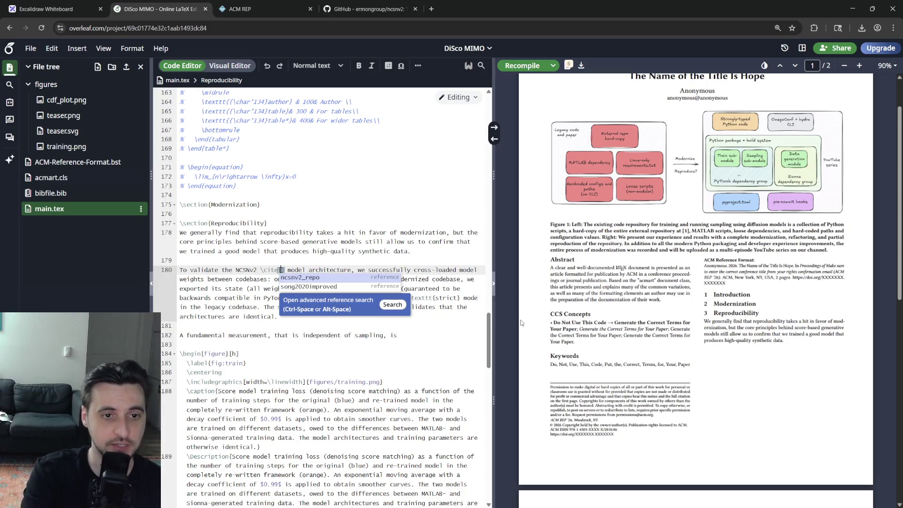
{"action": "key", "text": "Down"}
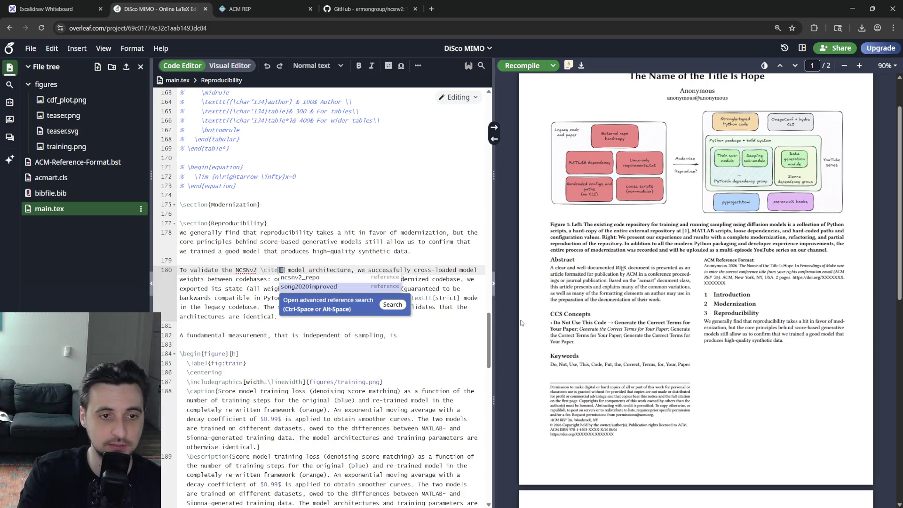
{"action": "key", "text": "Return"}
{"action": "key", "text": "ctrl+s"}
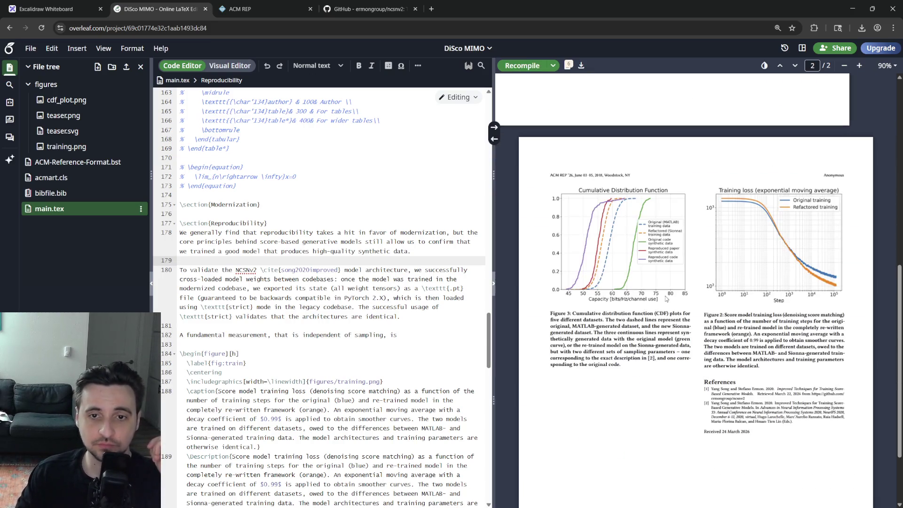
{"action": "scroll", "coordinate": [667, 286], "scroll_direction": "up", "scroll_amount": 5}
{"action": "scroll", "coordinate": [667, 304], "scroll_direction": "up", "scroll_amount": 3}
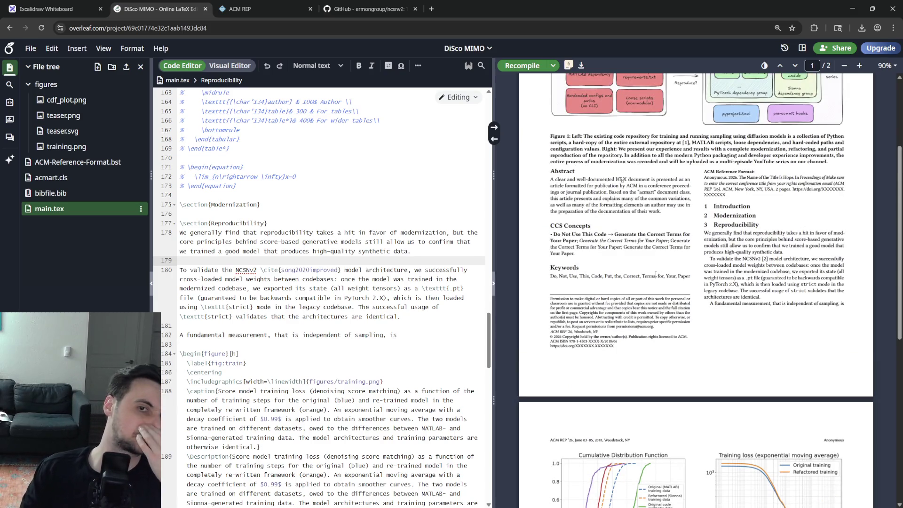
{"action": "scroll", "coordinate": [656, 276], "scroll_direction": "up", "scroll_amount": 3}
{"action": "scroll", "coordinate": [656, 275], "scroll_direction": "down", "scroll_amount": 10}
{"action": "scroll", "coordinate": [656, 276], "scroll_direction": "down", "scroll_amount": 4}
{"action": "scroll", "coordinate": [656, 276], "scroll_direction": "up", "scroll_amount": 8}
{"action": "scroll", "coordinate": [657, 275], "scroll_direction": "up", "scroll_amount": 4}
{"action": "scroll", "coordinate": [656, 276], "scroll_direction": "up", "scroll_amount": 3}
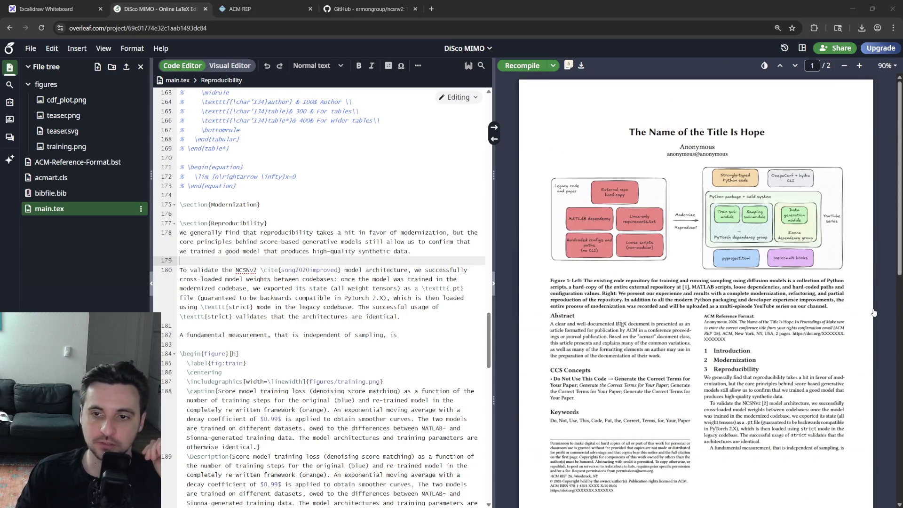
- Move down toward the measurement sentence after checking the NCSNv2 citation in the PDF
{"action": "key", "text": "Down"}
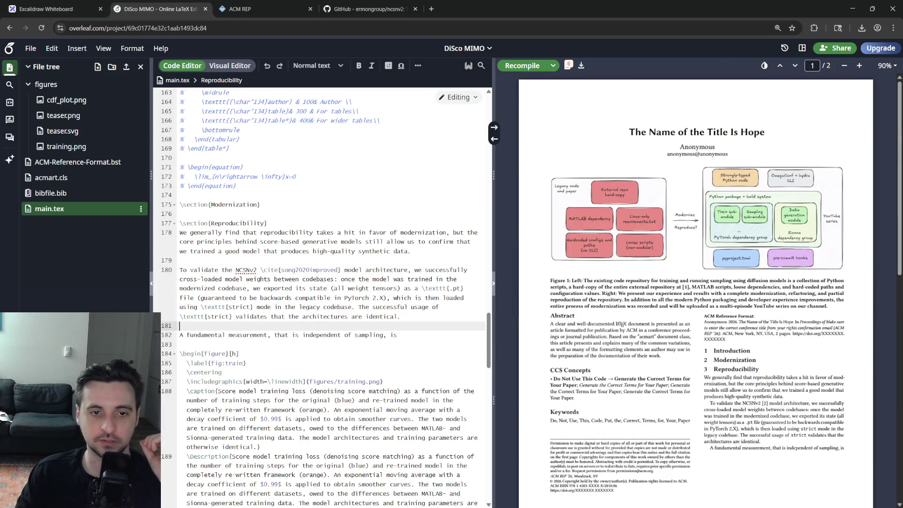
- Delete ', that is' after 'measurement' so the sentence can continue with the training loss dynamics
{"action": "key", "text": "Down"}
{"action": "key", "text": "Down"}
{"action": "key", "text": "Down"}
{"action": "key", "text": "Down"}
{"action": "key", "text": "Up"}
{"action": "key", "text": "Up"}
{"action": "key", "text": "ctrl+Right"}
{"action": "key", "text": "ctrl+Right"}
{"action": "key", "text": "ctrl+Right"}
{"action": "key", "text": "BackSpace"}
{"action": "key", "text": "BackSpace"}
{"action": "key", "text": "BackSpace"}
{"action": "key", "text": "Delete"}
{"action": "key", "text": "Delete"}
{"action": "key", "text": "Delete"}
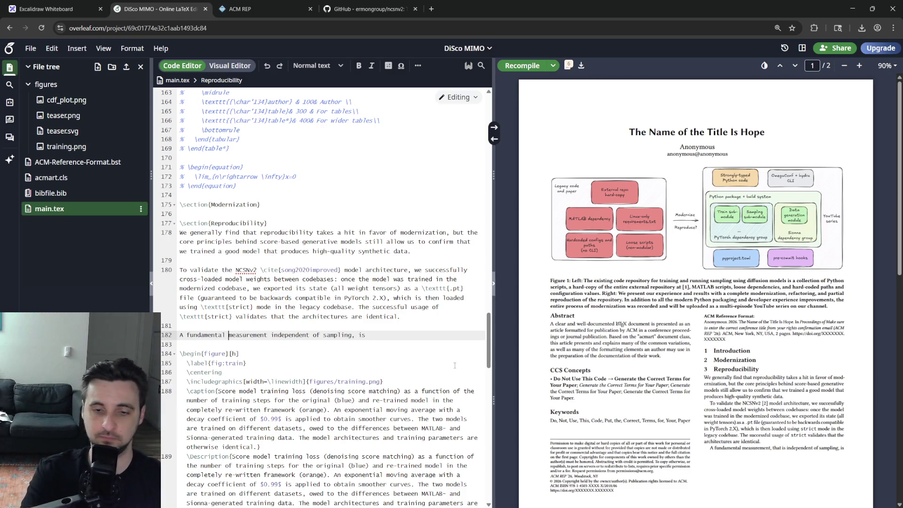
{"action": "type", "text": "quantita"}
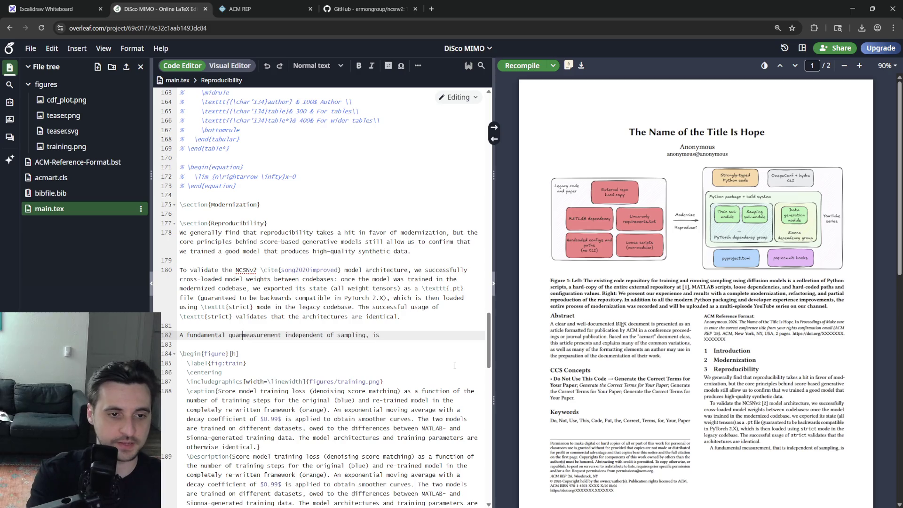
{"action": "type", "text": "tivmeasurement"}
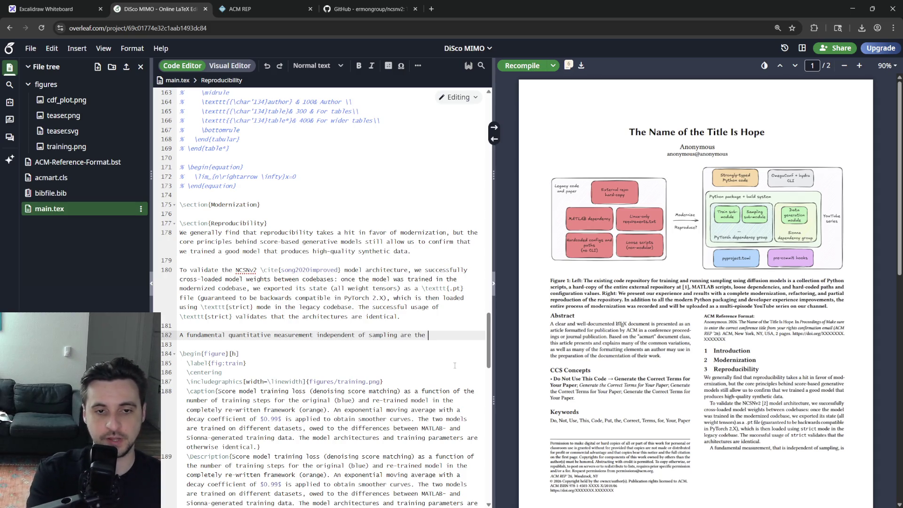
{"action": "type", "text": "s dynamics. Figure~\\ref{fig"}
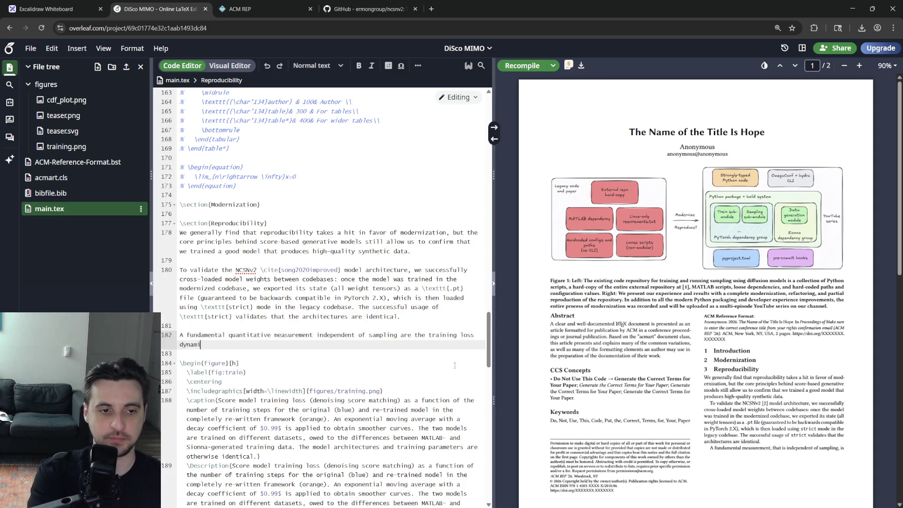
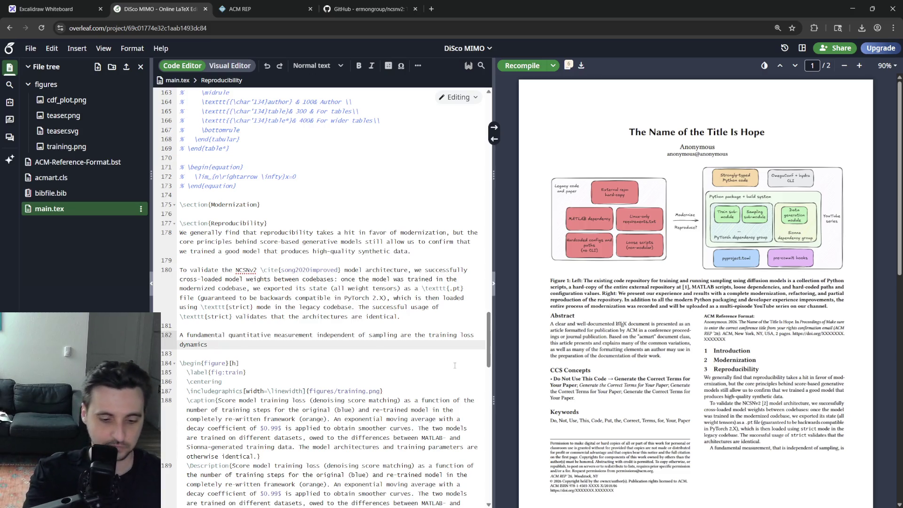
{"action": "type", "text": "re~\ref{f"}
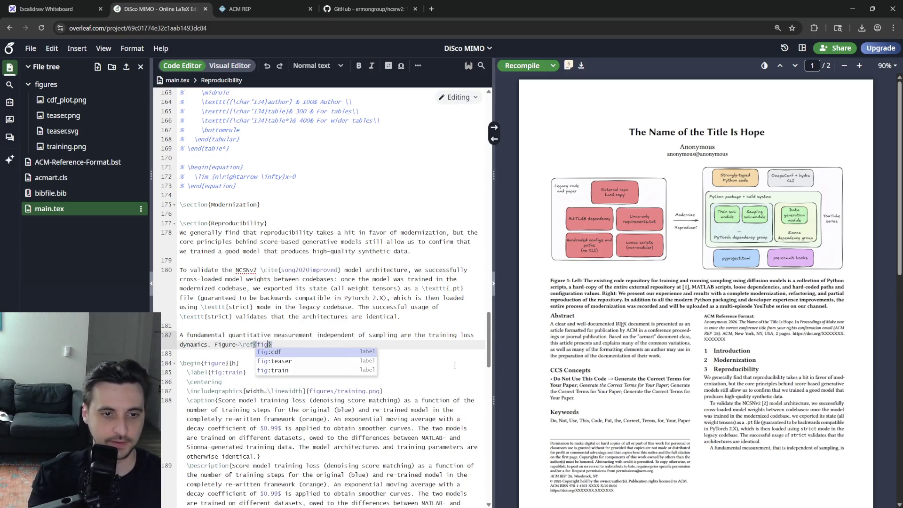
- Finish the training-loss paragraph with a Figure~\ref{fig:train} reference and recompile the preview
{"action": "key", "text": "Down"}
{"action": "key", "text": "Down"}
{"action": "key", "text": "Return"}
{"action": "type", "text": "."}
{"action": "key", "text": "ctrl+s"}
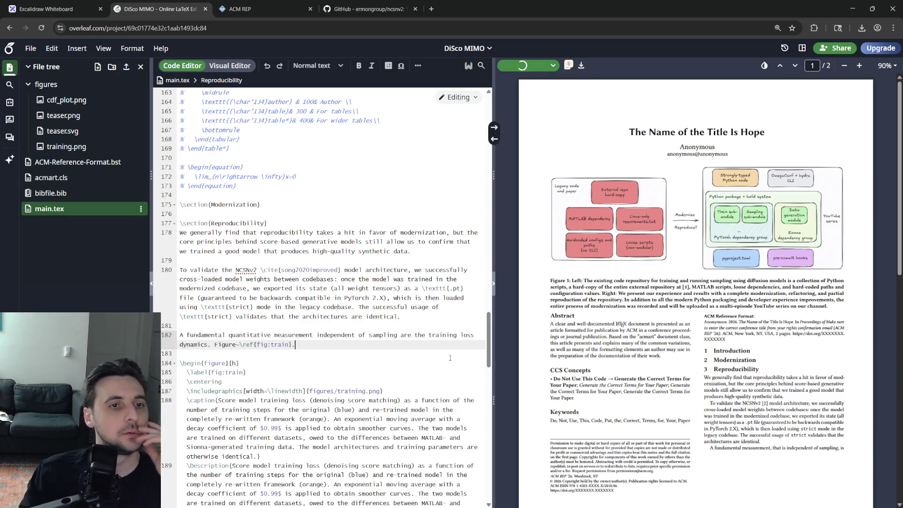
{"action": "scroll", "coordinate": [382, 316], "scroll_direction": "up", "scroll_amount": 6}
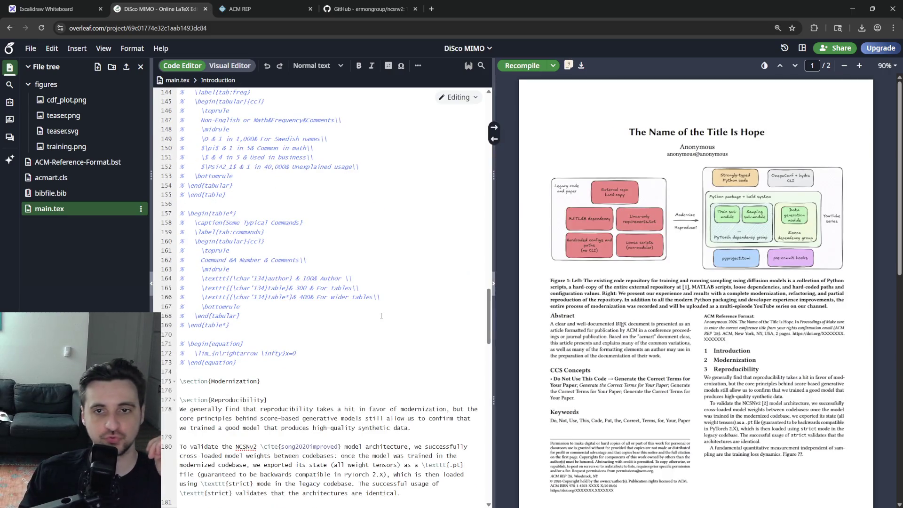
{"action": "left_click", "coordinate": [273, 325]}
{"action": "scroll", "coordinate": [713, 376], "scroll_direction": "down", "scroll_amount": 3}
{"action": "scroll", "coordinate": [740, 395], "scroll_direction": "up", "scroll_amount": 3}
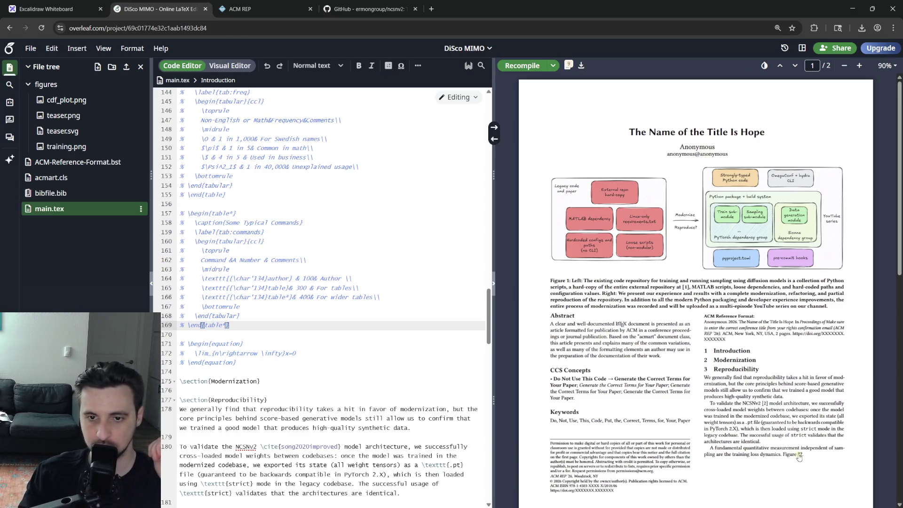
{"action": "scroll", "coordinate": [281, 364], "scroll_direction": "down", "scroll_amount": 4}
{"action": "scroll", "coordinate": [281, 364], "scroll_direction": "down", "scroll_amount": 3}
{"action": "scroll", "coordinate": [280, 364], "scroll_direction": "down", "scroll_amount": 4}
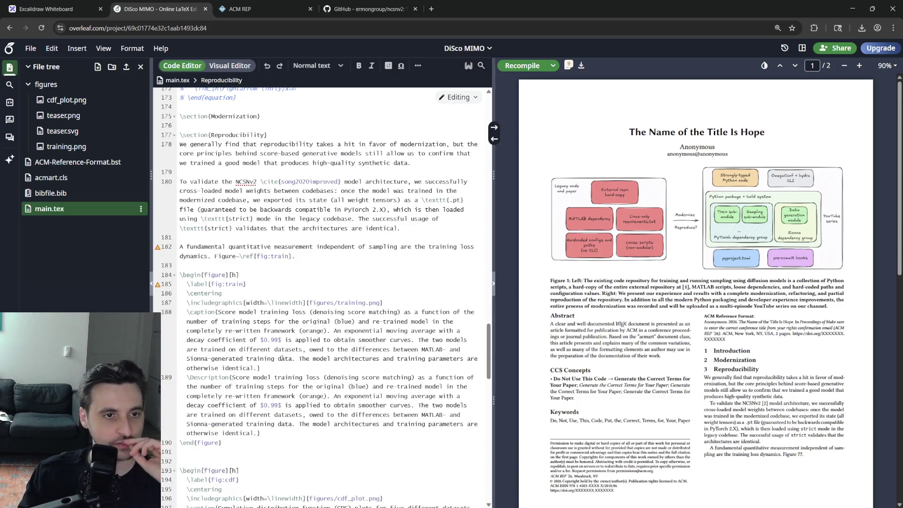
{"action": "mouse_move", "coordinate": [158, 285]}
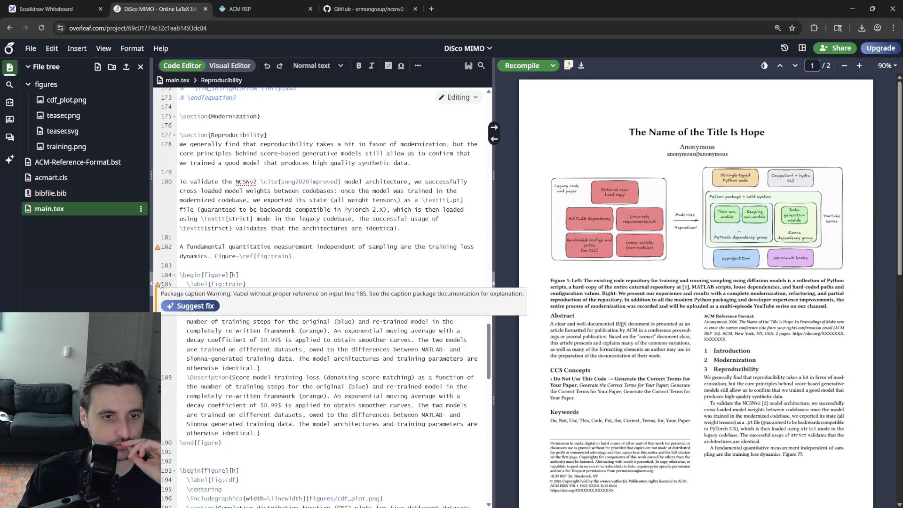
{"action": "triple_click", "coordinate": [212, 284]}
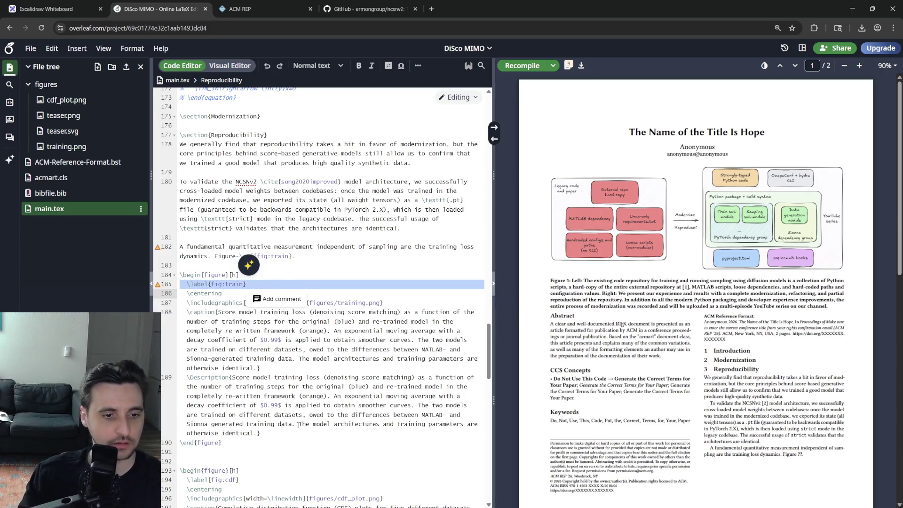
- Move the fig:train label below the training figure's \Description block and recompile
{"action": "left_click", "coordinate": [310, 263]}
{"action": "key", "text": "ctrl+s"}
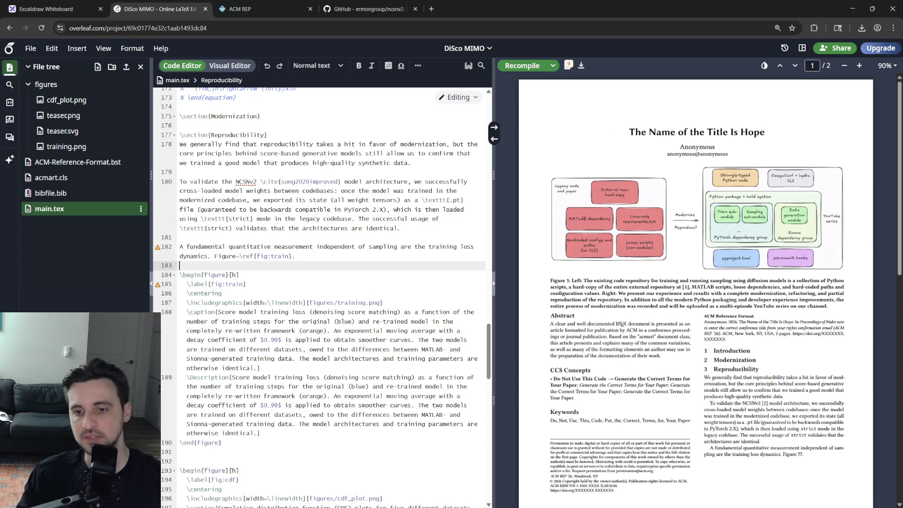
{"action": "triple_click", "coordinate": [226, 284]}
{"action": "key", "text": "ctrl+c"}
{"action": "key", "text": "Delete"}
{"action": "left_click", "coordinate": [282, 429]}
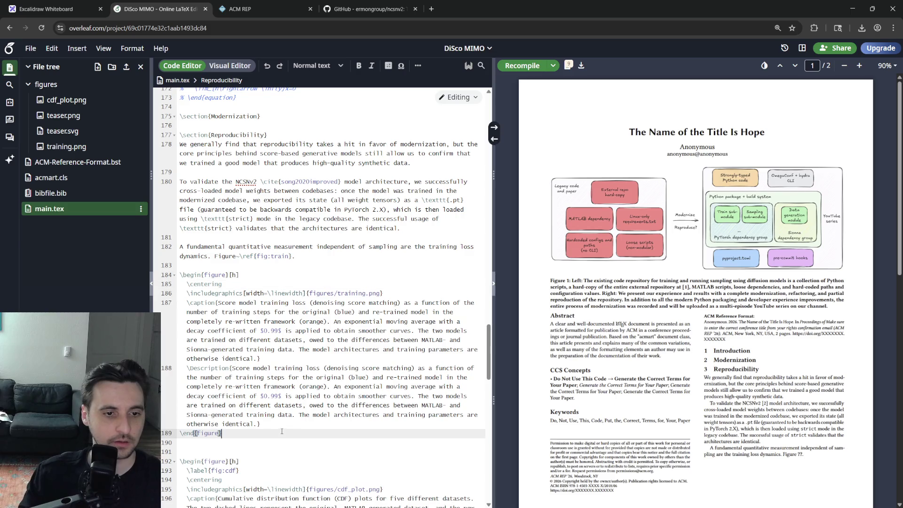
{"action": "key", "text": "ctrl+v"}
{"action": "key", "text": "Return"}
{"action": "key", "text": "BackSpace"}
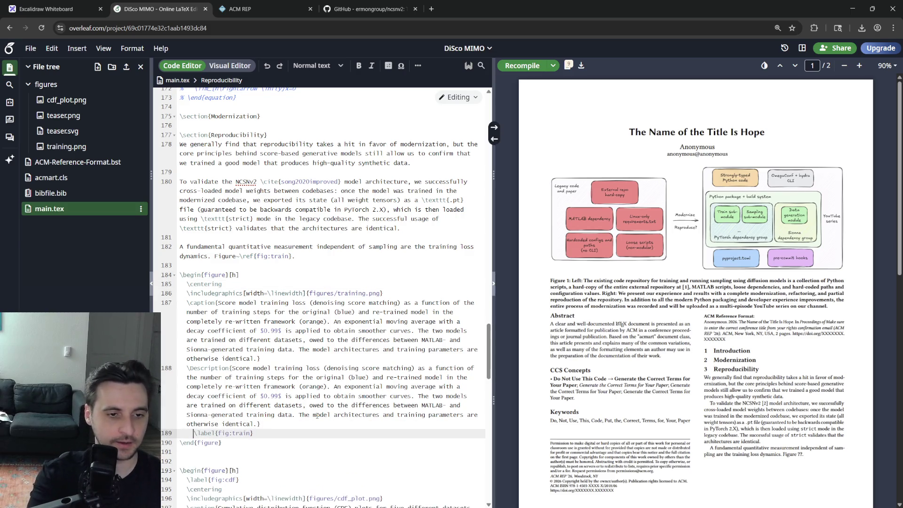
{"action": "key", "text": "ctrl+s"}
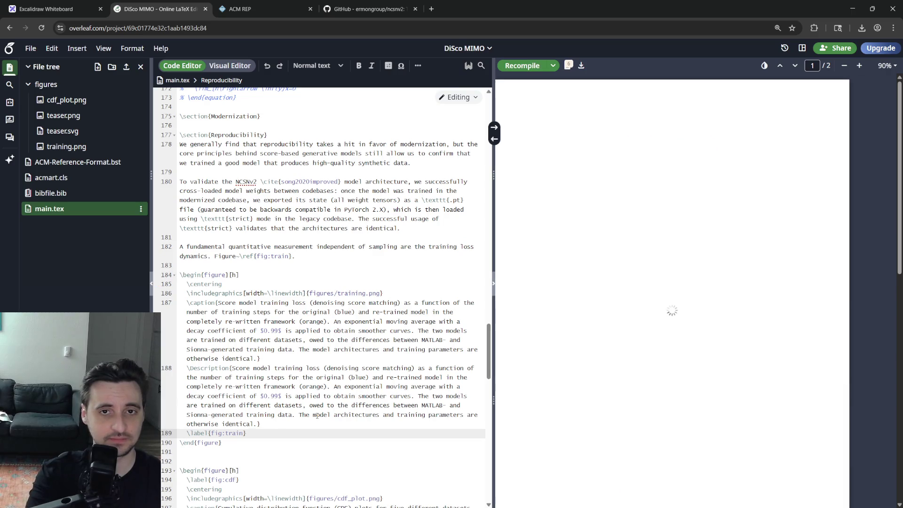
{"action": "scroll", "coordinate": [318, 282], "scroll_direction": "down", "scroll_amount": 3}
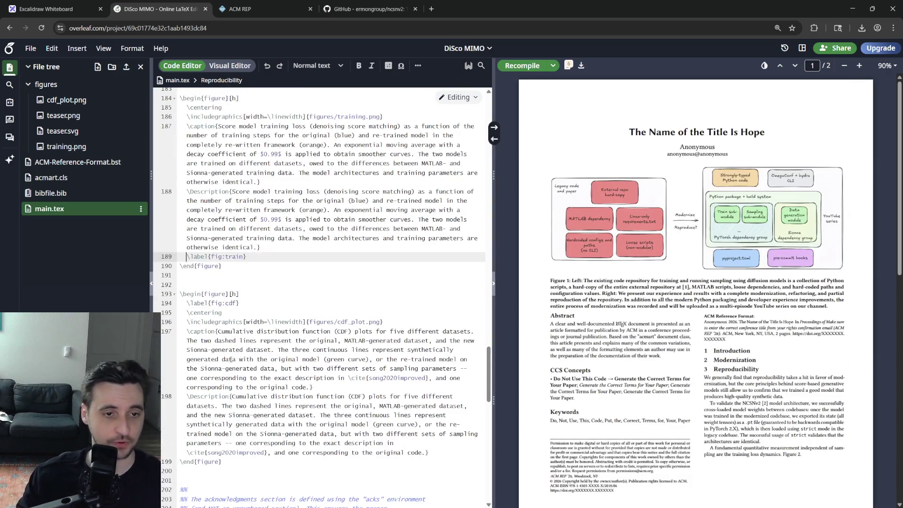
- Move the fig:cdf label below the CDF figure's description so the reference resolves to Figure 2
{"action": "triple_click", "coordinate": [212, 303]}
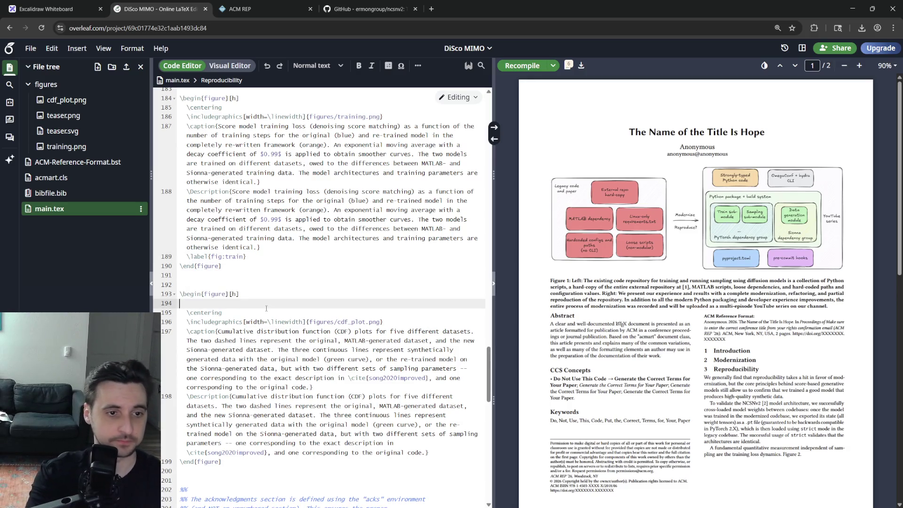
{"action": "key", "text": "ctrl+x"}
{"action": "key", "text": "Down"}
{"action": "key", "text": "Down"}
{"action": "key", "text": "Down"}
{"action": "key", "text": "End"}
{"action": "key", "text": "Return"}
{"action": "key", "text": "ctrl+v"}
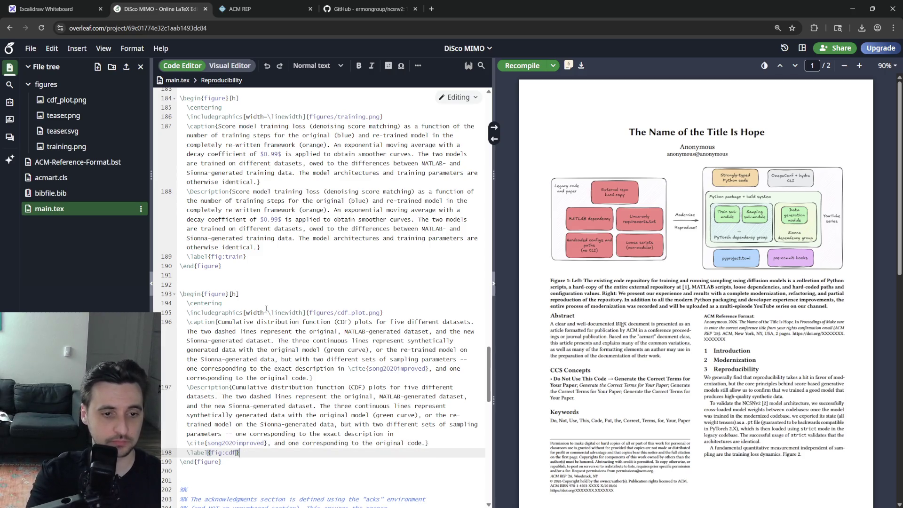
{"action": "key", "text": "ctrl+s"}
{"action": "scroll", "coordinate": [266, 309], "scroll_direction": "up", "scroll_amount": 5}
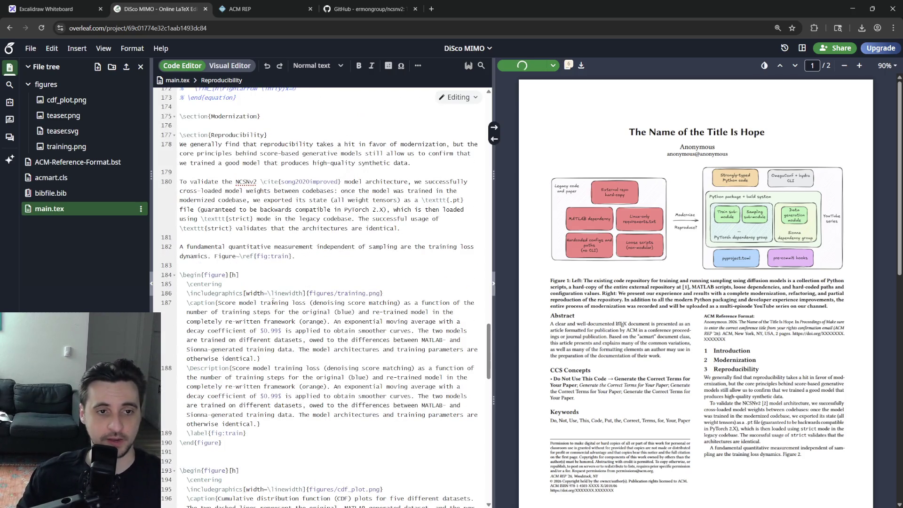
{"action": "left_click", "coordinate": [213, 255]}
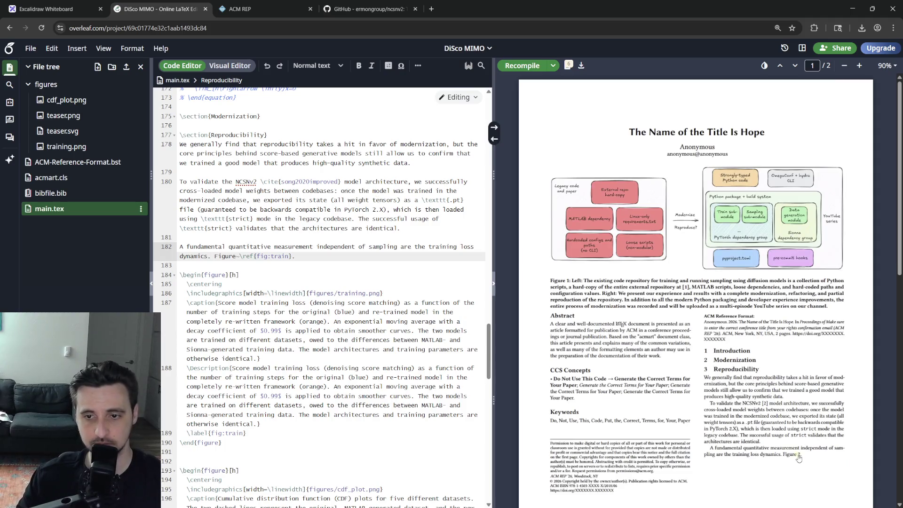
- Write that the new model used the legacy codebase's hyper-parameters, which include a list, with the figure reference on its own line
{"action": "key", "text": "BackSpace"}
{"action": "type", "text": "p"}
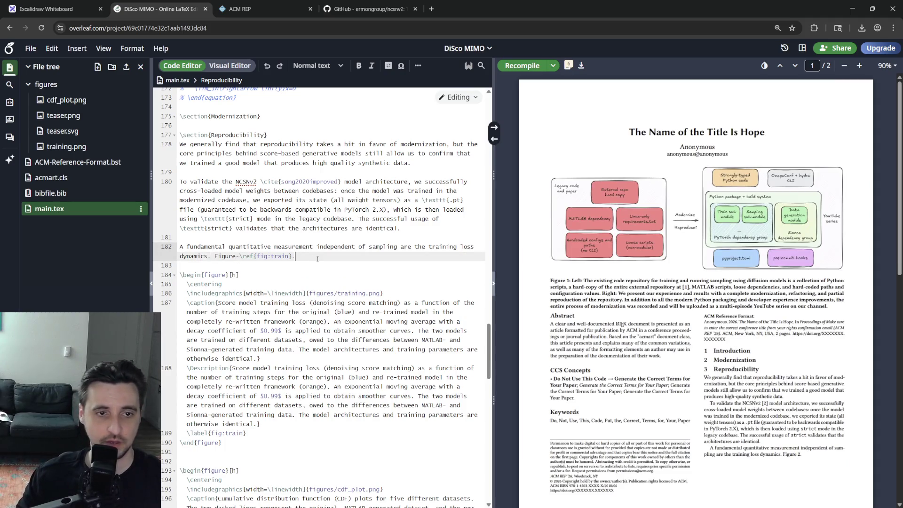
{"action": "type", "text": "lots"}
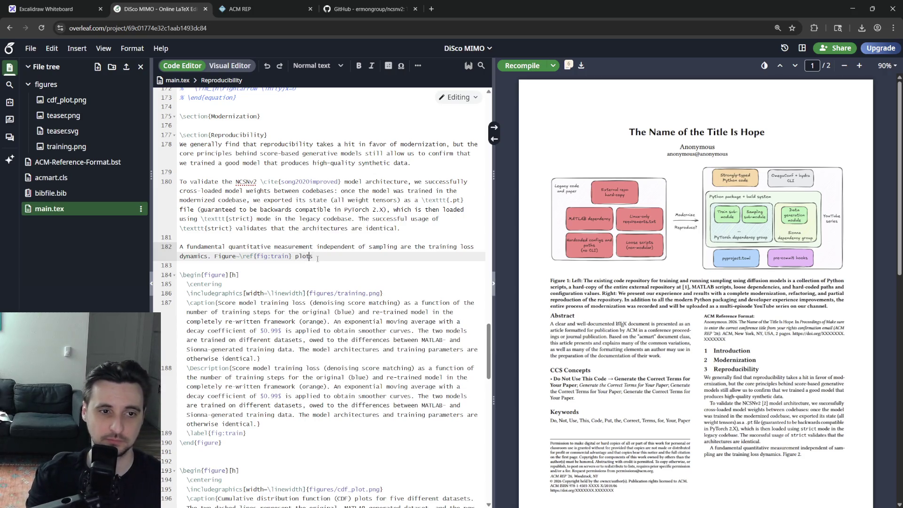
{"action": "type", "text": "We trained the rep"}
{"action": "key", "text": "BackSpace"}
{"action": "key", "text": "BackSpace"}
{"action": "key", "text": "BackSpace"}
{"action": "type", "text": "new model using exactly the same hyper-par"}
{"action": "type", "text": "s the o "}
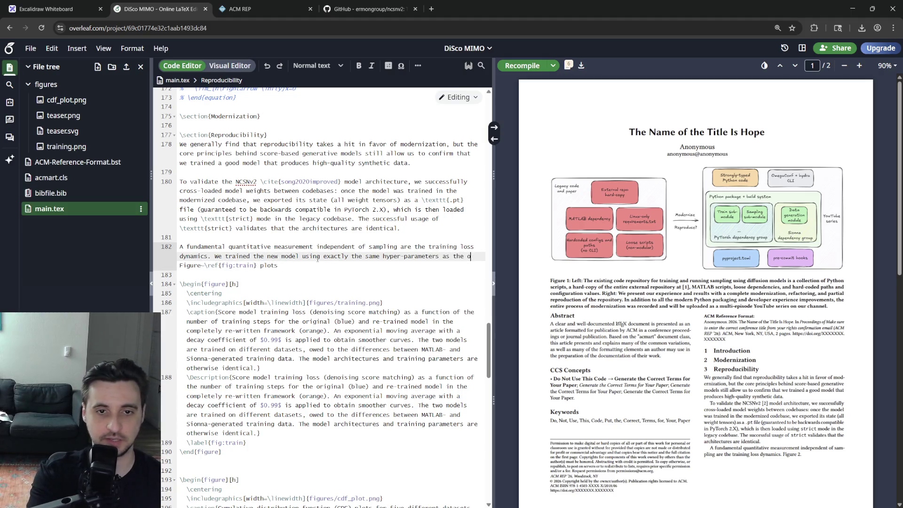
{"action": "type", "text": "acy codebase,"}
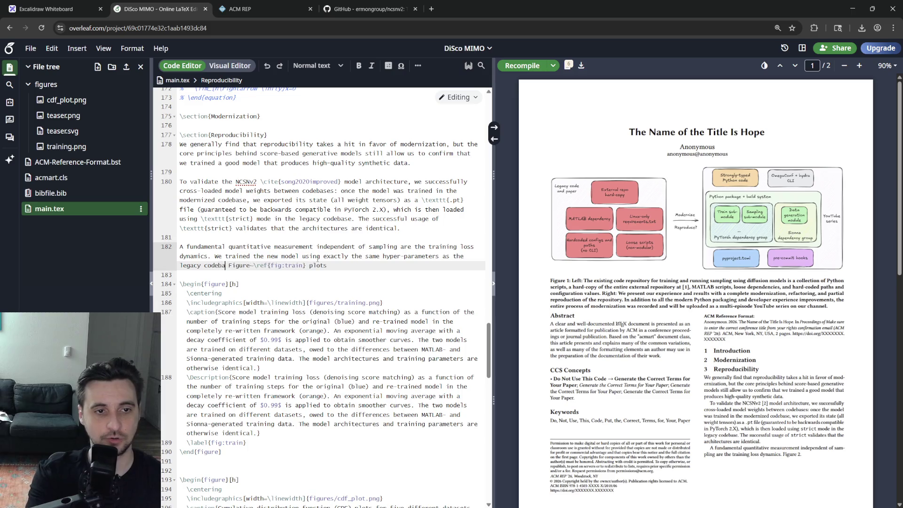
{"action": "type", "text": " which in"}
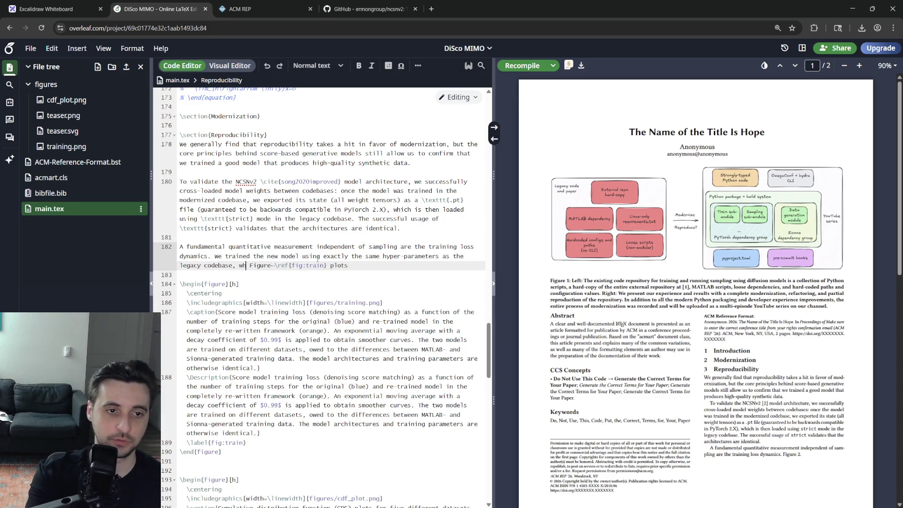
{"action": "type", "text": "clude (onl"}
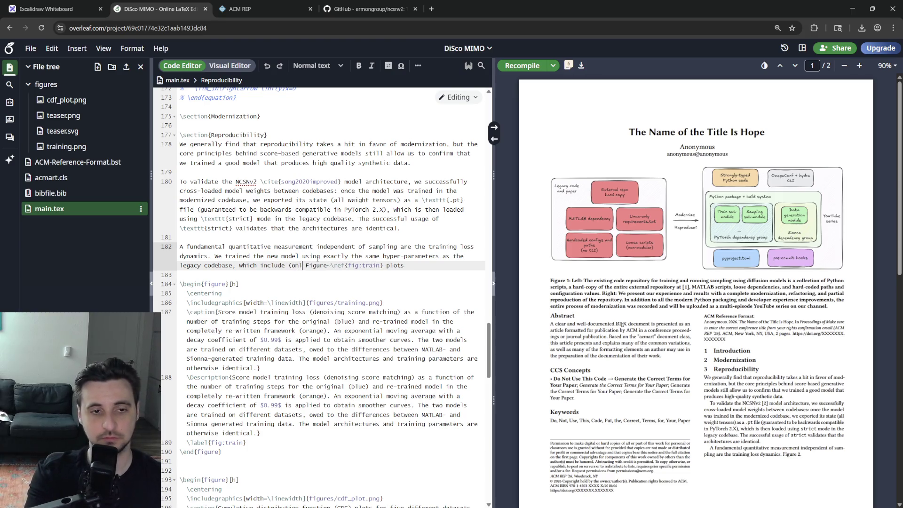
{"action": "key", "text": "BackSpace"}
{"action": "key", "text": "BackSpace"}
{"action": "key", "text": "BackSpace"}
{"action": "type", "text": "ch "}
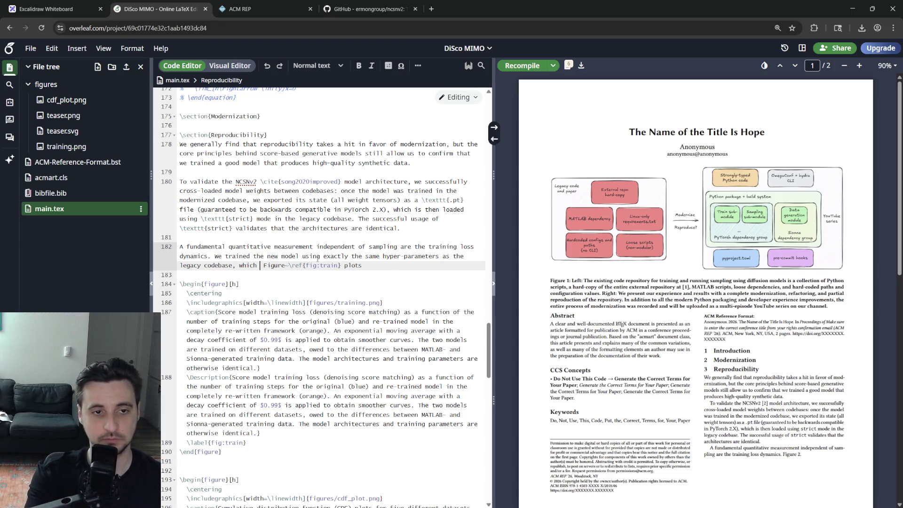
{"action": "type", "text": "include"}
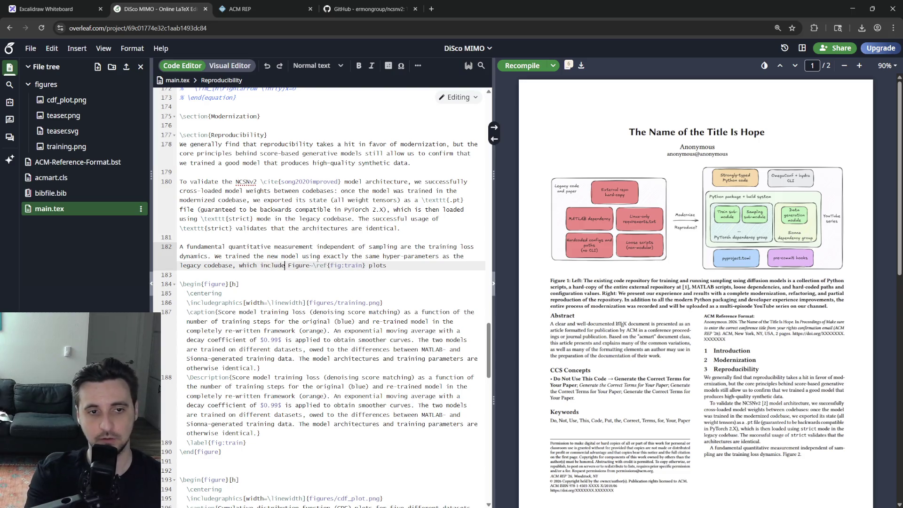
{"action": "type", "text": ":"}
{"action": "key", "text": "Return"}
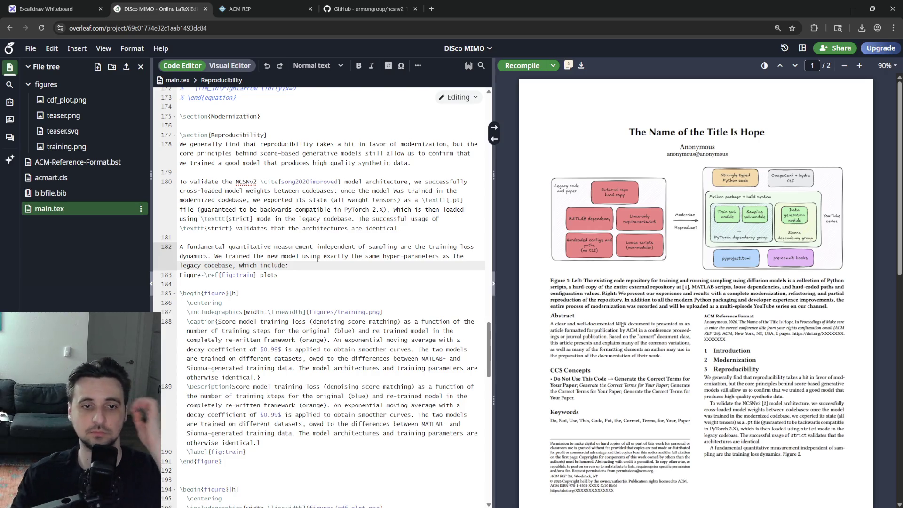
{"action": "double_click", "coordinate": [335, 256]}
- Drop 'exactly' and list the Adam optimizer with a learning rate of $10^{-4}$
{"action": "key", "text": "BackSpace"}
{"action": "type", "text": "the Adam"}
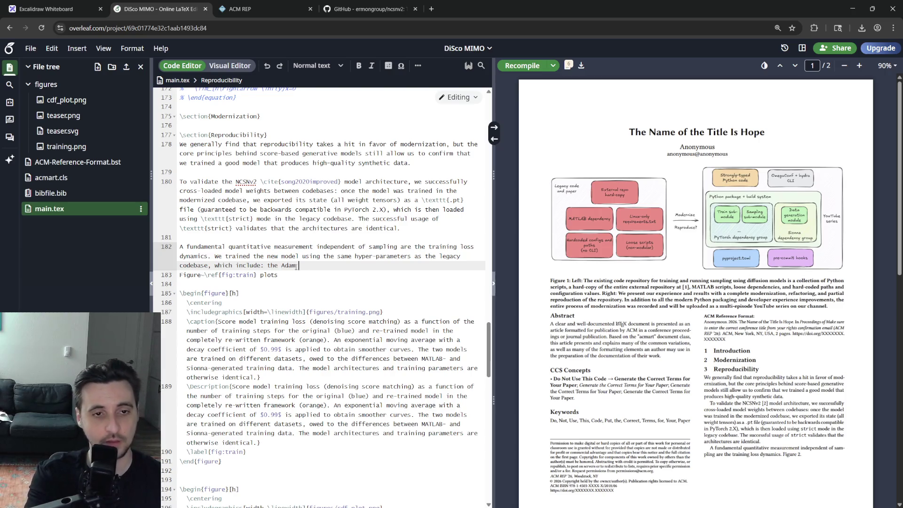
{"action": "type", "text": "optim"}
{"action": "type", "text": " with a"}
{"action": "type", "text": "ning rate o"}
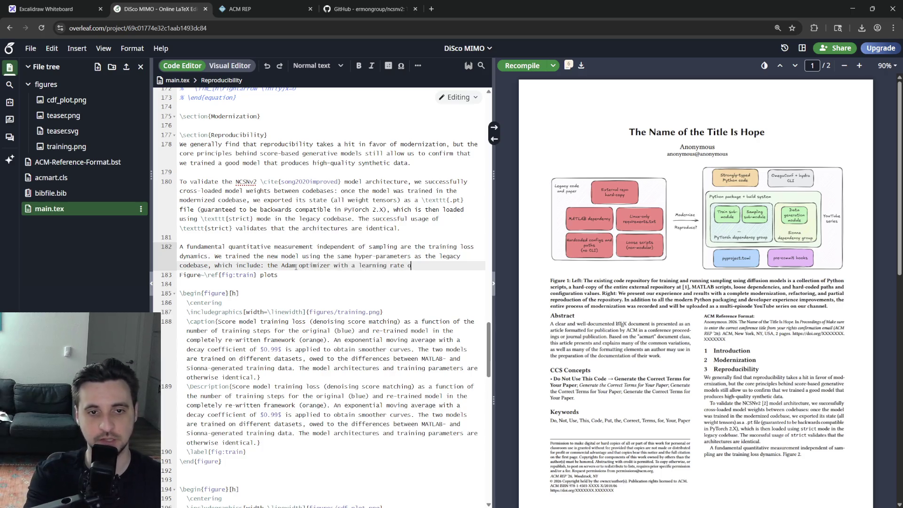
{"action": "type", "text": "f $$"}
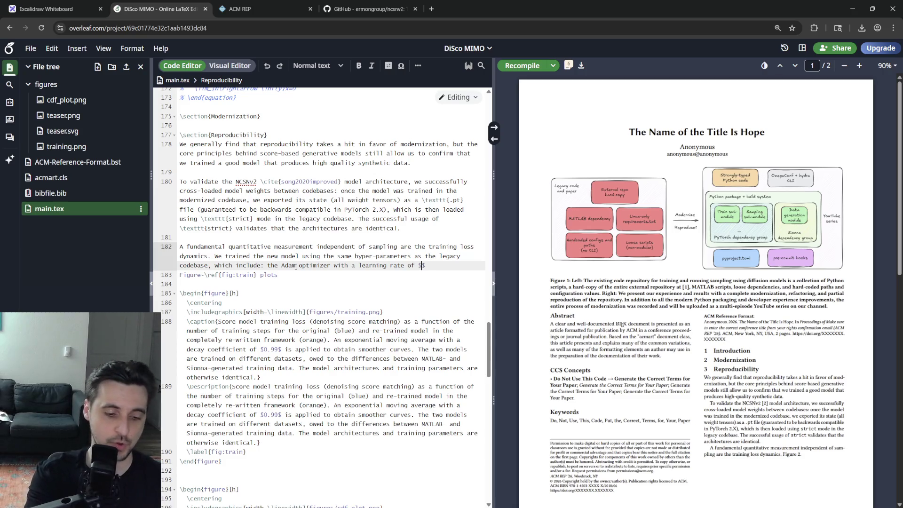
{"action": "type", "text": "1e{"}
{"action": "type", "text": "-3"}
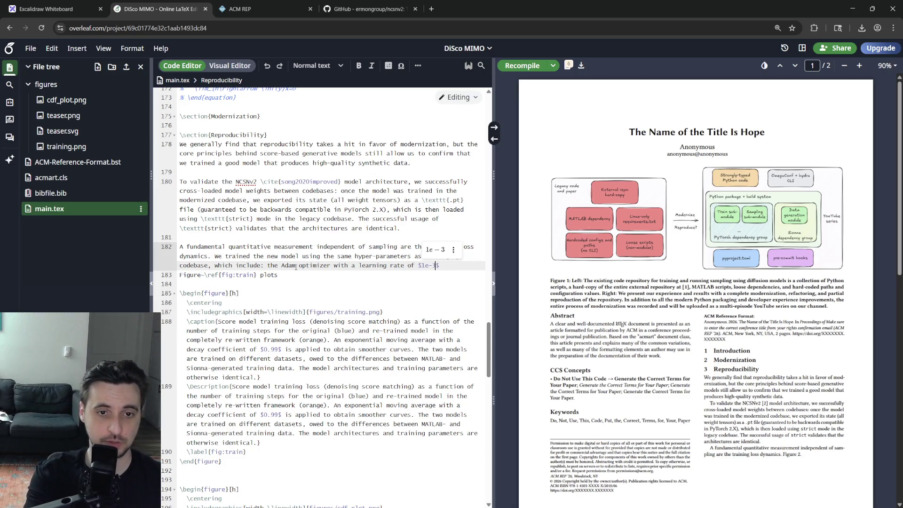
{"action": "key", "text": "BackSpace"}
{"action": "key", "text": "BackSpace"}
{"action": "key", "text": "BackSpace"}
{"action": "type", "text": "0"}
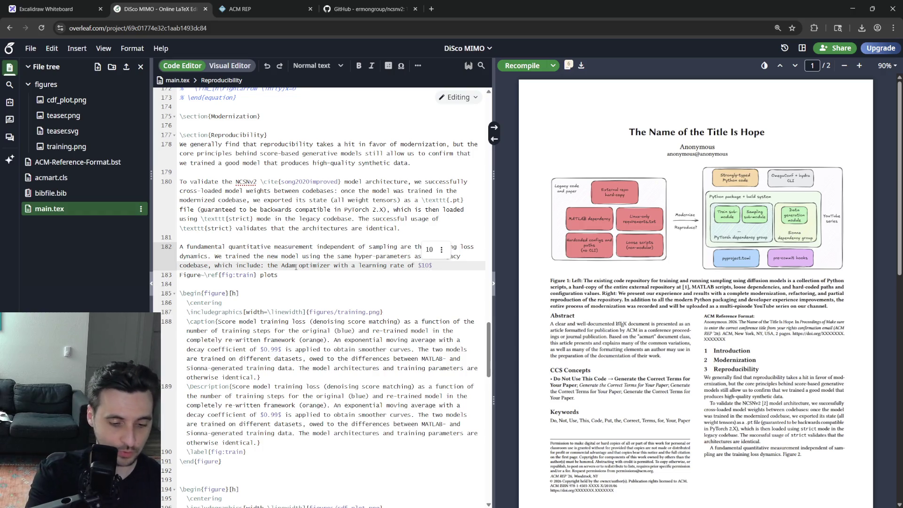
{"action": "type", "text": "^{-3"}
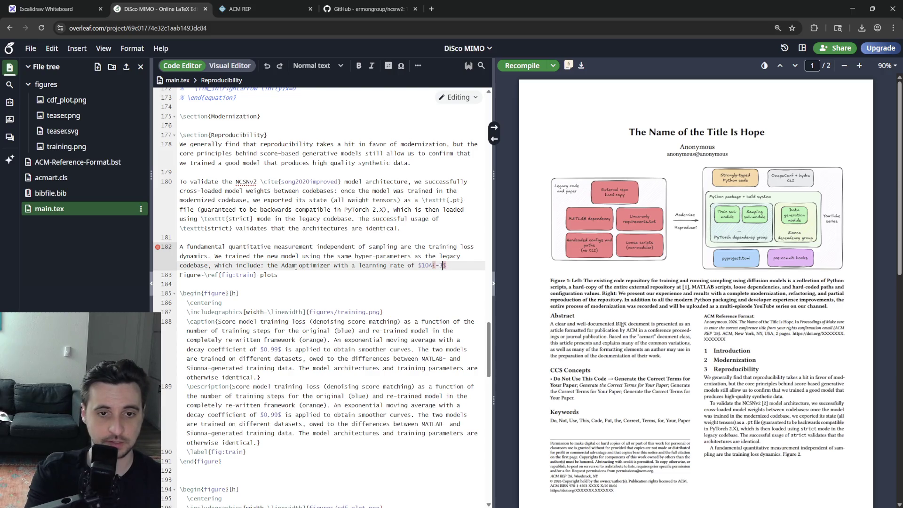
{"action": "type", "text": "}"}
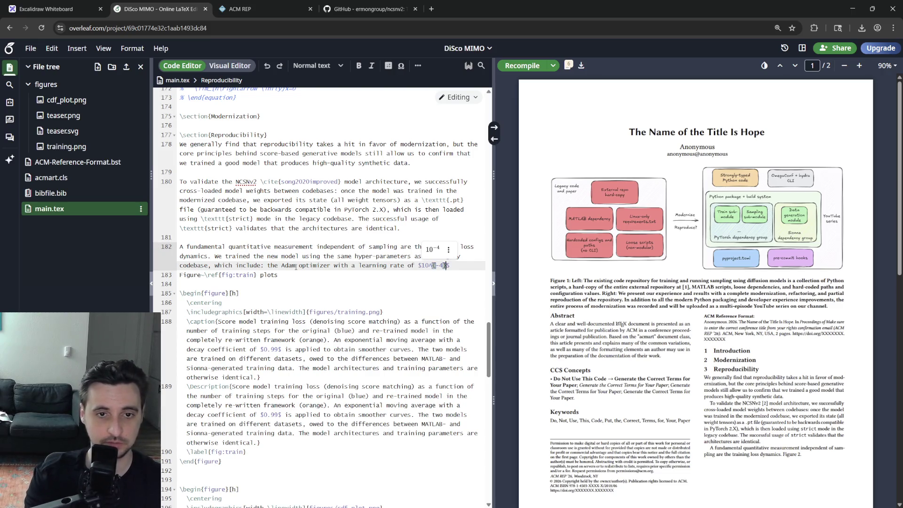
{"action": "key", "text": "Right"}
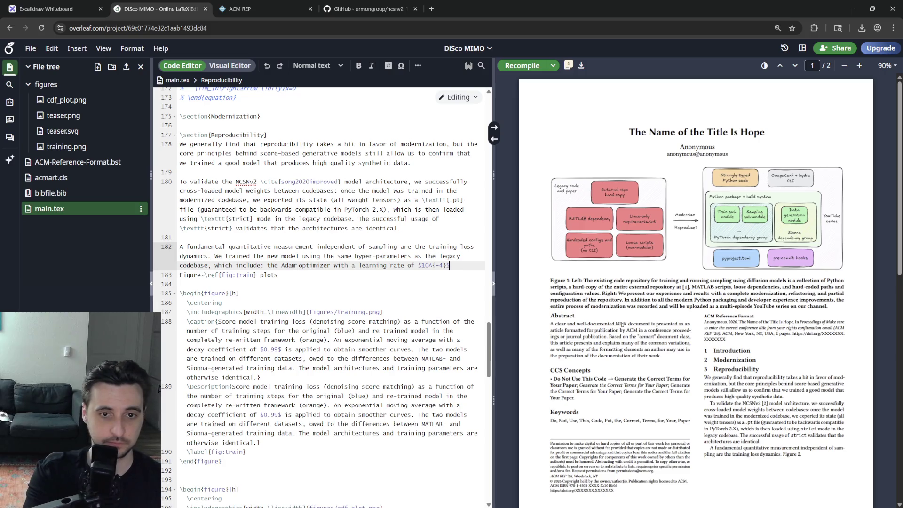
{"action": "type", "text": "$\\eps"}
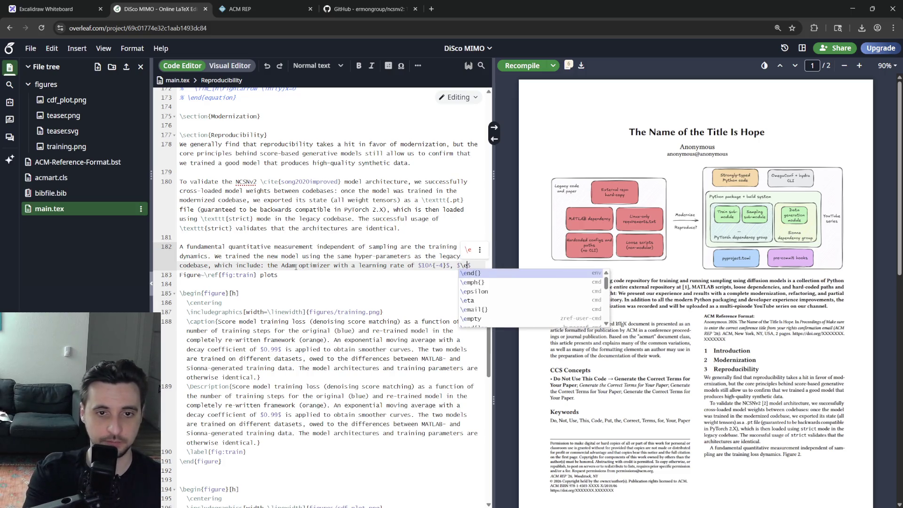
{"action": "type", "text": "ilon = 0.001$"}
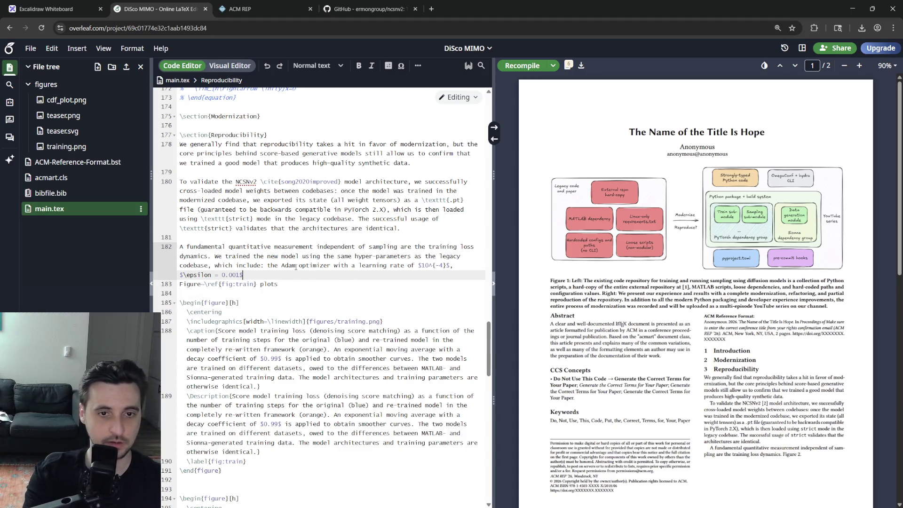
{"action": "type", "text": ", batch size #"}
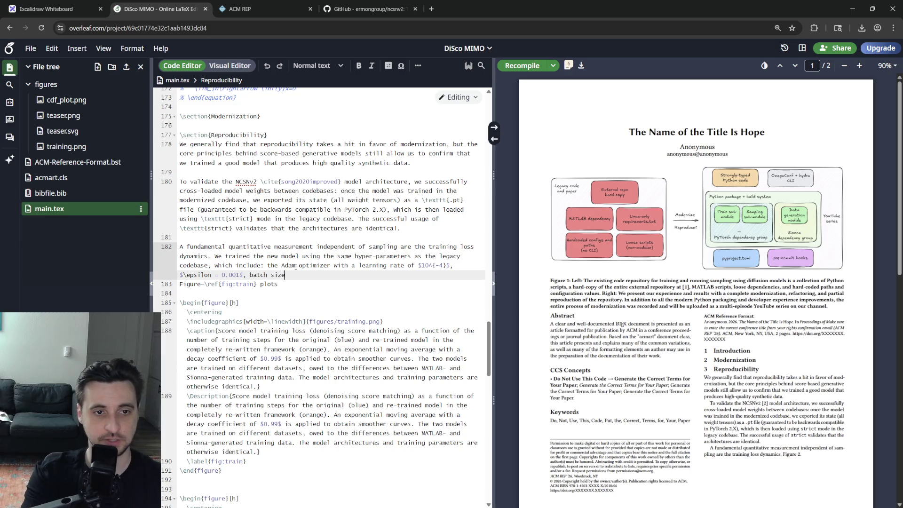
{"action": "type", "text": "$32$"}
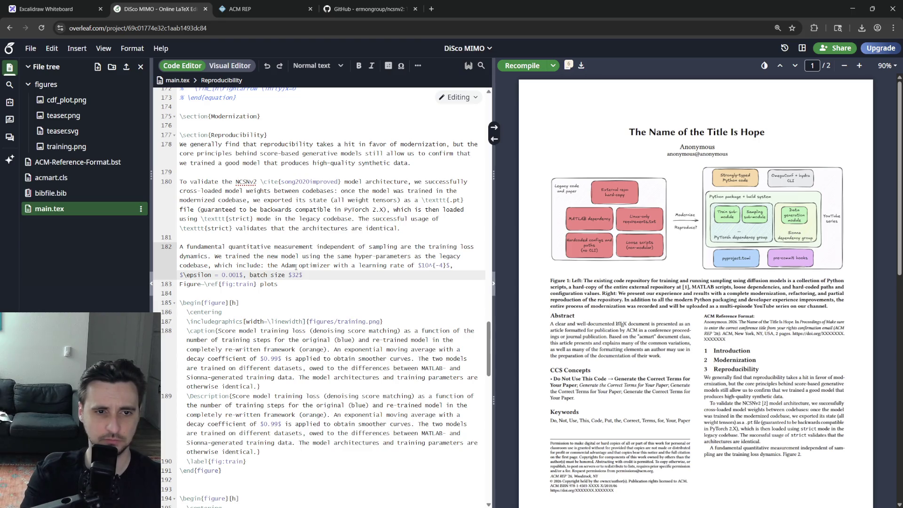
- Add $\epsilon = 0.001$ and batch size $32$, removing the colon after 'include', and recompile
{"action": "key", "text": "Up"}
{"action": "key", "text": "Up"}
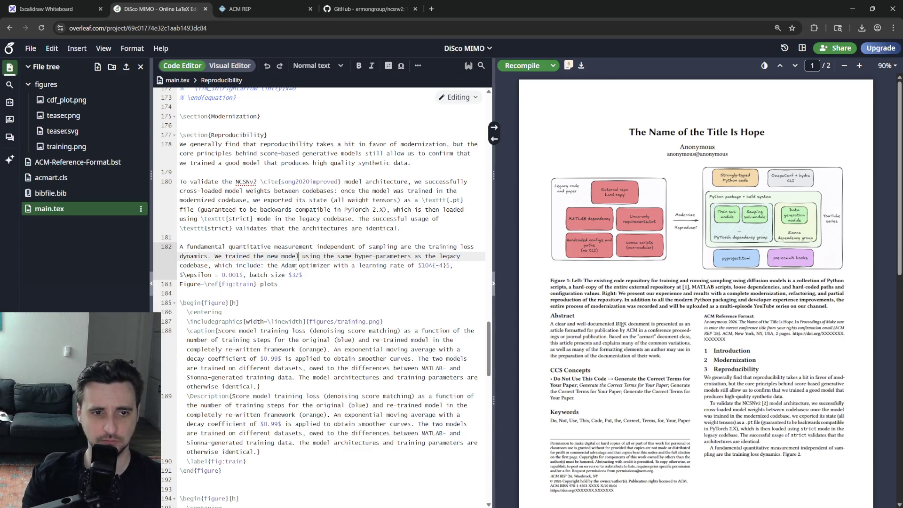
{"action": "key", "text": "Down"}
{"action": "key", "text": "Delete"}
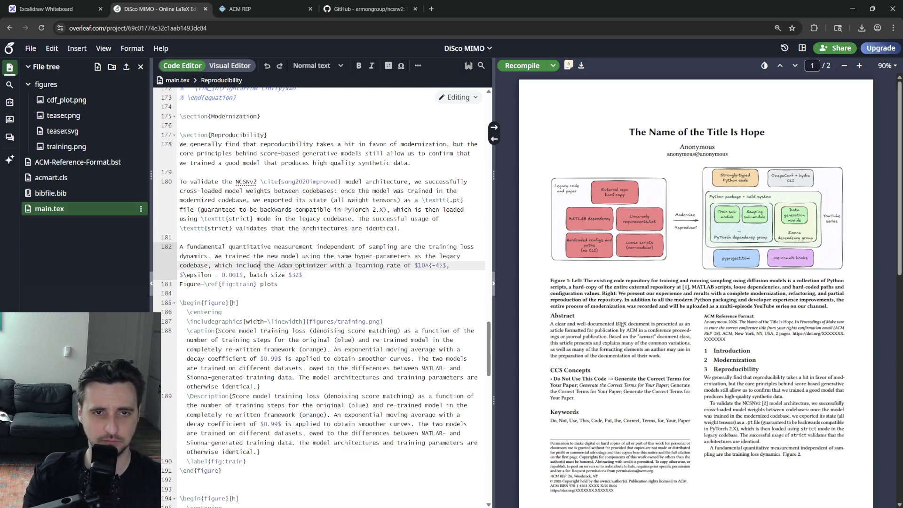
{"action": "key", "text": "Down"}
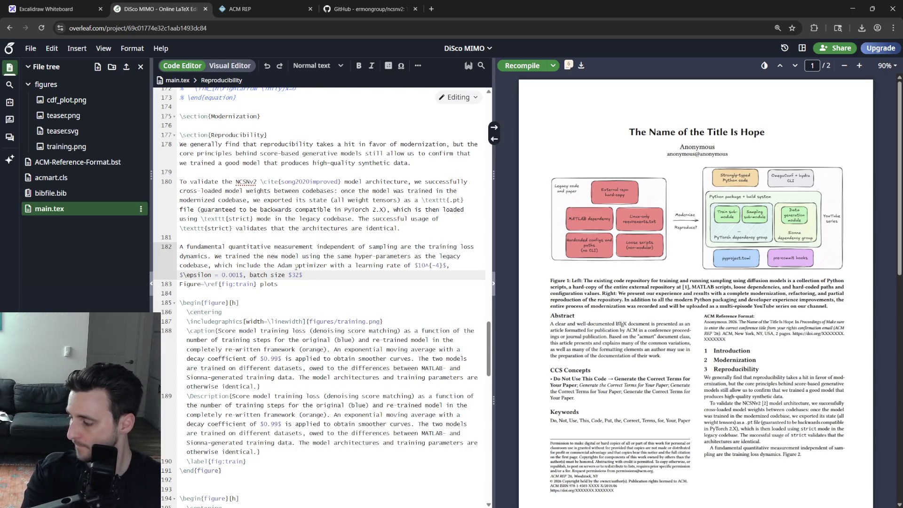
{"action": "type", "text": "."}
{"action": "key", "text": "ctrl+s"}
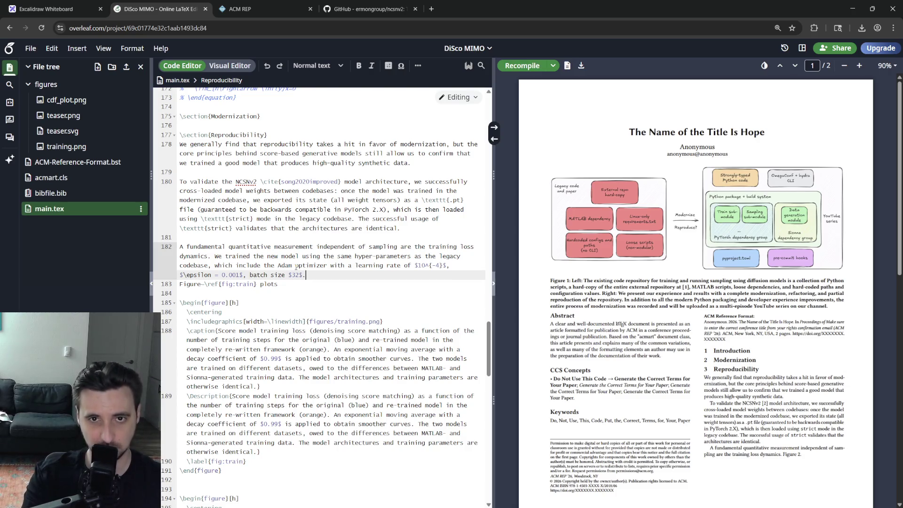
- Append a note that weight moving-averaging was omitted following the guidelines, citing ncsnv2_repo
{"action": "key", "text": "BackSpace"}
{"action": "type", "text": ", and "}
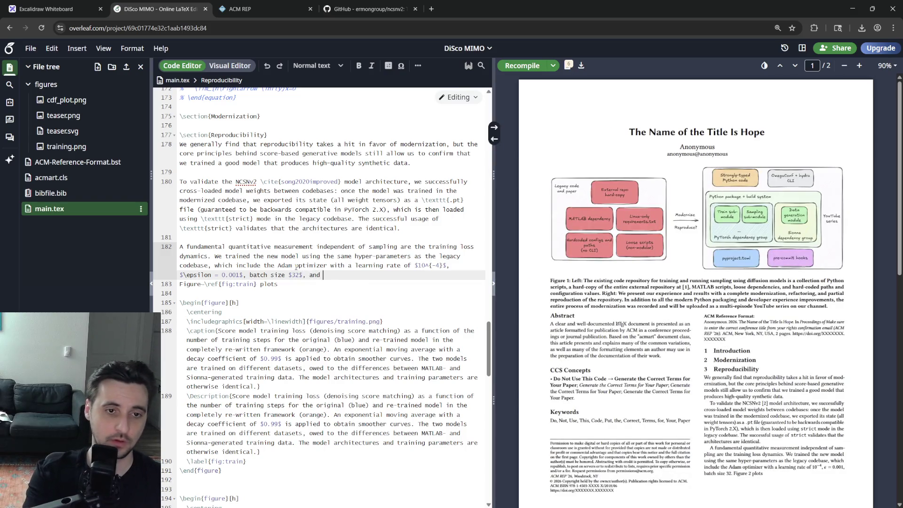
{"action": "type", "text": "no exponential m"}
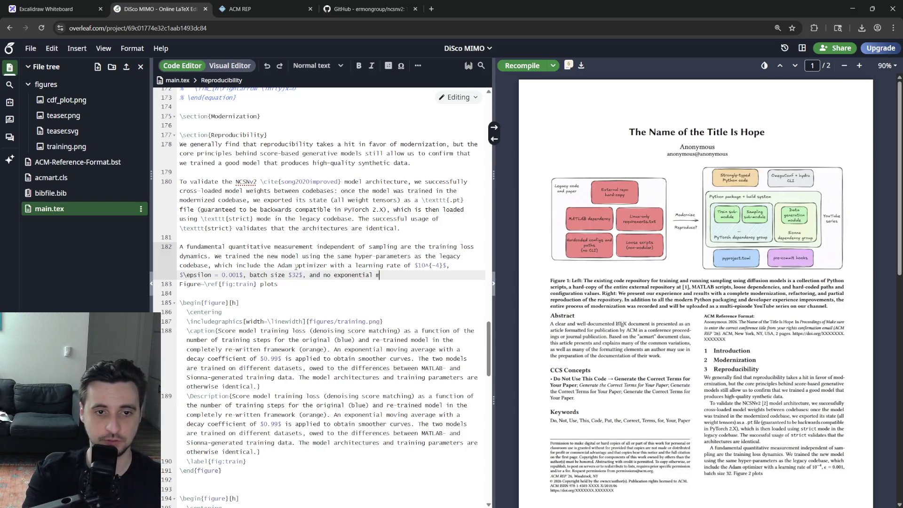
{"action": "type", "text": "oving average of the"}
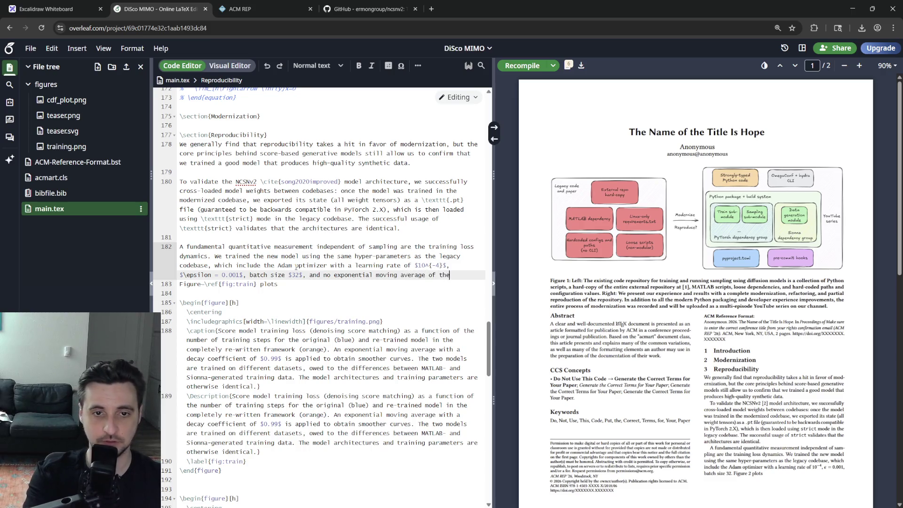
{"action": "type", "text": " weights (note that this is an om"}
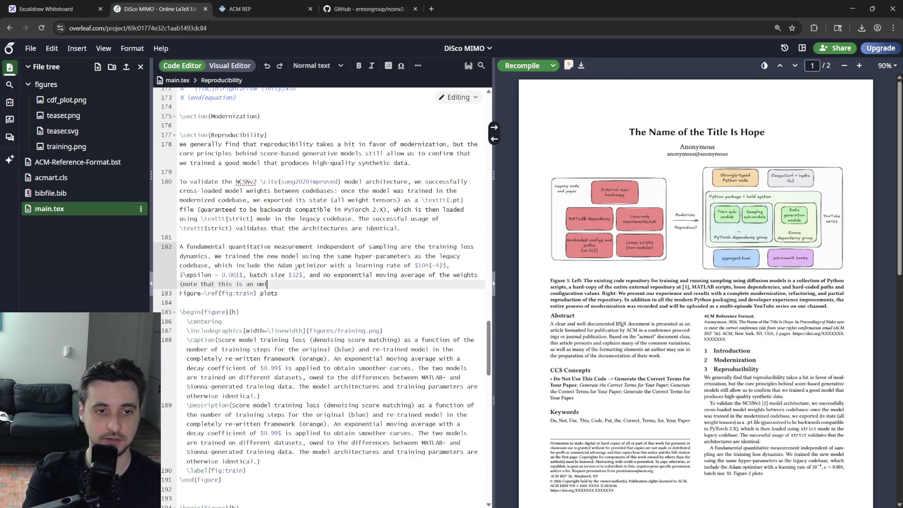
{"action": "type", "text": "ion"}
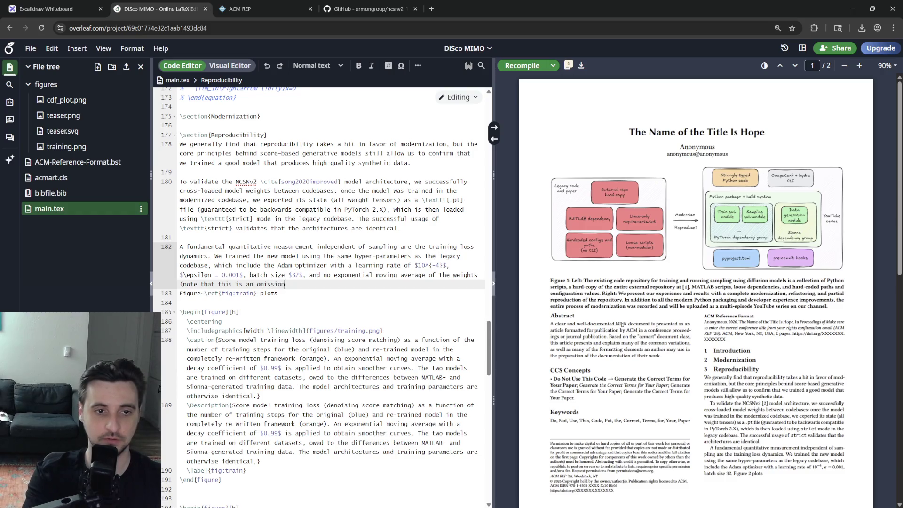
{"action": "type", "text": " from the legacy de"}
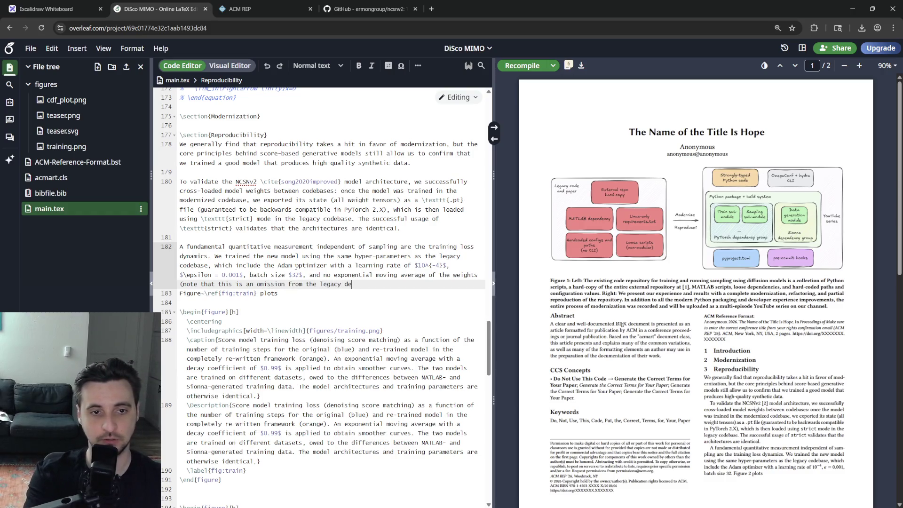
{"action": "key", "text": "BackSpace"}
{"action": "key", "text": "BackSpace"}
{"action": "type", "text": "codebase, whci"}
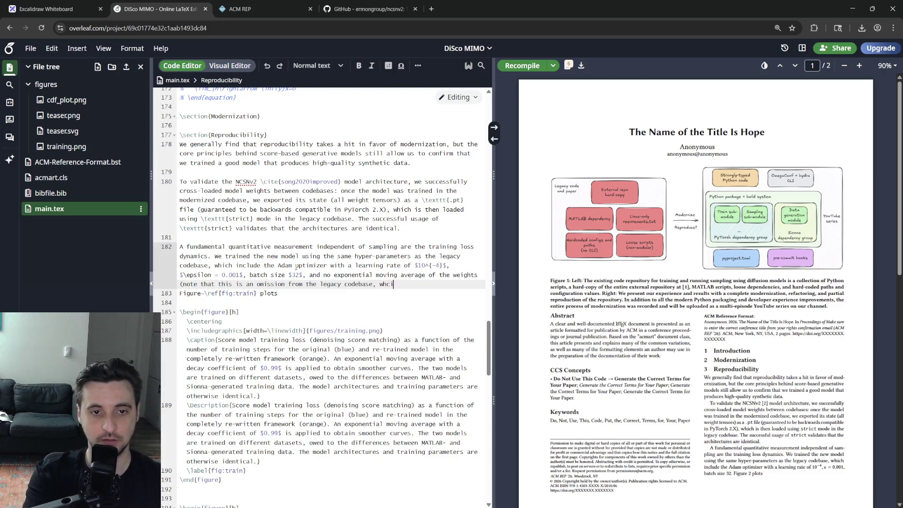
{"action": "type", "text": "ich d"}
{"action": "type", "text": "eviates from the guideli"}
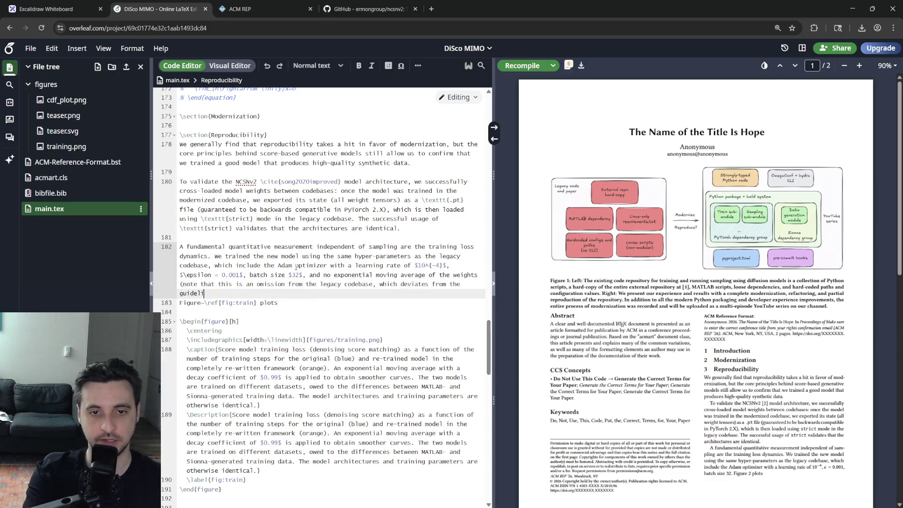
{"action": "key", "text": "BackSpace"}
{"action": "key", "text": "BackSpace"}
{"action": "type", "text": "nes in \\cite{"}
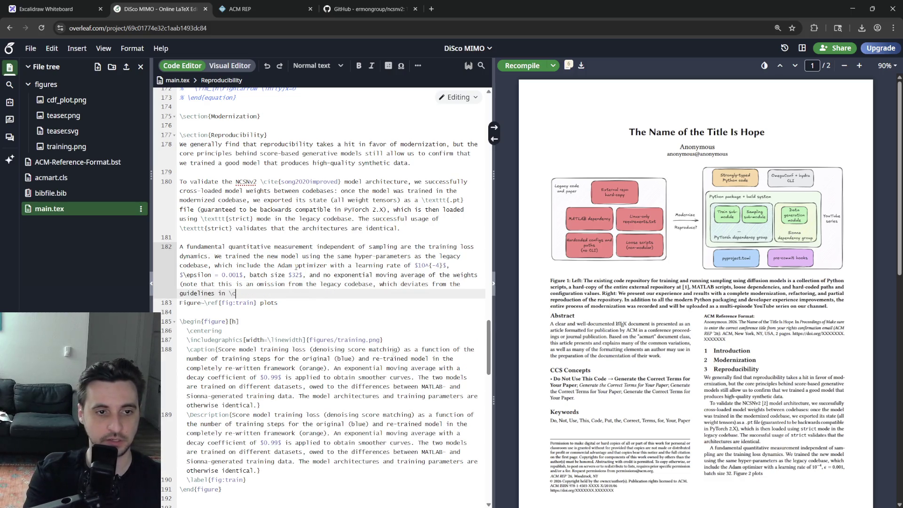
{"action": "key", "text": "Return"}
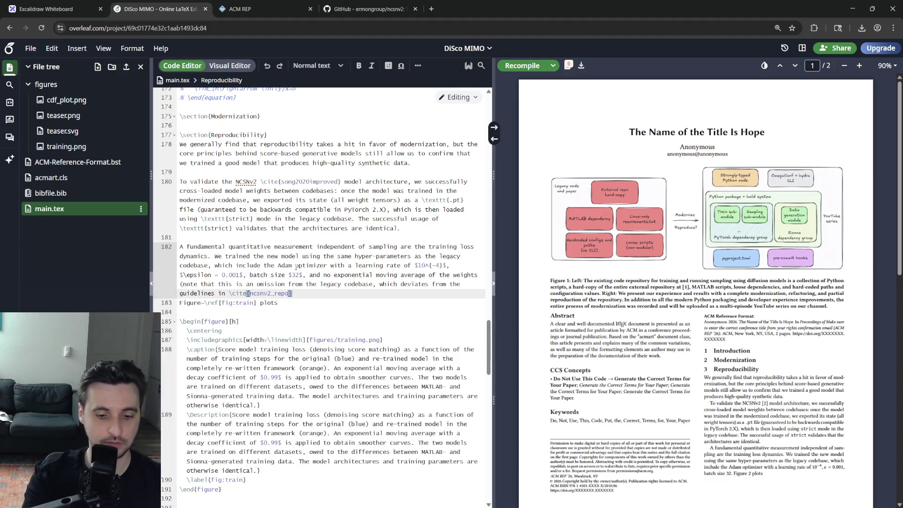
{"action": "type", "text": ")."}
{"action": "key", "text": "ctrl+s"}
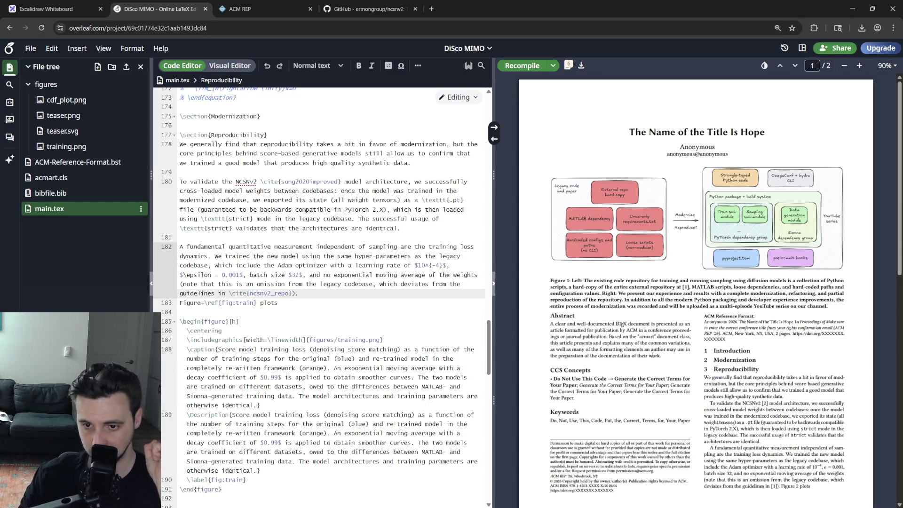
{"action": "scroll", "coordinate": [646, 351], "scroll_direction": "down", "scroll_amount": 5}
{"action": "scroll", "coordinate": [646, 351], "scroll_direction": "up", "scroll_amount": 5}
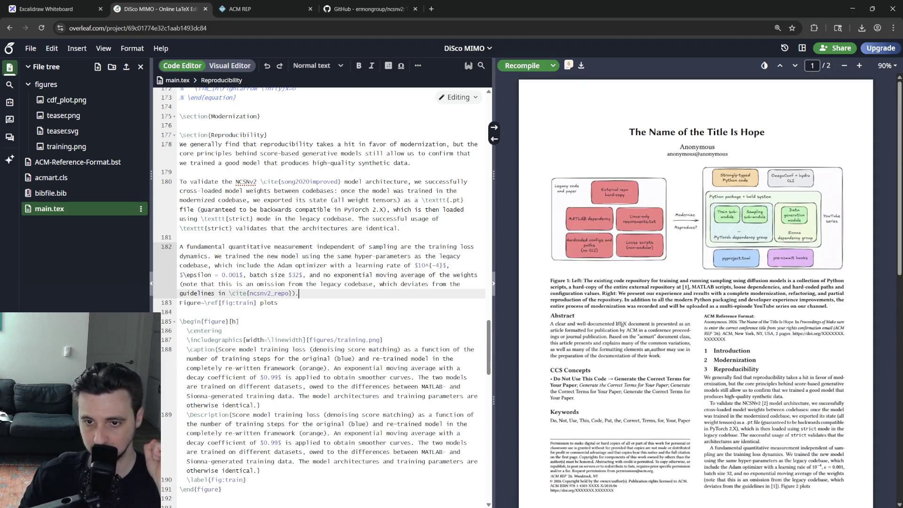
{"action": "scroll", "coordinate": [647, 351], "scroll_direction": "down", "scroll_amount": 8}
{"action": "scroll", "coordinate": [670, 396], "scroll_direction": "up", "scroll_amount": 4}
{"action": "scroll", "coordinate": [680, 407], "scroll_direction": "up", "scroll_amount": 8}
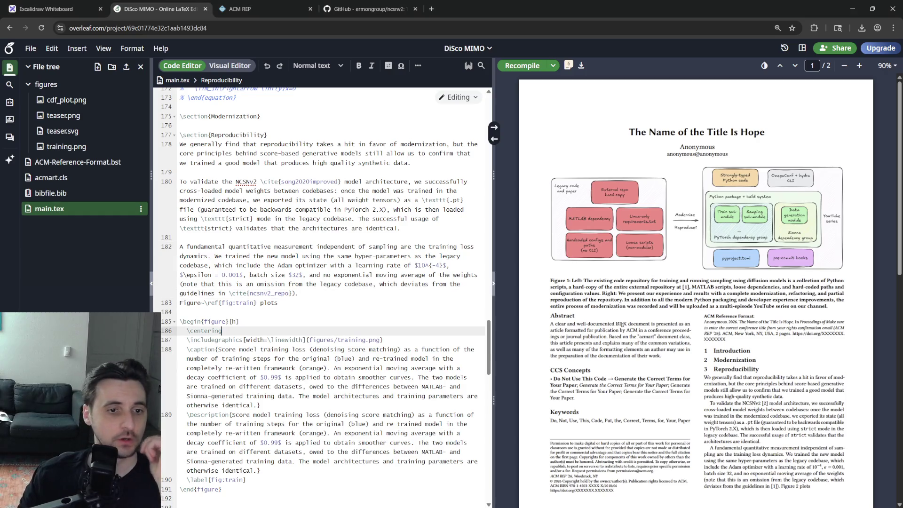
- Start the 'The successful usage' and 'We trained the new model' sentences on their own source lines
{"action": "left_click", "coordinate": [358, 304]}
{"action": "left_click", "coordinate": [360, 293]}
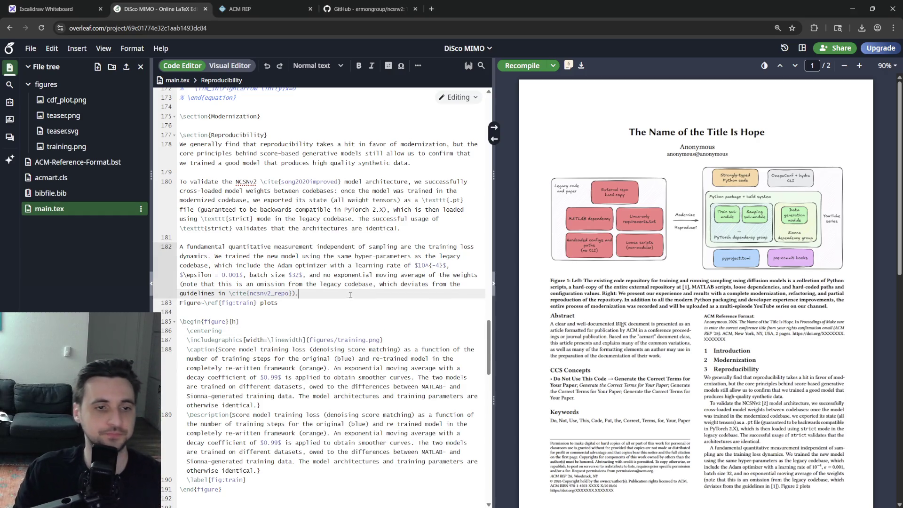
{"action": "left_click", "coordinate": [358, 219]}
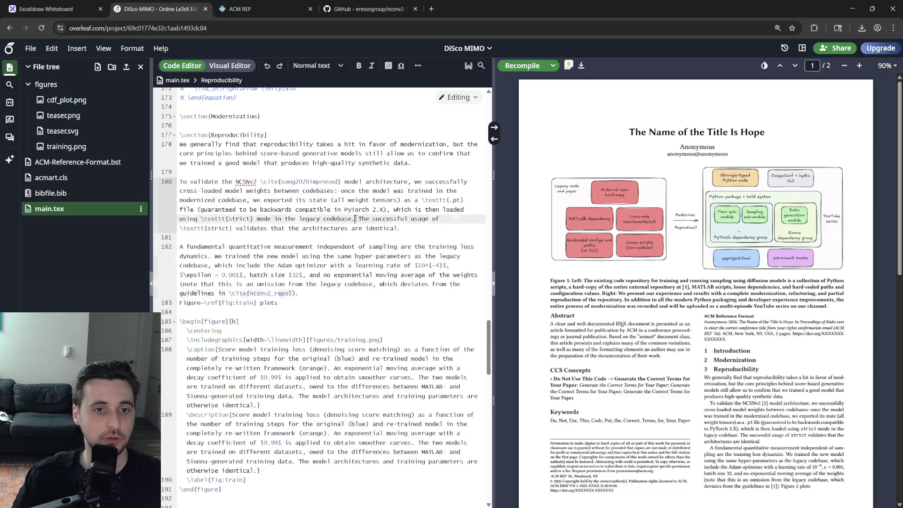
{"action": "key", "text": "Return"}
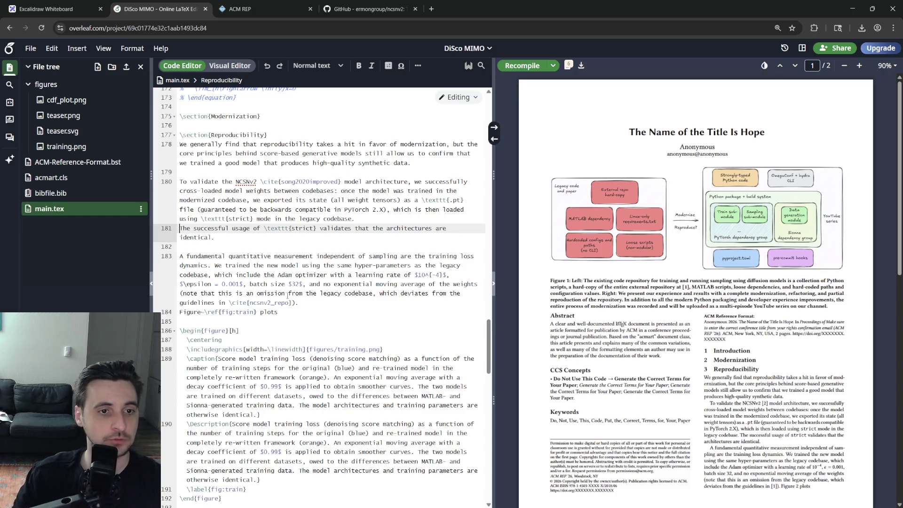
{"action": "left_click", "coordinate": [214, 264]}
{"action": "key", "text": "Return"}
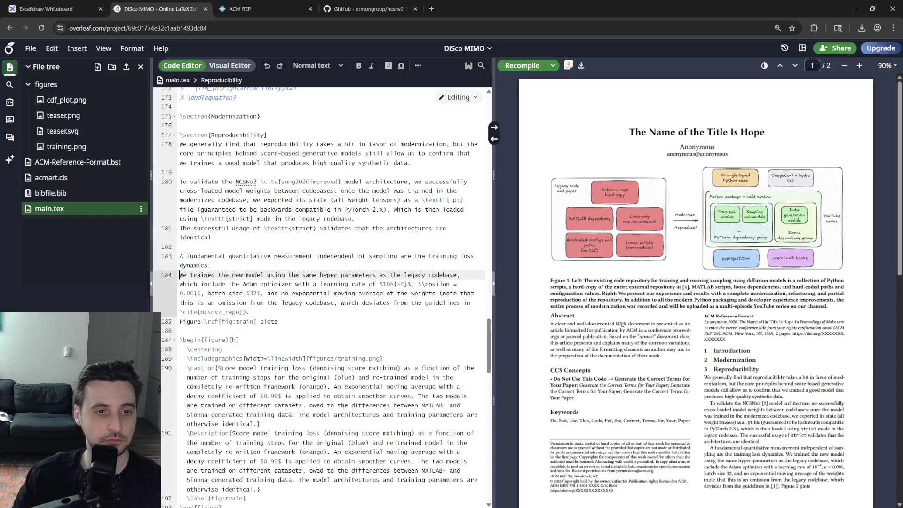
{"action": "left_click", "coordinate": [362, 322]}
{"action": "type", "text": "the"}
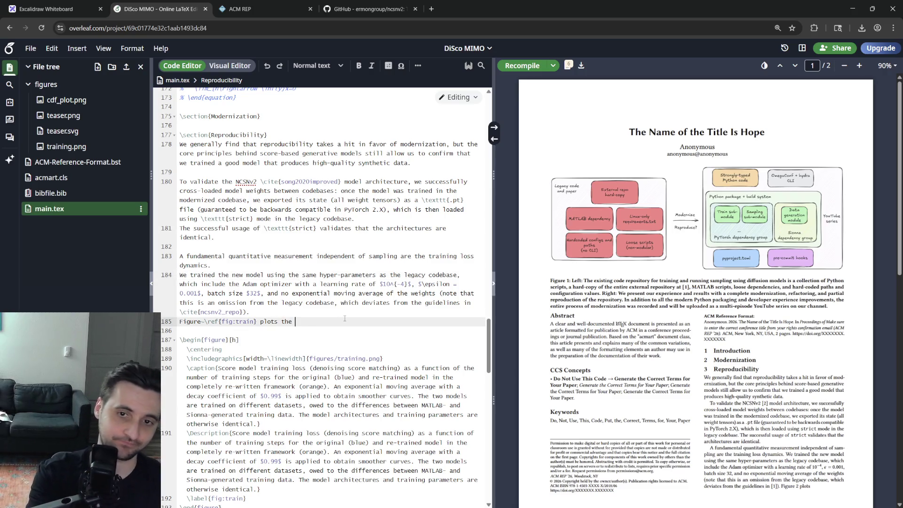
{"action": "type", "text": " tra"}
- State the figure plots the smoothed training loss with exponential coefficient $0.99$ for the two training runs
{"action": "key", "text": "BackSpace"}
{"action": "key", "text": "BackSpace"}
{"action": "key", "text": "BackSpace"}
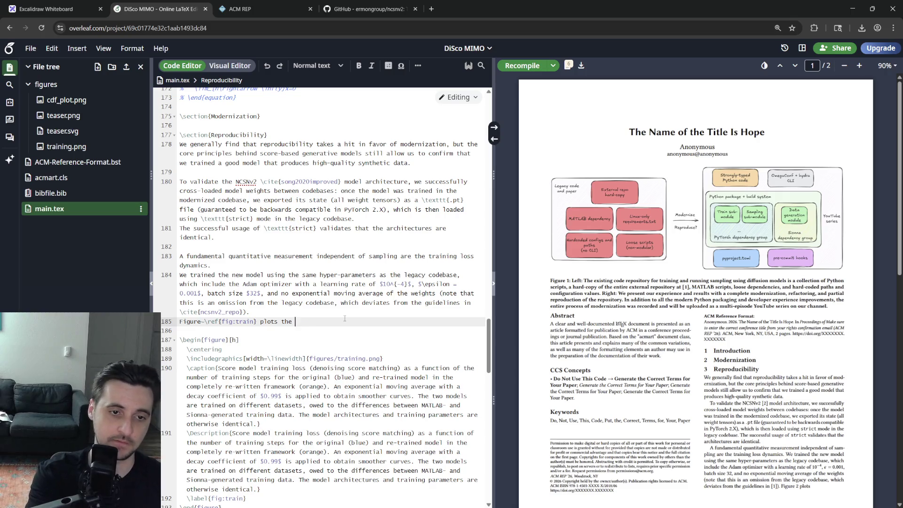
{"action": "type", "text": "smoothed training loss"}
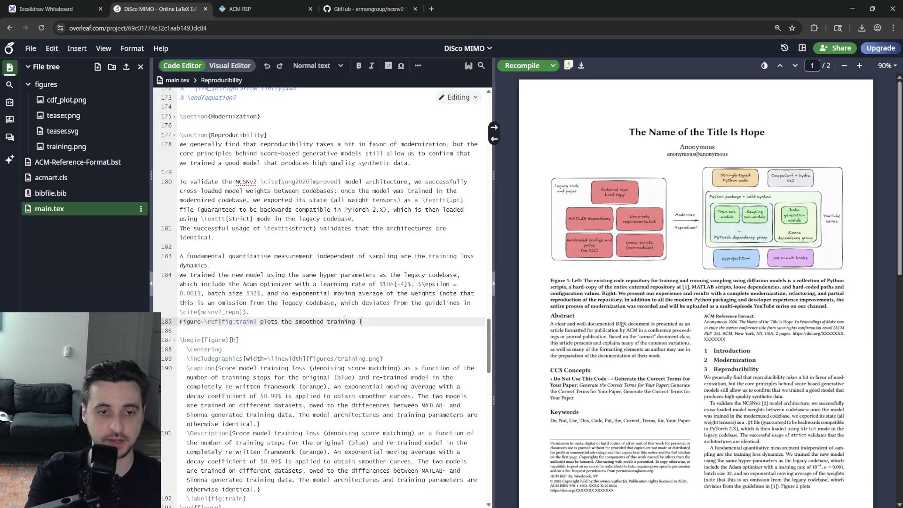
{"action": "type", "text": " with an exponential coeff"}
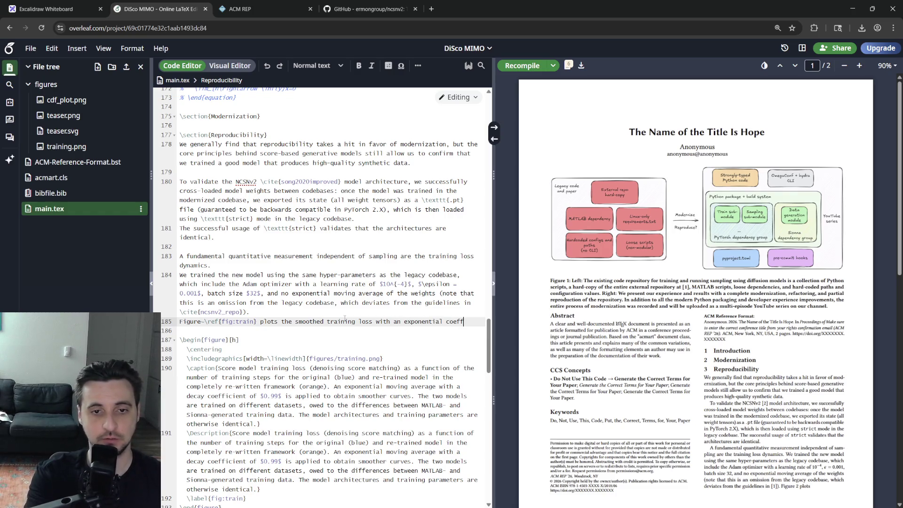
{"action": "type", "text": "icient of $0.99$, for "}
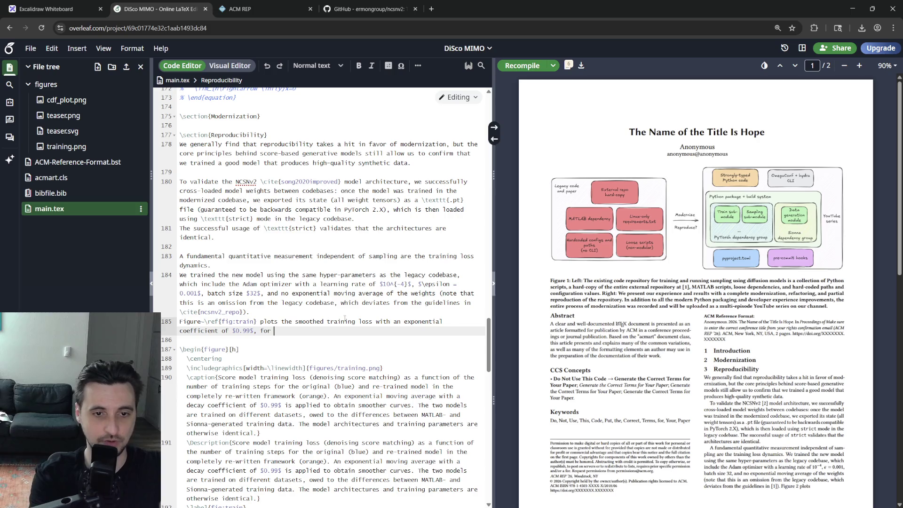
{"action": "key", "text": "BackSpace"}
{"action": "key", "text": "BackSpace"}
{"action": "key", "text": "BackSpace"}
{"action": "key", "text": "BackSpace"}
{"action": "key", "text": "BackSpace"}
{"action": "key", "text": "BackSpace"}
{"action": "type", "text": " for the two training runs"}
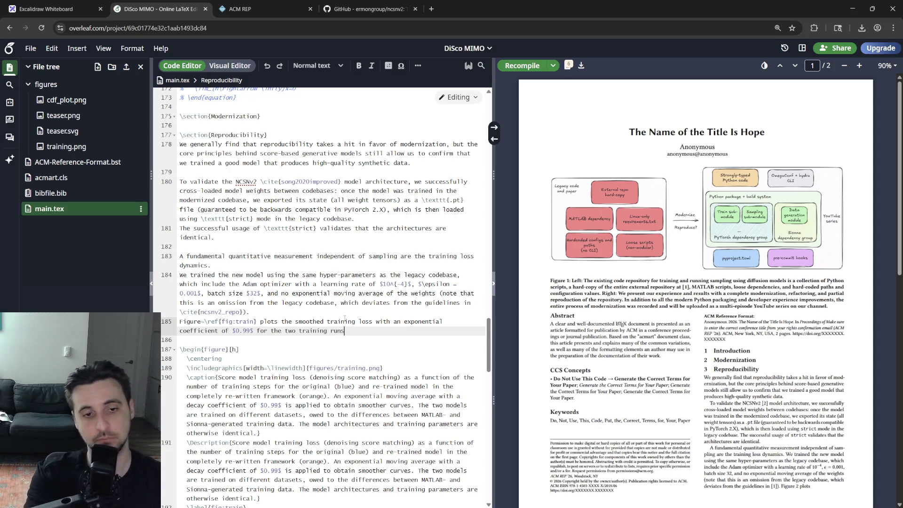
{"action": "type", "text": "."}
{"action": "key", "text": "Return"}
{"action": "type", "text": "The loss curve"}
{"action": "key", "text": "Up"}
{"action": "key", "text": "Up"}
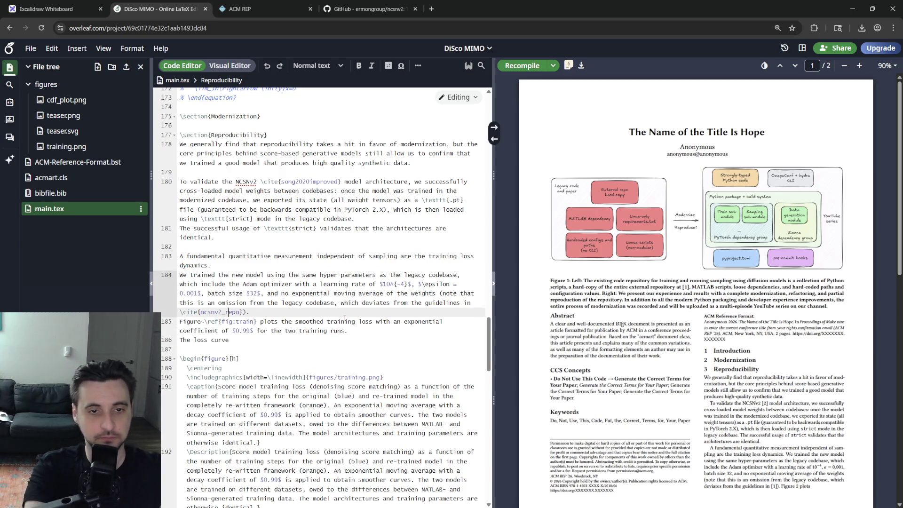
- Write that the legacy loss curve was saved with the weights and remains publicly available, then begin the run-differences paragraph
{"action": "key", "text": "Down"}
{"action": "key", "text": "Down"}
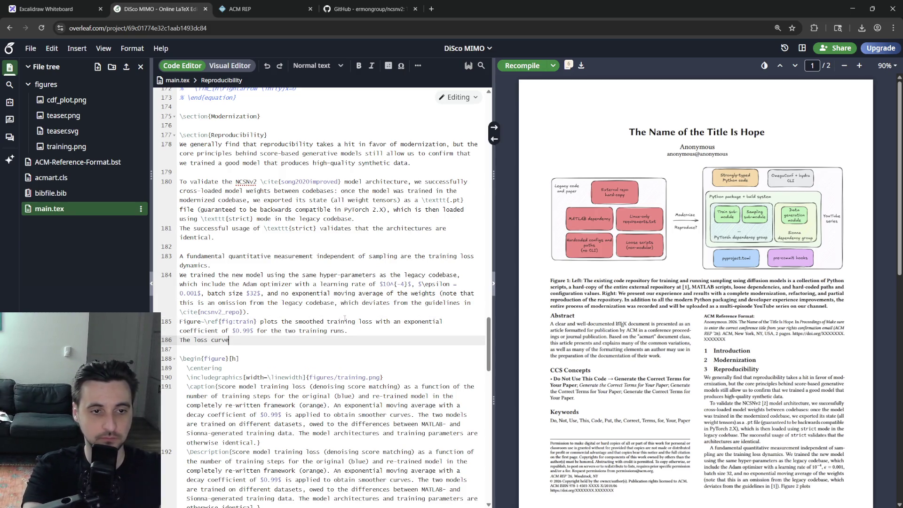
{"action": "type", "text": "for the legacy model is obtained"}
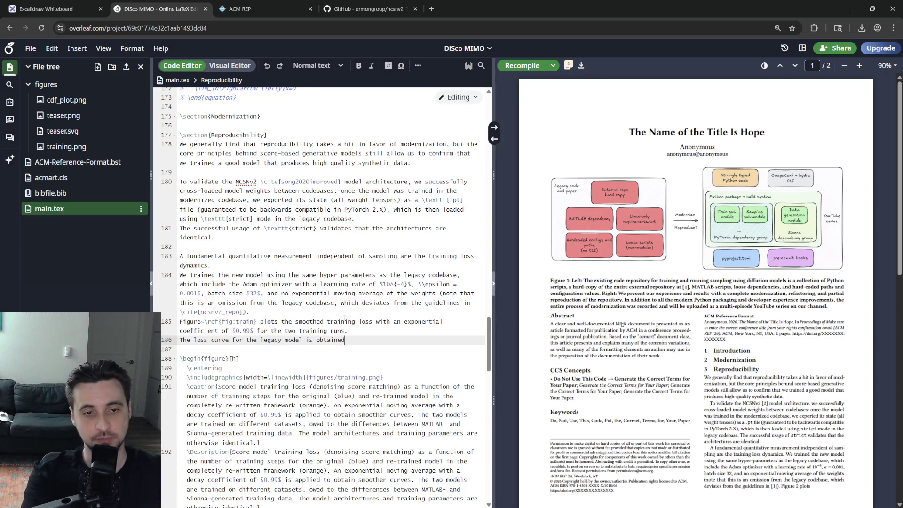
{"action": "key", "text": "BackSpace"}
{"action": "key", "text": "BackSpace"}
{"action": "key", "text": "BackSpace"}
{"action": "key", "text": "BackSpace"}
{"action": "key", "text": "BackSpace"}
{"action": "key", "text": "BackSpace"}
{"action": "type", "text": "publ"}
{"action": "type", "text": "ly availabl"}
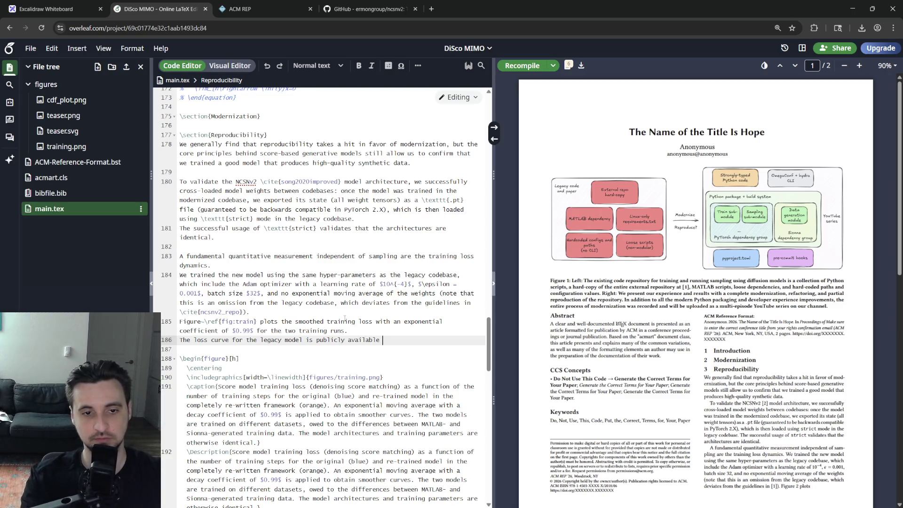
{"action": "key", "text": "BackSpace"}
{"action": "key", "text": "BackSpace"}
{"action": "type", "text": "was saved"}
{"action": "type", "text": " at the time togethe"}
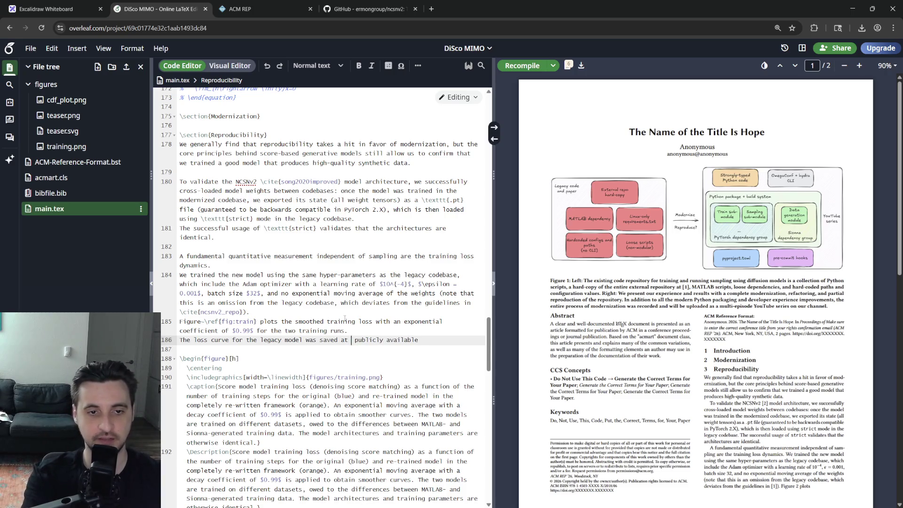
{"action": "type", "text": "r with the weights "}
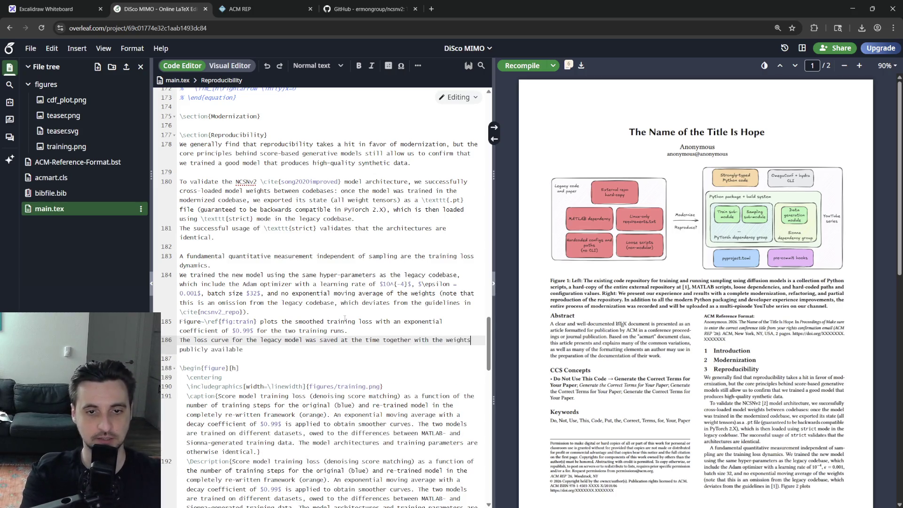
{"action": "type", "text": "and is still"}
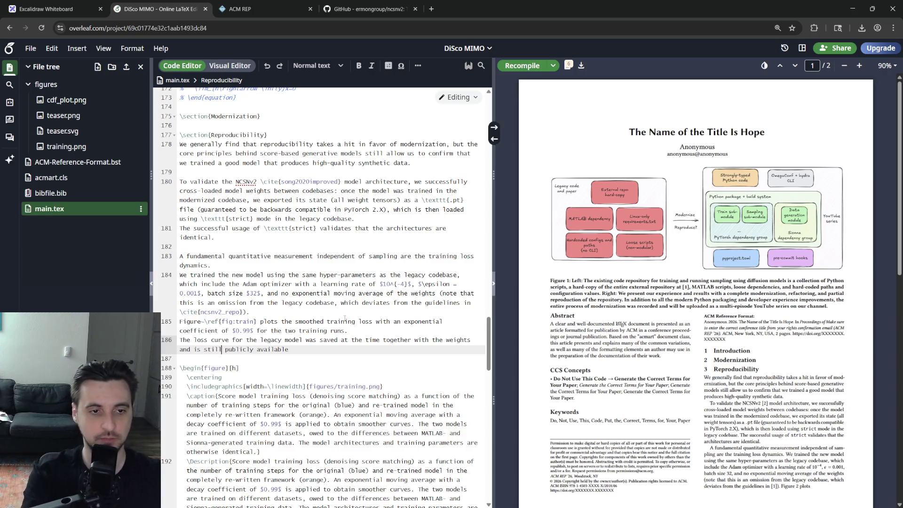
{"action": "key", "text": "End"}
{"action": "type", "text": "today -- a "}
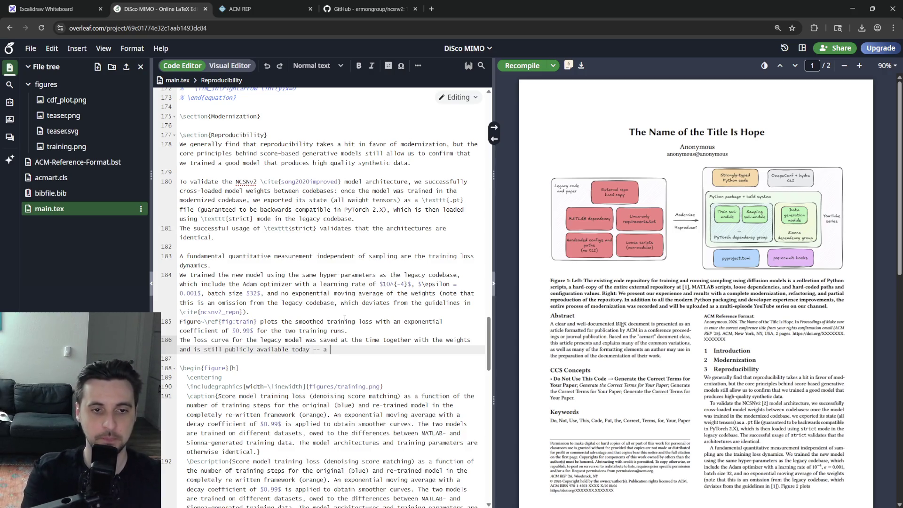
{"action": "key", "text": "BackSpace"}
{"action": "key", "text": "BackSpace"}
{"action": "type", "text": "definitely a plus for "}
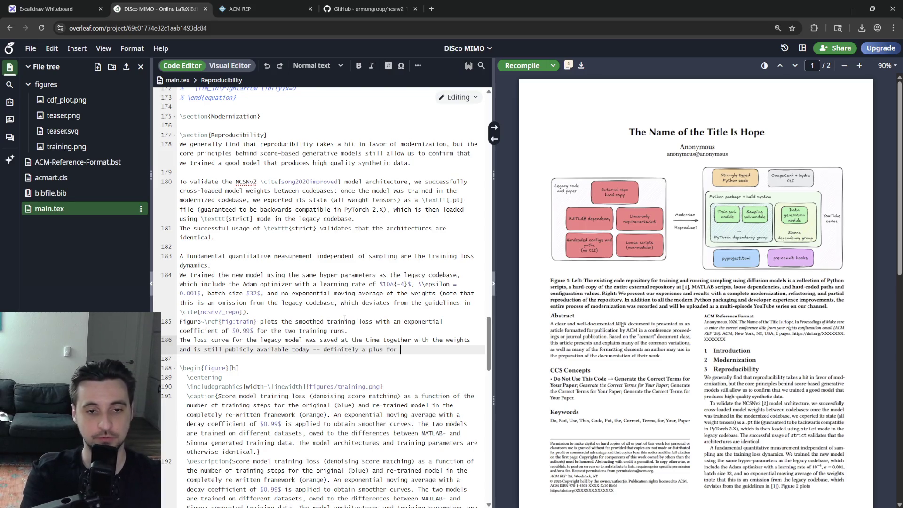
{"action": "type", "text": "reproducibility."}
{"action": "key", "text": "Return"}
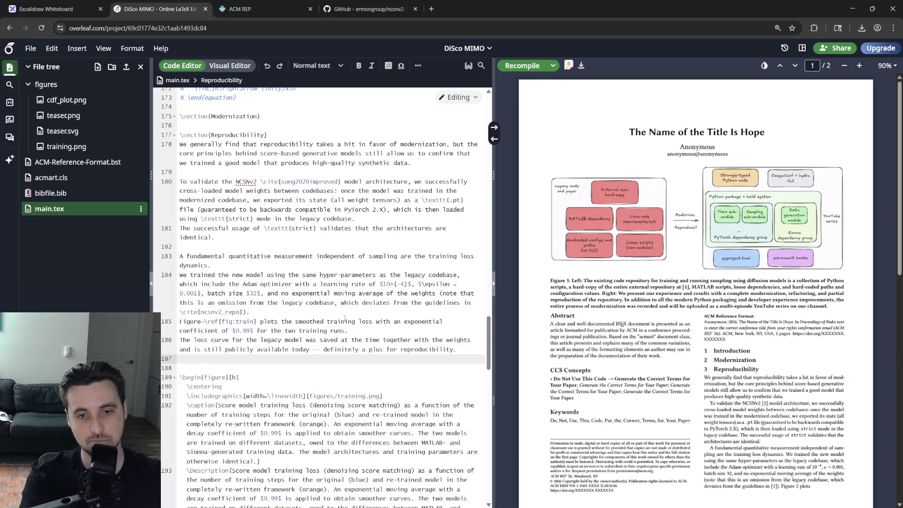
{"action": "key", "text": "Return"}
{"action": "type", "text": "The difference between runs is expected because of the"}
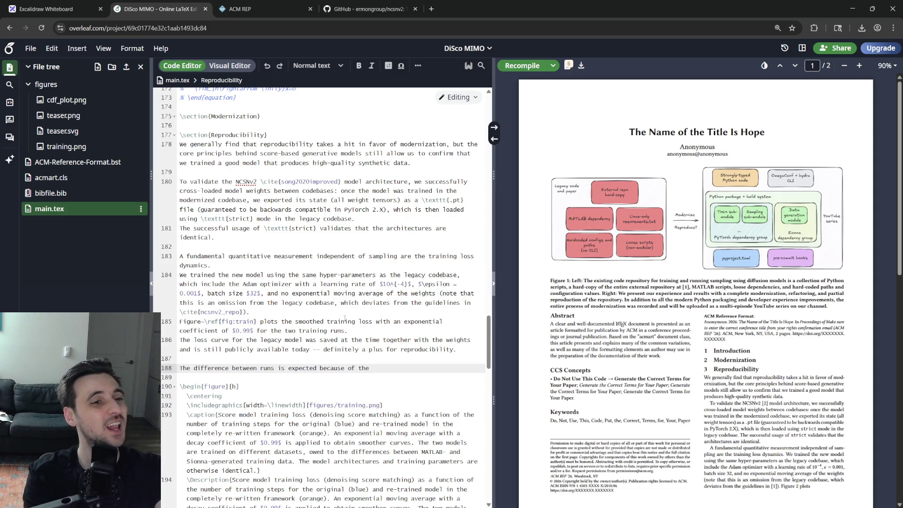
- Attribute run differences to the MATLAB versus Sionna MIMO data-generation pipelines, discard the draft 'Despite' sentence, and recompile
{"action": "key", "text": "BackSpace"}
{"action": "key", "text": "BackSpace"}
{"action": "key", "text": "BackSpace"}
{"action": "key", "text": "BackSpace"}
{"action": "key", "text": "BackSpace"}
{"action": "key", "text": "BackSpace"}
{"action": "type", "text": "lained yb t"}
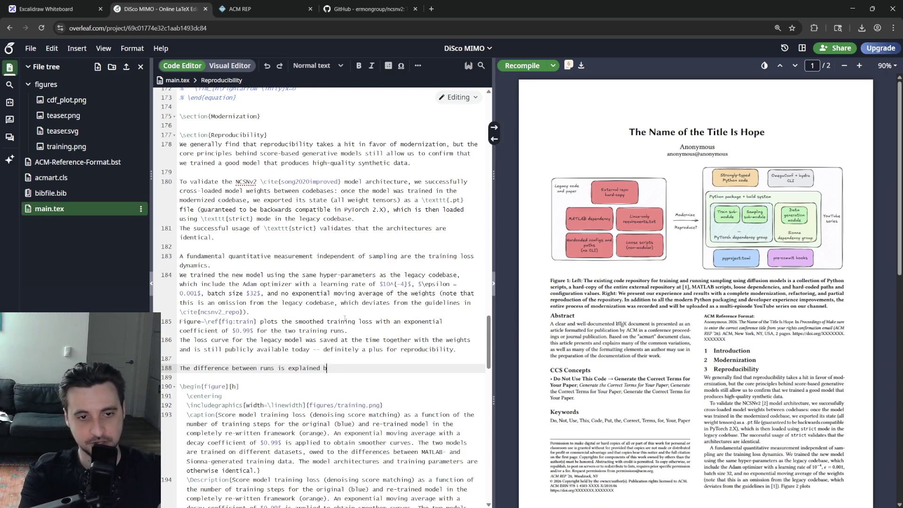
{"action": "type", "text": "between the MATLAB and Sionn"}
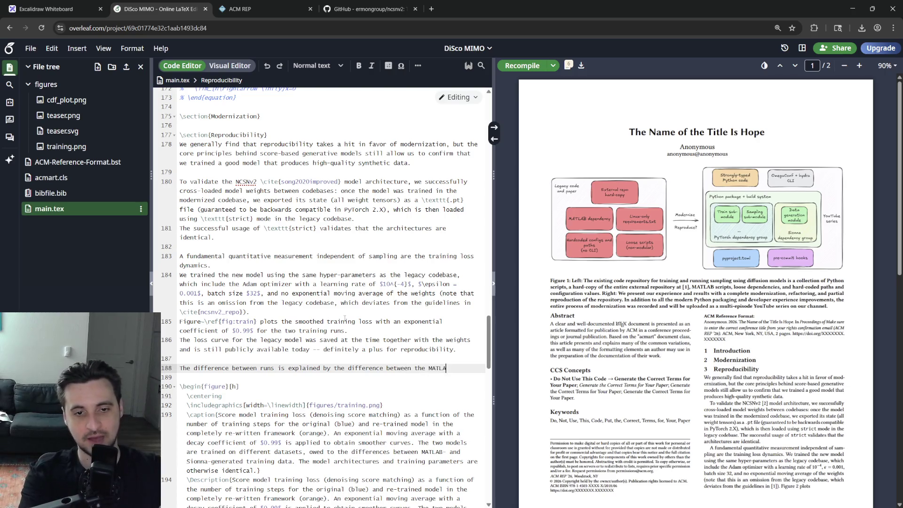
{"action": "type", "text": "a data-generation"}
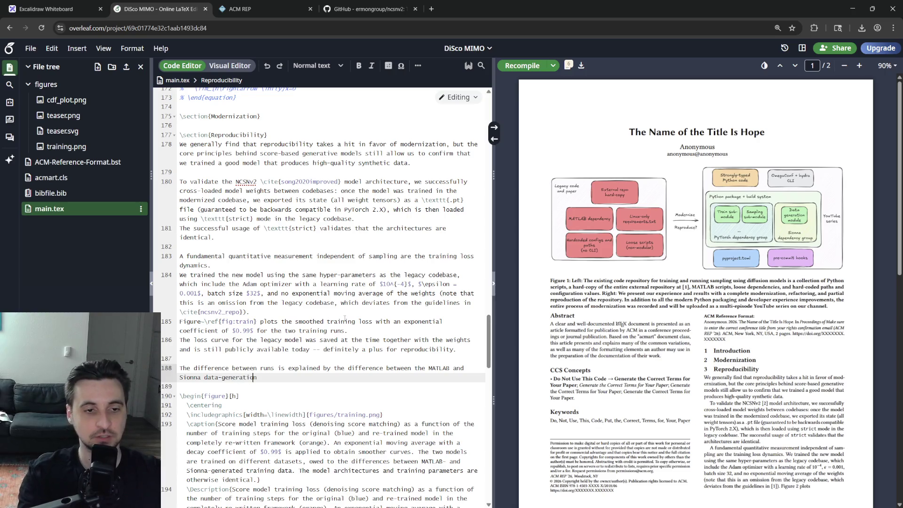
{"action": "type", "text": " MIMO channel "}
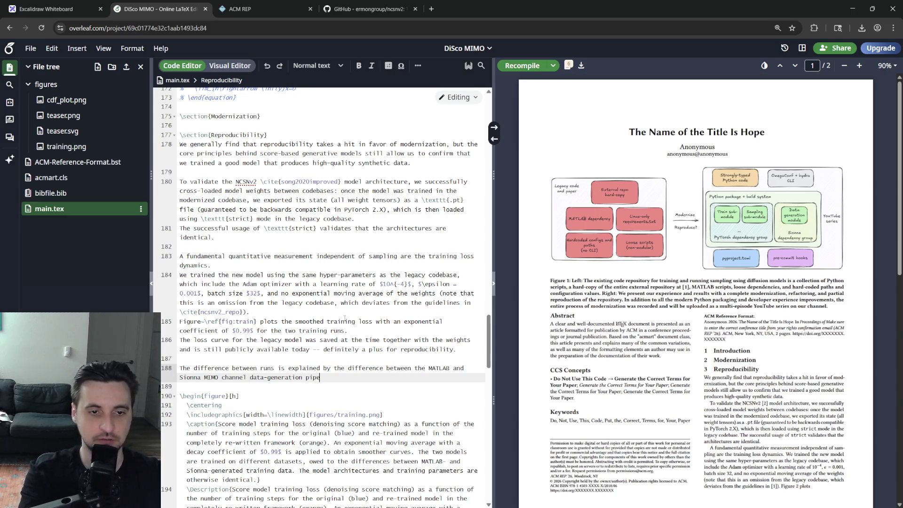
{"action": "type", "text": "lines."}
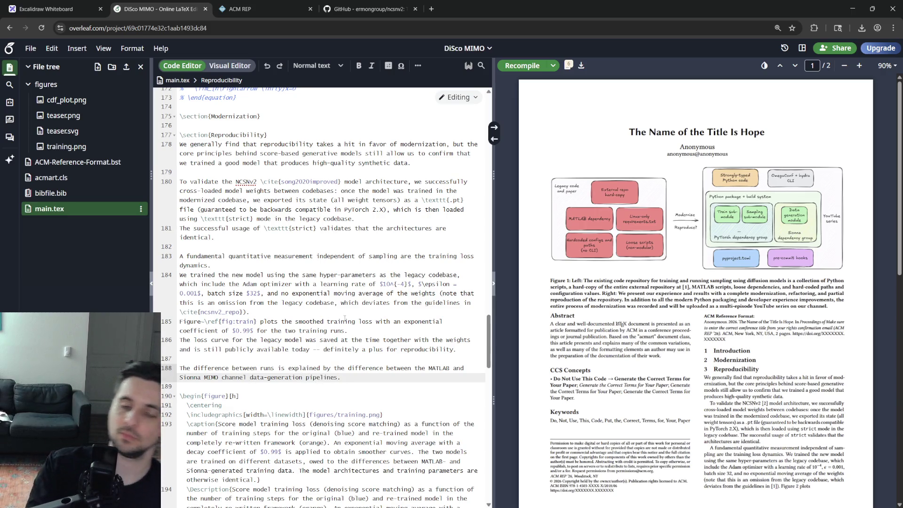
{"action": "key", "text": "Return"}
{"action": "type", "text": "Desp"}
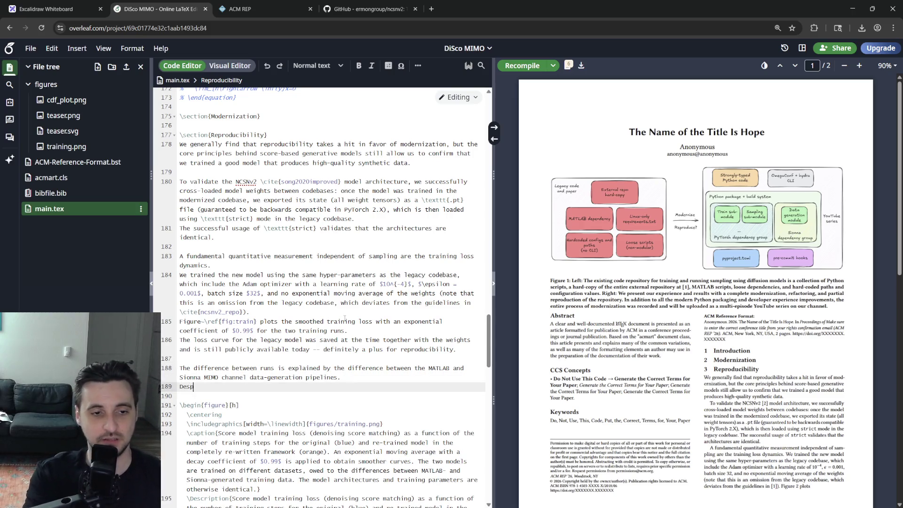
{"action": "type", "text": "ite our best effor"}
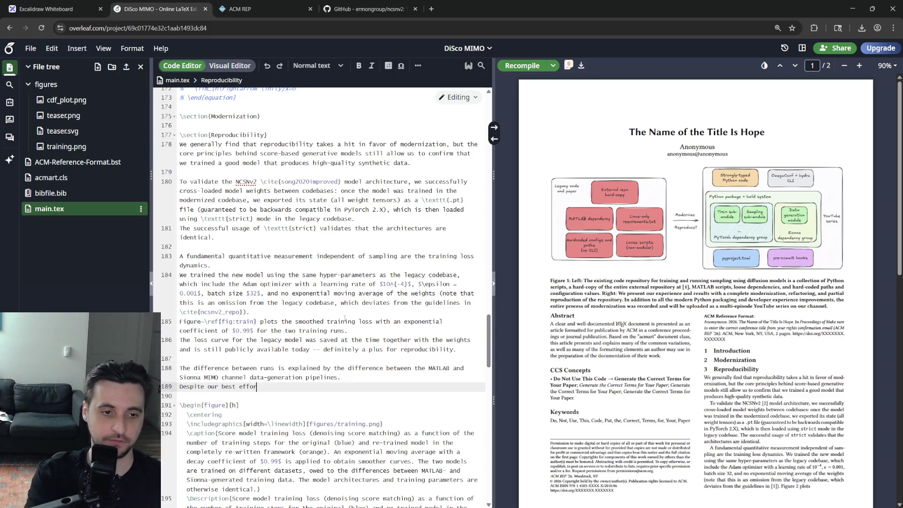
{"action": "type", "text": "ts, we were unable"}
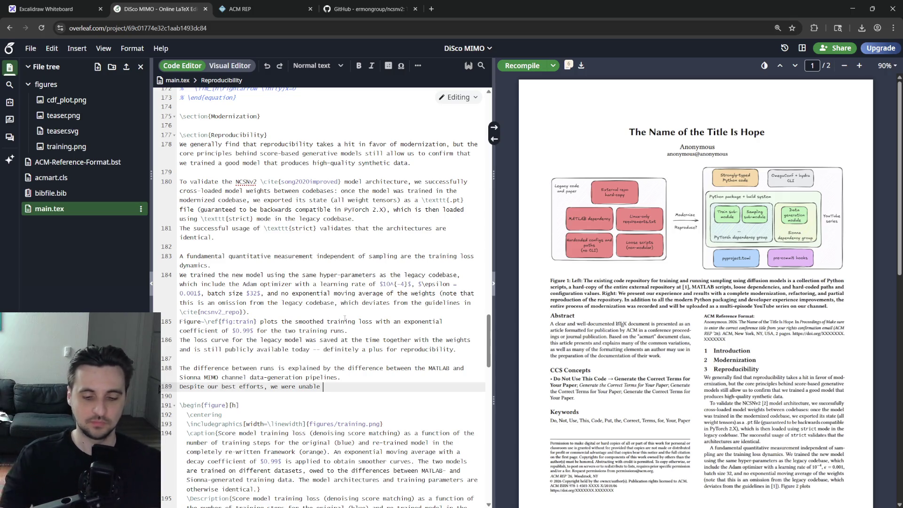
{"action": "key", "text": "shift+Home"}
{"action": "key", "text": "BackSpace"}
{"action": "key", "text": "BackSpace"}
{"action": "key", "text": "ctrl+s"}
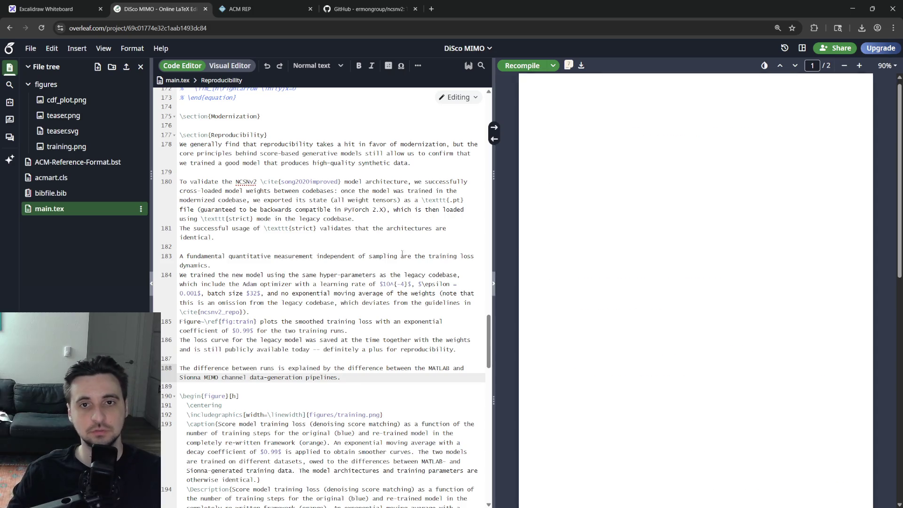
{"action": "scroll", "coordinate": [640, 293], "scroll_direction": "down", "scroll_amount": 5}
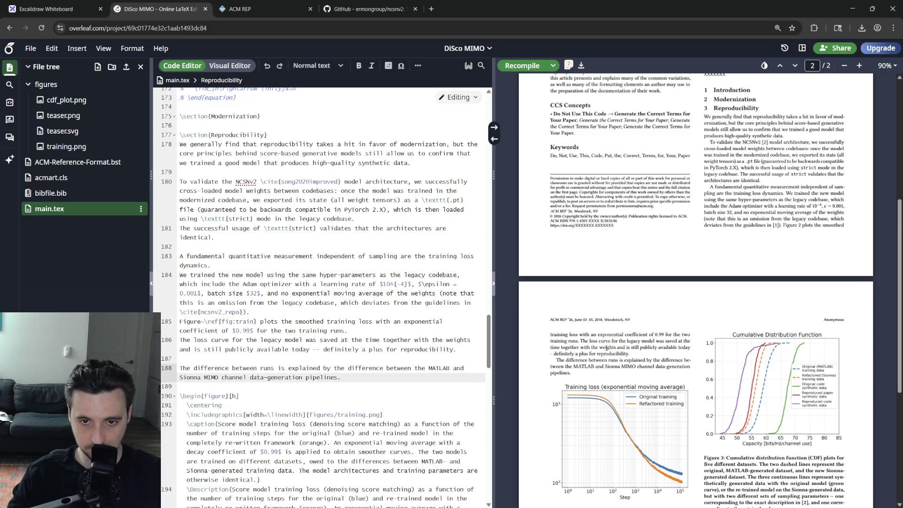
- Remove the word 'definitely' from the loss-curve sentence and recompile
{"action": "double_click", "coordinate": [341, 349]}
{"action": "key", "text": "BackSpace"}
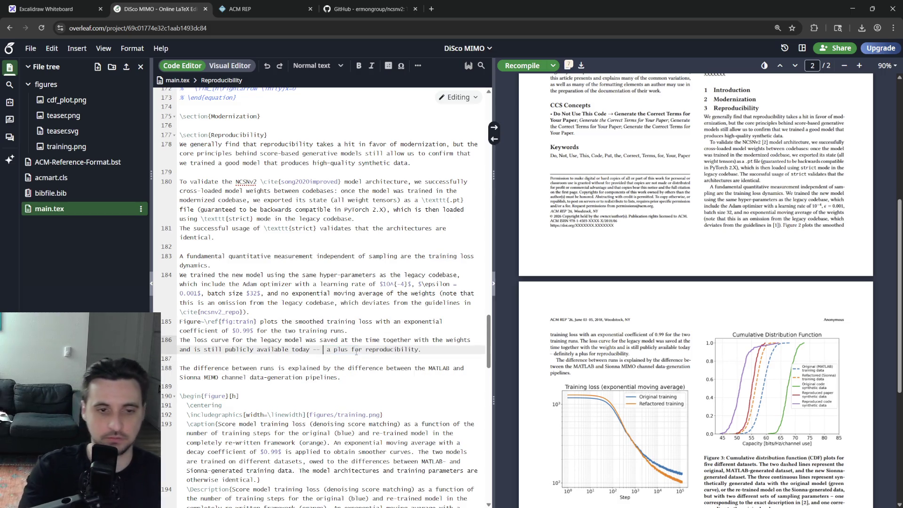
{"action": "type", "text": "a clear "}
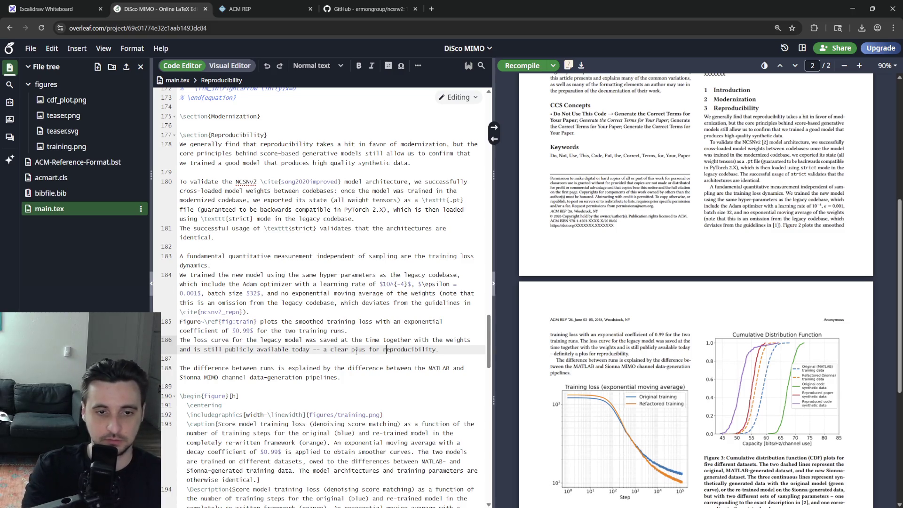
{"action": "type", "text": " and recommendation"}
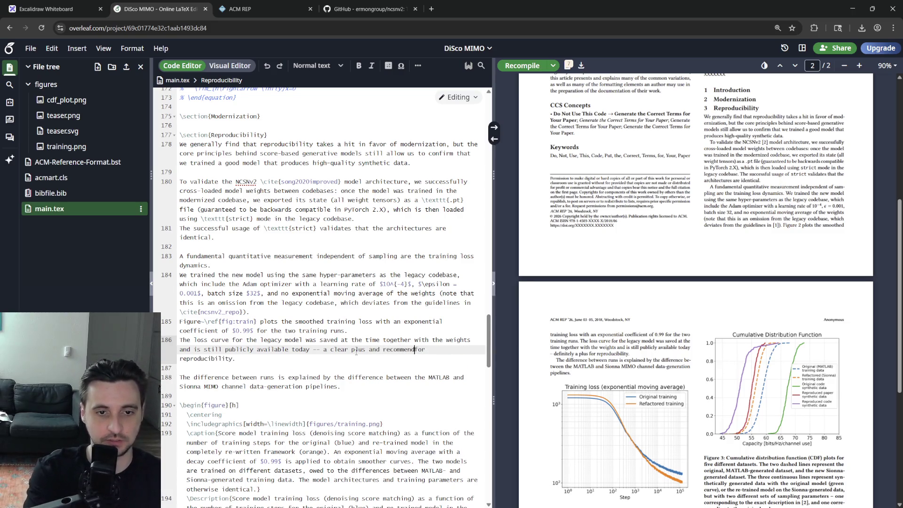
{"action": "key", "text": "End"}
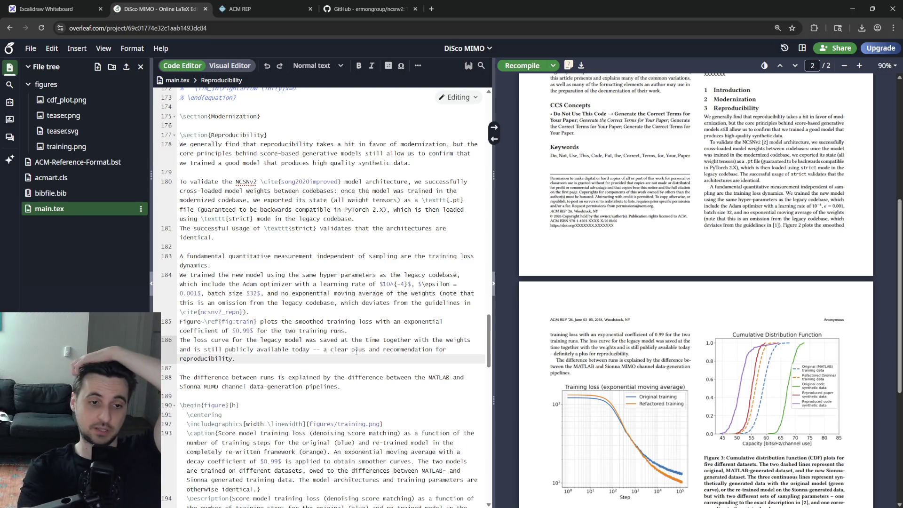
{"action": "key", "text": "ctrl+s"}
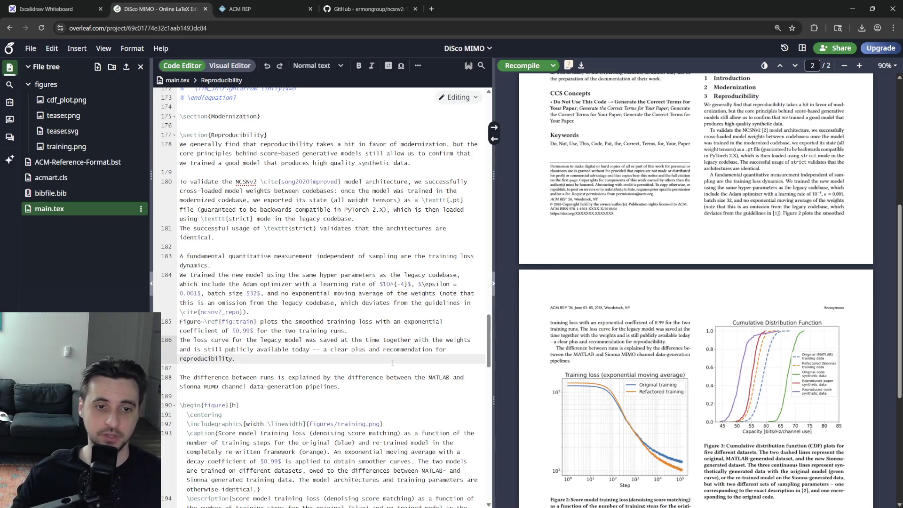
- Reword the sentence to call the saved curve a positive helper for measuring reproducibility and refresh the preview
{"action": "double_click", "coordinate": [358, 350]}
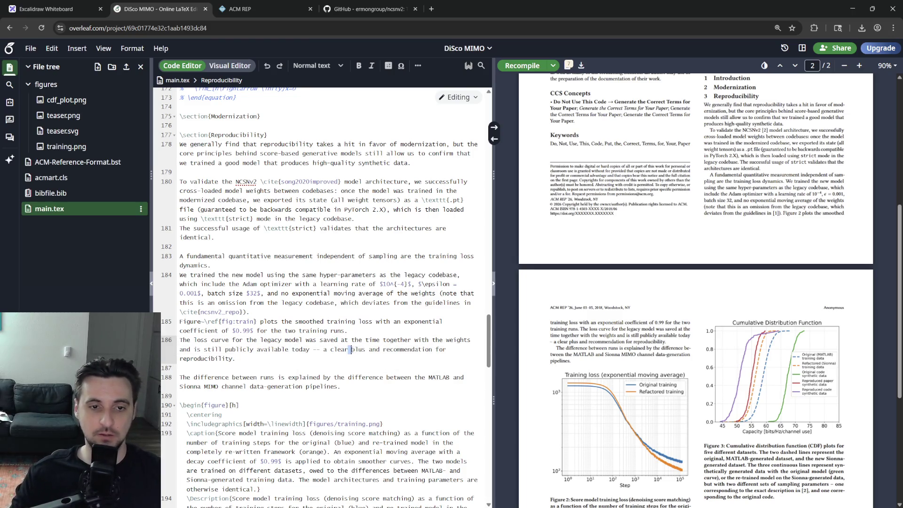
{"action": "type", "text": "po"}
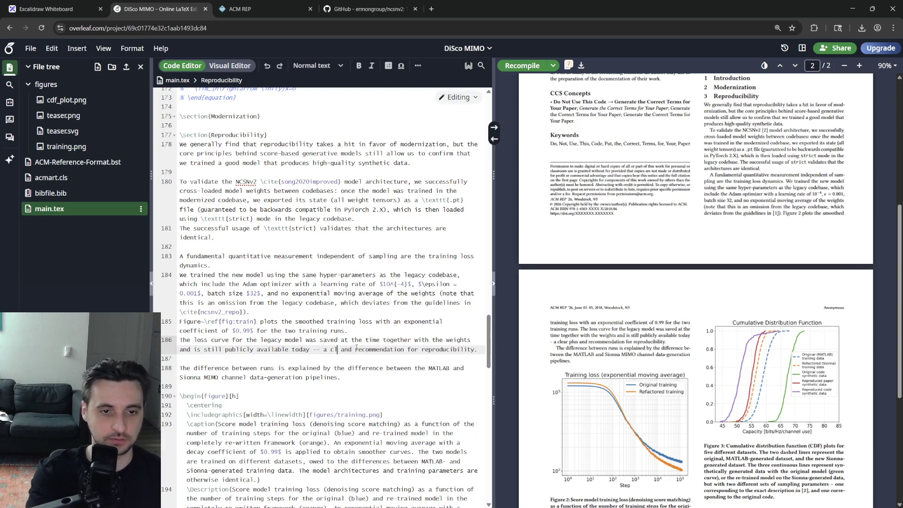
{"action": "type", "text": "sitive"}
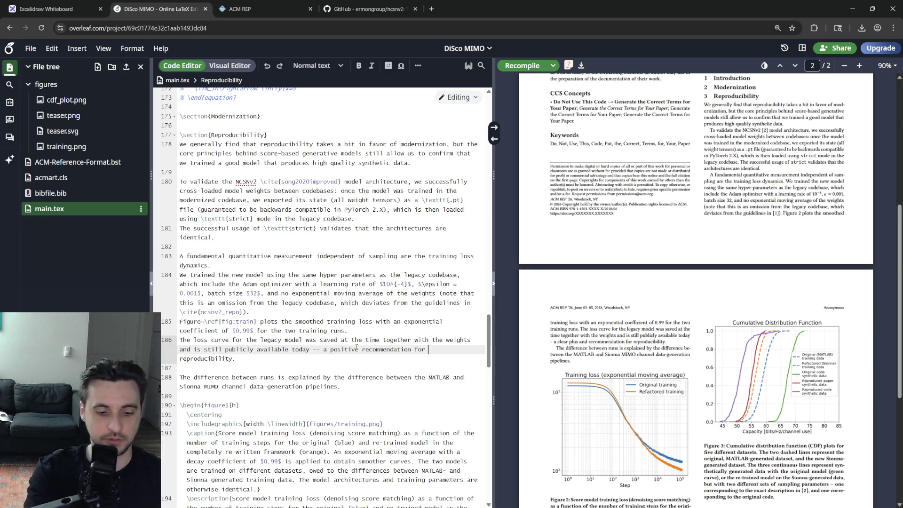
{"action": "type", "text": "ensuring"}
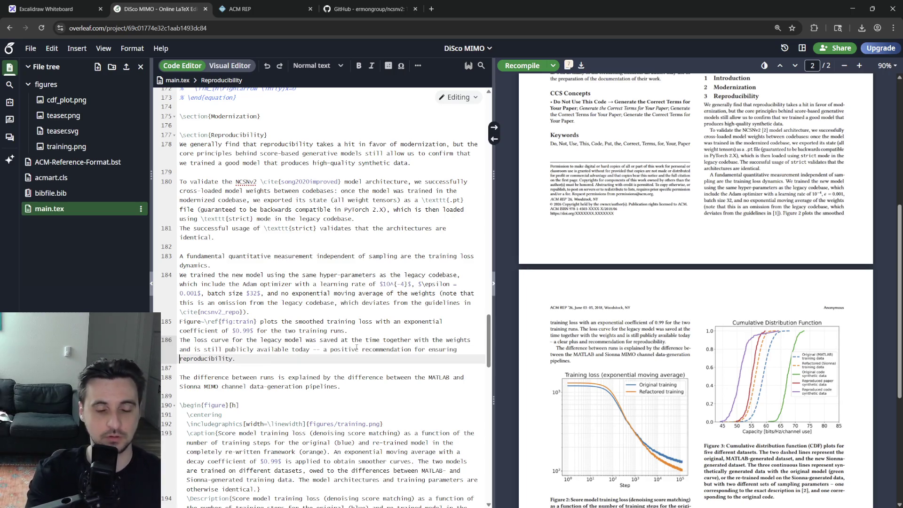
{"action": "key", "text": "BackSpace"}
{"action": "key", "text": "BackSpace"}
{"action": "key", "text": "BackSpace"}
{"action": "key", "text": "BackSpace"}
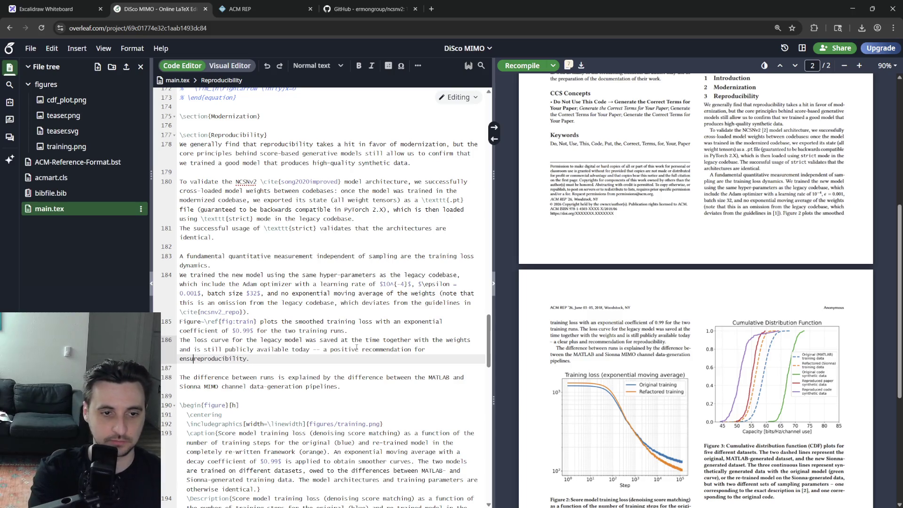
{"action": "type", "text": "mes"}
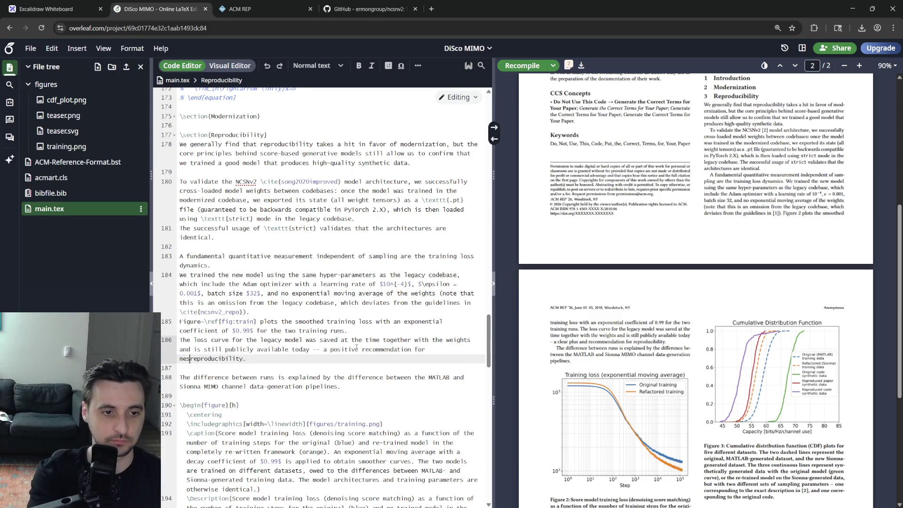
{"action": "type", "text": "suring"}
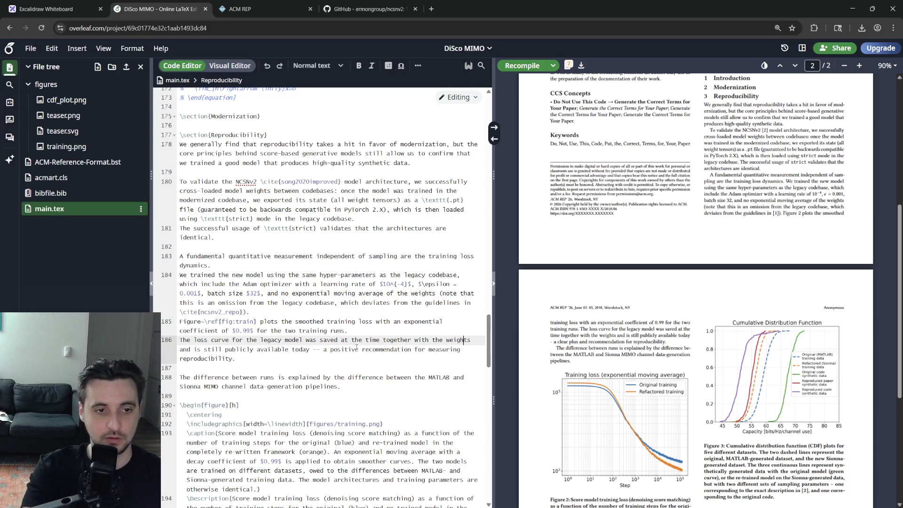
{"action": "double_click", "coordinate": [386, 349]}
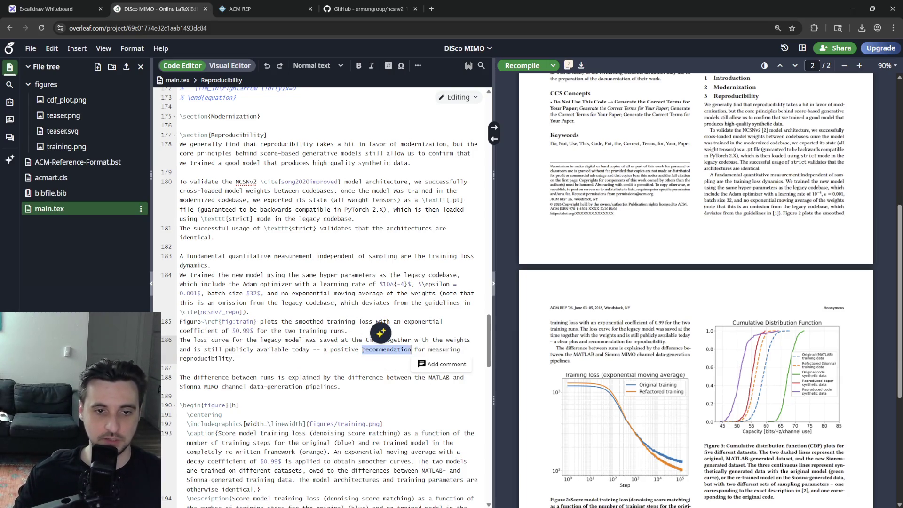
{"action": "type", "text": "helper"}
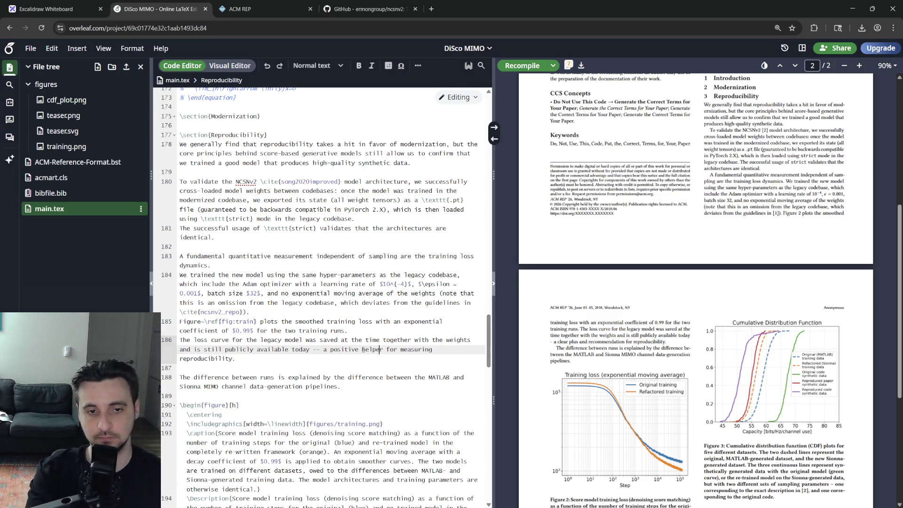
{"action": "key", "text": "End"}
{"action": "key", "text": "ctrl+s"}
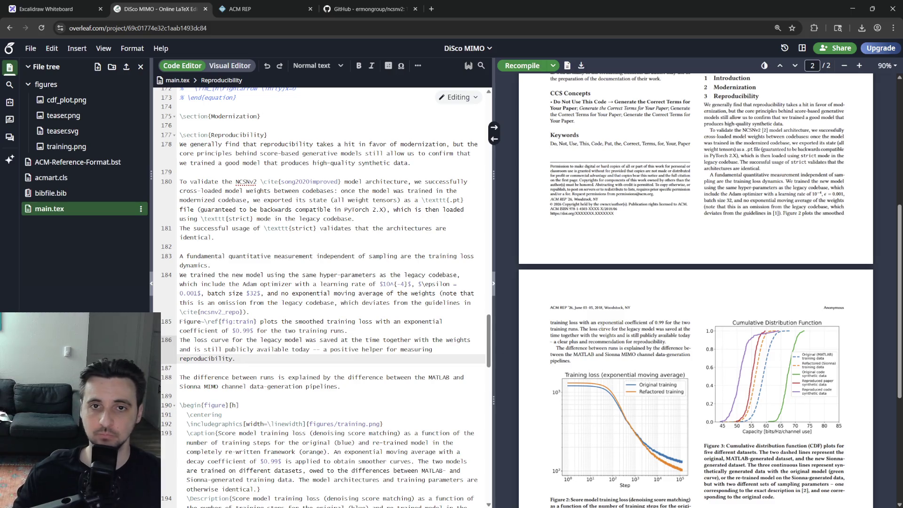
{"action": "scroll", "coordinate": [647, 382], "scroll_direction": "down", "scroll_amount": 3}
{"action": "scroll", "coordinate": [647, 382], "scroll_direction": "up", "scroll_amount": 10}
{"action": "scroll", "coordinate": [648, 383], "scroll_direction": "down", "scroll_amount": 10}
{"action": "scroll", "coordinate": [658, 374], "scroll_direction": "down", "scroll_amount": 4}
{"action": "scroll", "coordinate": [658, 374], "scroll_direction": "up", "scroll_amount": 8}
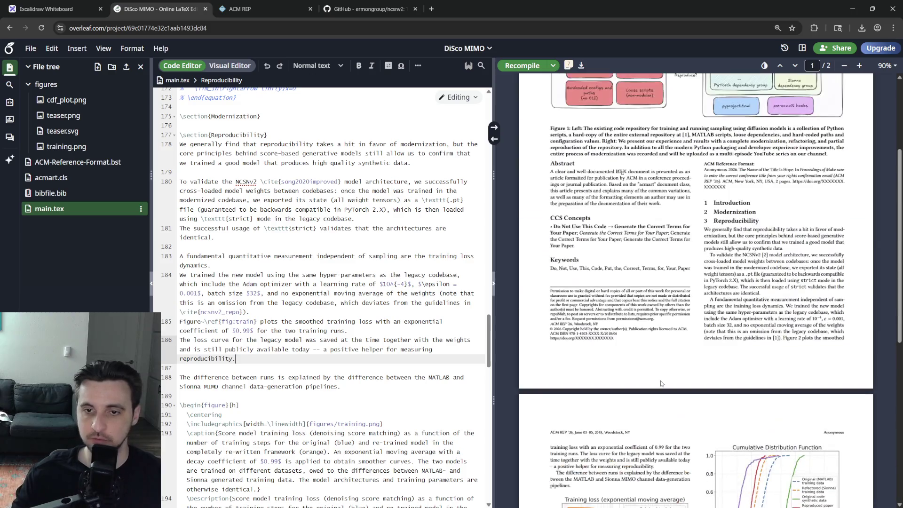
{"action": "scroll", "coordinate": [664, 383], "scroll_direction": "up", "scroll_amount": 4}
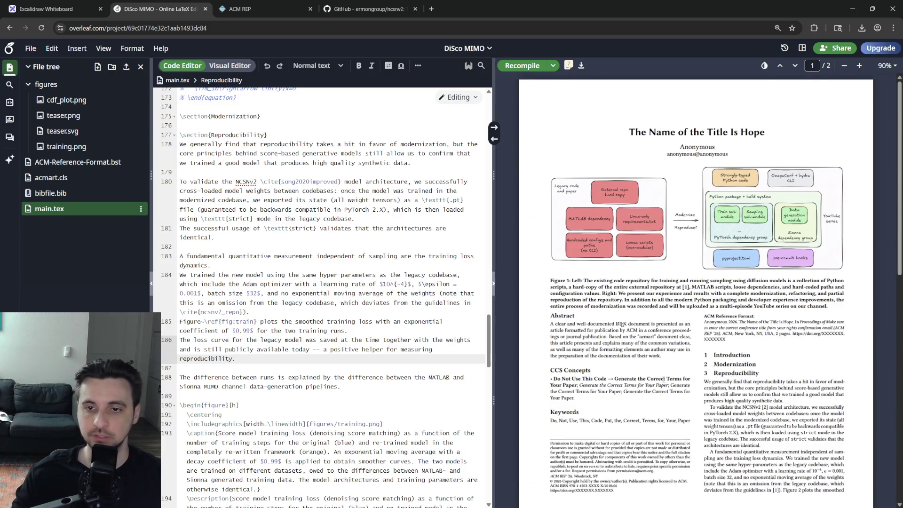
{"action": "scroll", "coordinate": [663, 383], "scroll_direction": "down", "scroll_amount": 8}
{"action": "scroll", "coordinate": [665, 376], "scroll_direction": "up", "scroll_amount": 8}
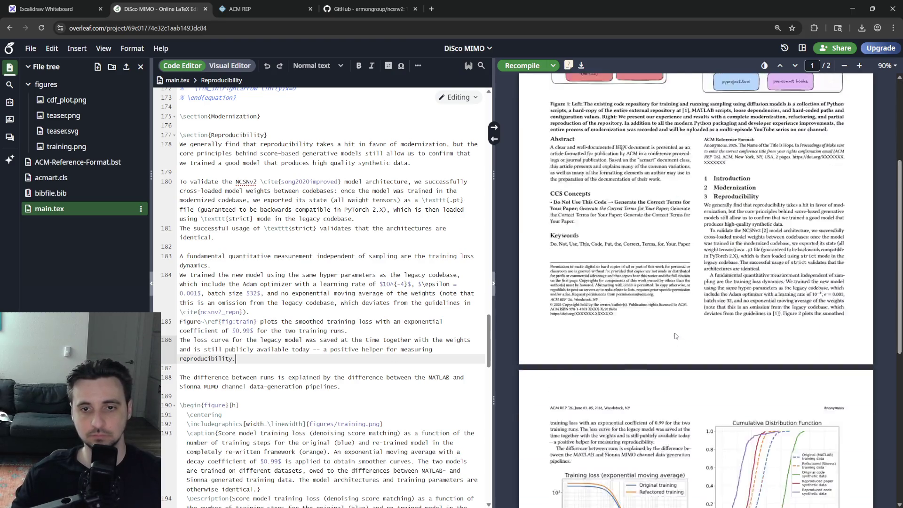
{"action": "scroll", "coordinate": [668, 331], "scroll_direction": "down", "scroll_amount": 8}
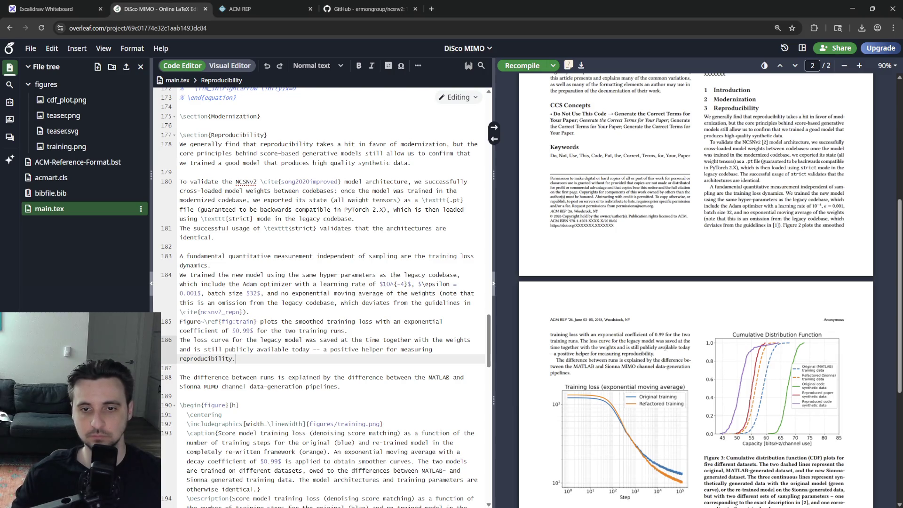
- Start a new line after the pipelines sentence ending line 188
{"action": "left_click_drag", "start_coordinate": [233, 359], "coordinate": [424, 343]}
{"action": "left_click_drag", "start_coordinate": [343, 386], "coordinate": [339, 386]}
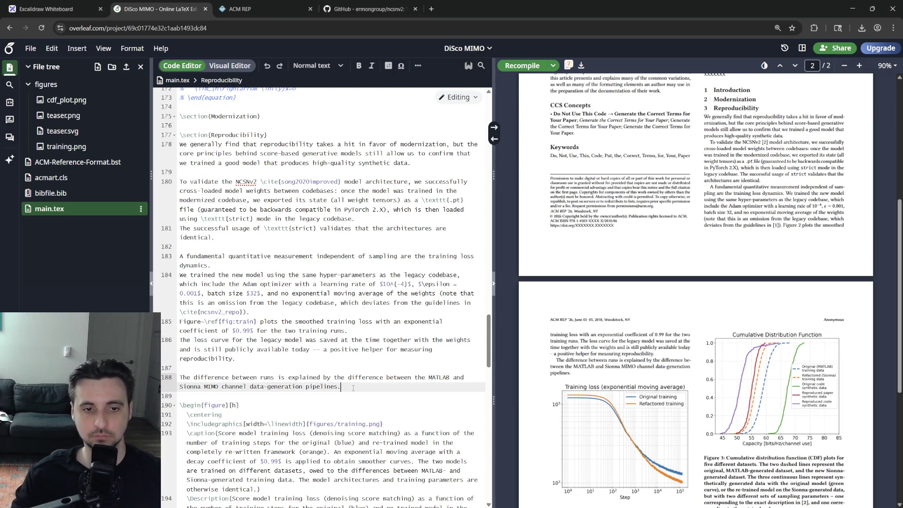
{"action": "left_click", "coordinate": [321, 377]}
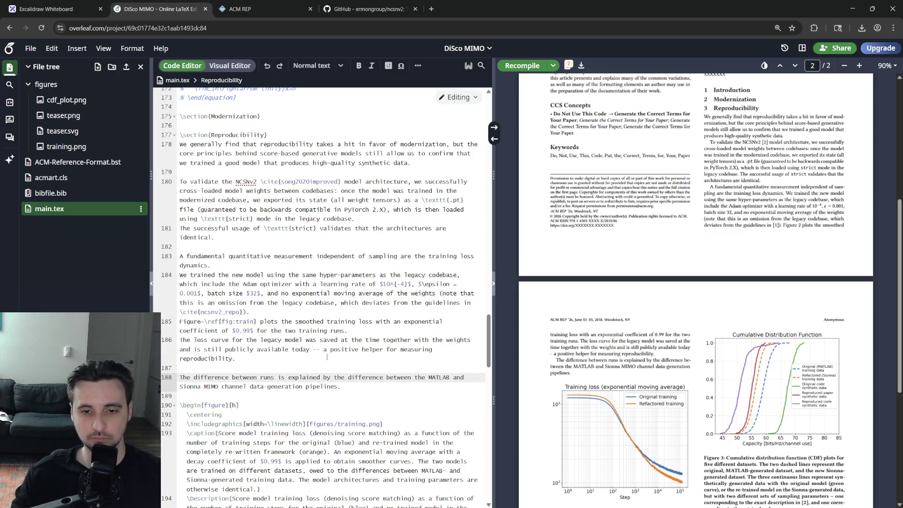
{"action": "double_click", "coordinate": [339, 386]}
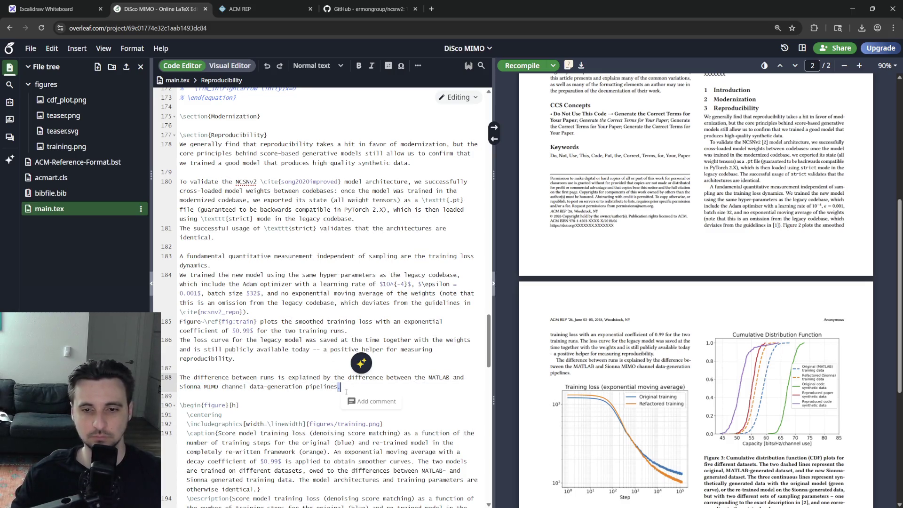
{"action": "left_click", "coordinate": [291, 368]}
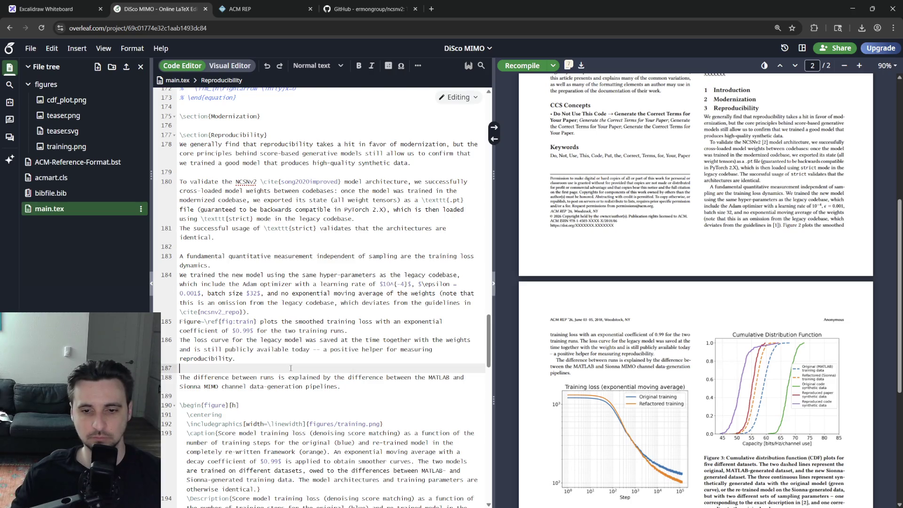
{"action": "left_click", "coordinate": [368, 379]}
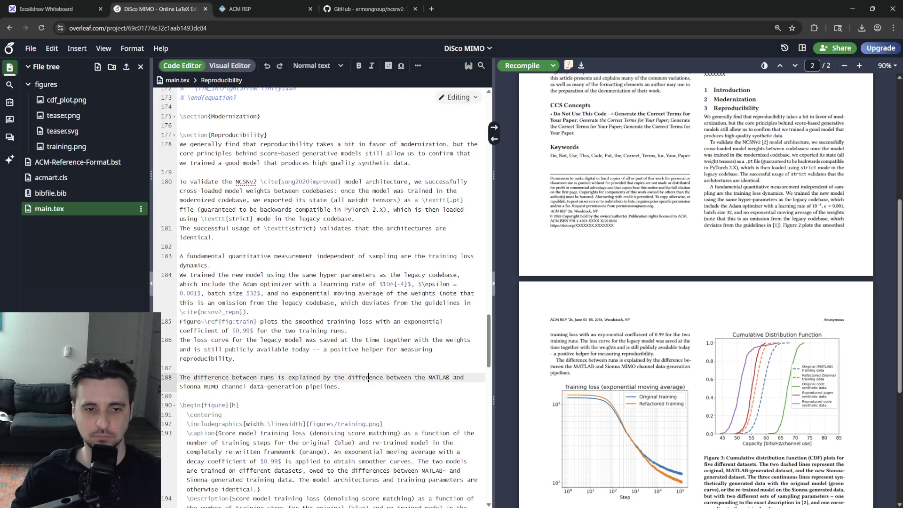
{"action": "left_click", "coordinate": [366, 387]}
{"action": "key", "text": "Return"}
{"action": "type", "text": "Despite the material"}
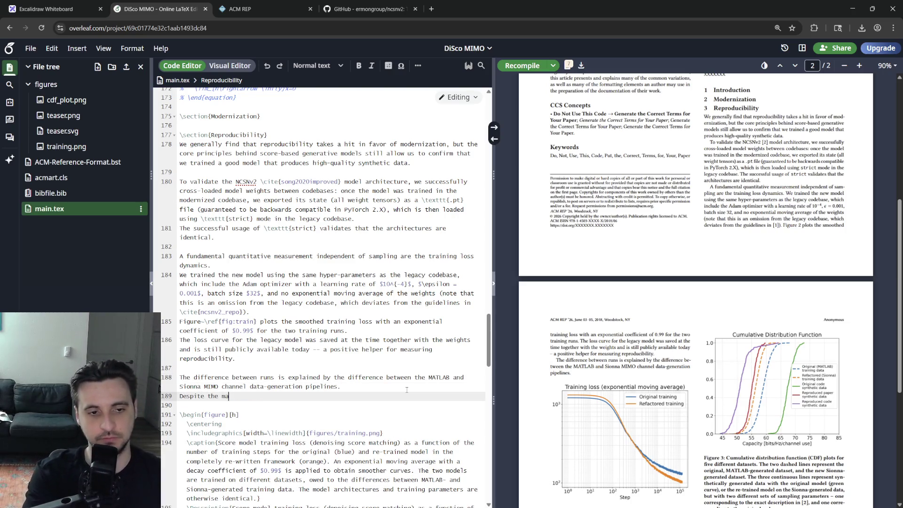
- Write the 'Despite the material difference…' cross-compatibility sentence with average loss $X$ and recompile
{"action": "key", "text": "ctrl+BackSpace"}
{"action": "key", "text": "ctrl+BackSpace"}
{"action": "key", "text": "ctrl+BackSpace"}
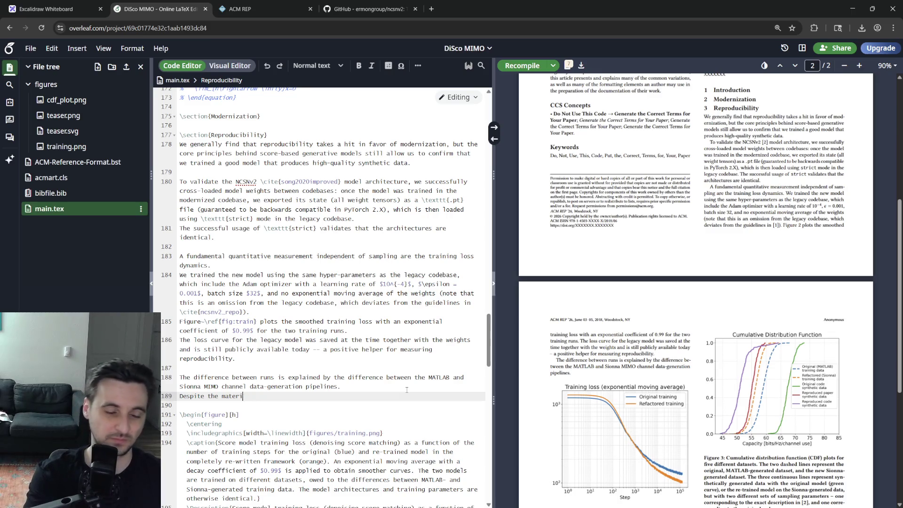
{"action": "type", "text": "This m"}
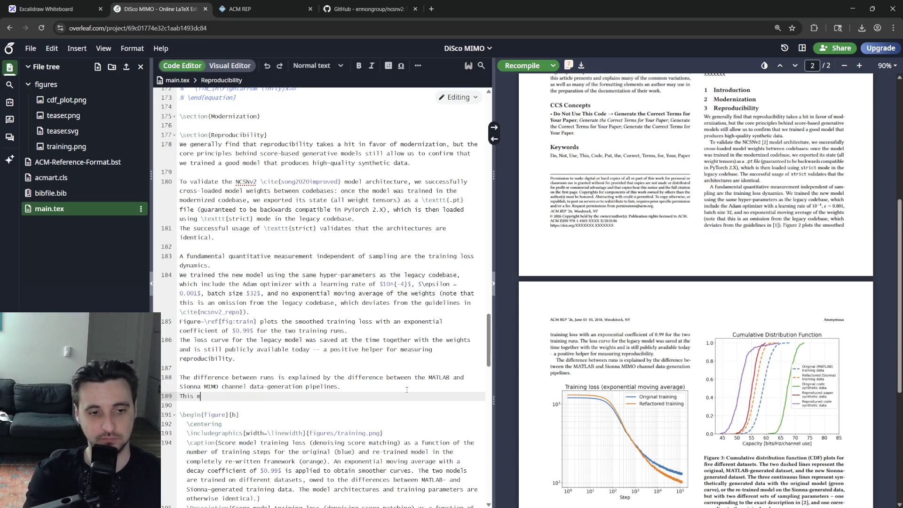
{"action": "key", "text": "ctrl+BackSpace"}
{"action": "type", "text": "Des"}
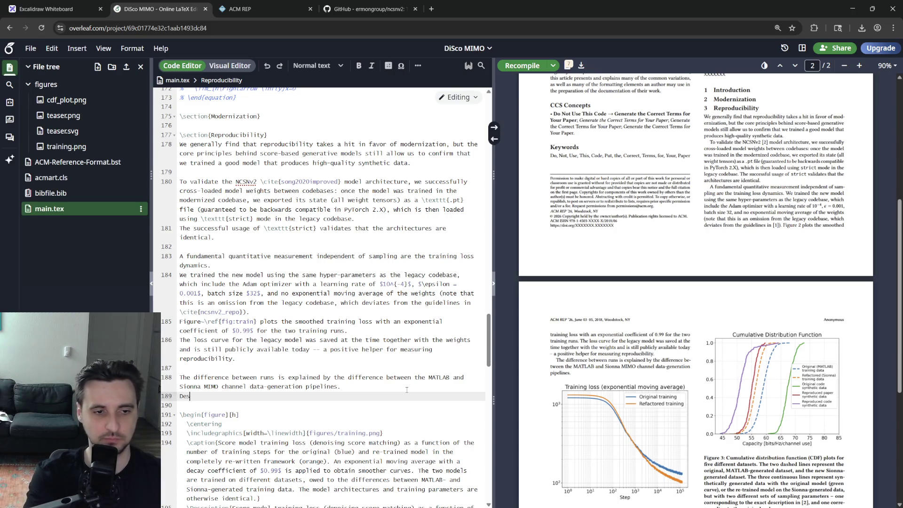
{"action": "type", "text": "pite the material d"}
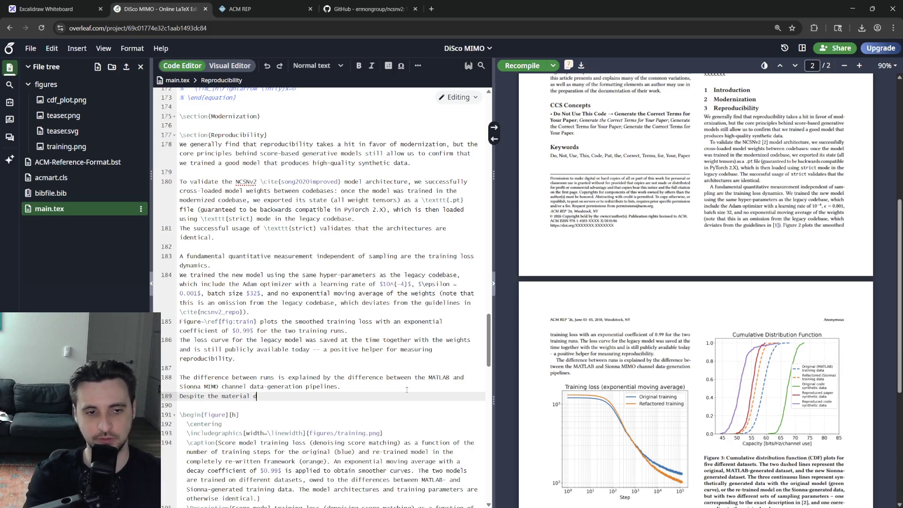
{"action": "type", "text": "between"}
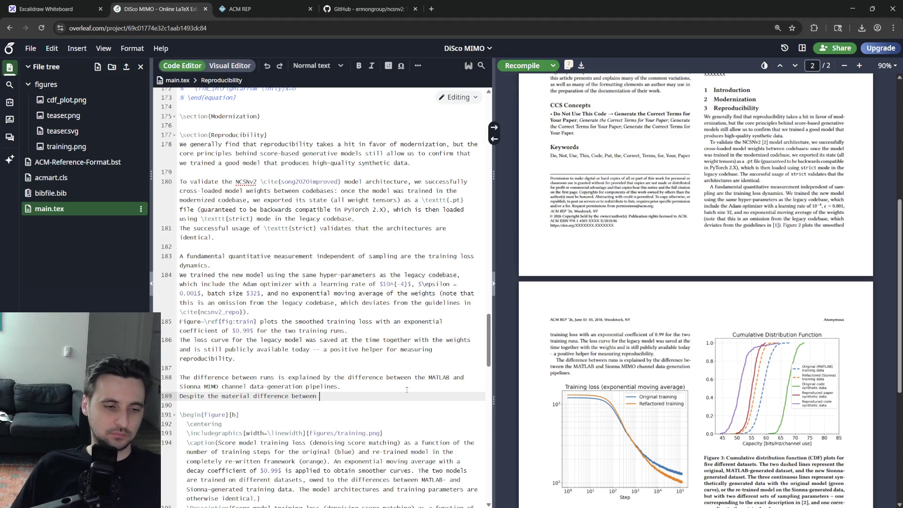
{"action": "type", "text": "tra"}
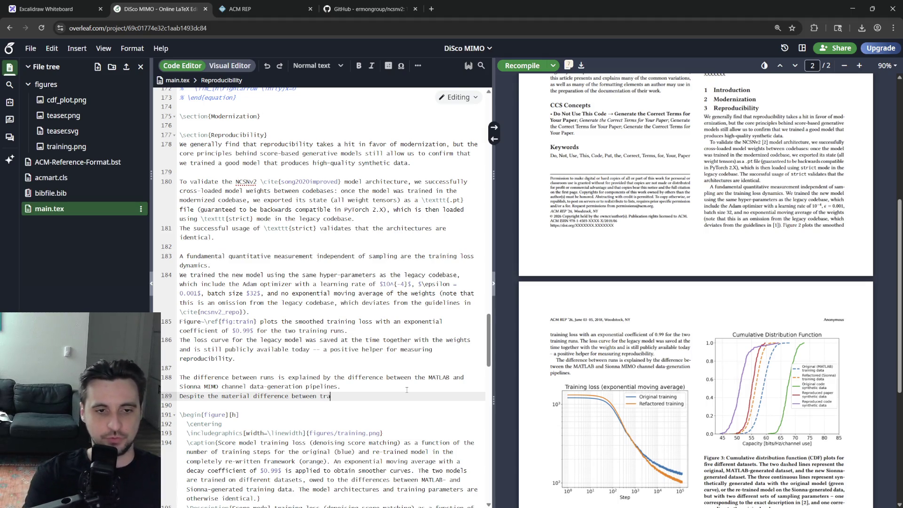
{"action": "type", "text": "ining"}
{"action": "key", "text": "BackSpace"}
{"action": "key", "text": "BackSpace"}
{"action": "key", "text": "BackSpace"}
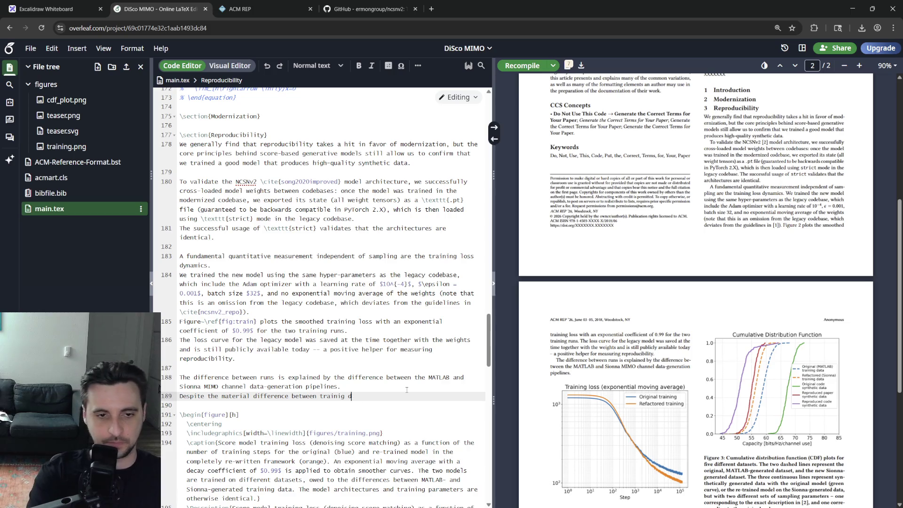
{"action": "type", "text": "ng datasets, we find that the m"}
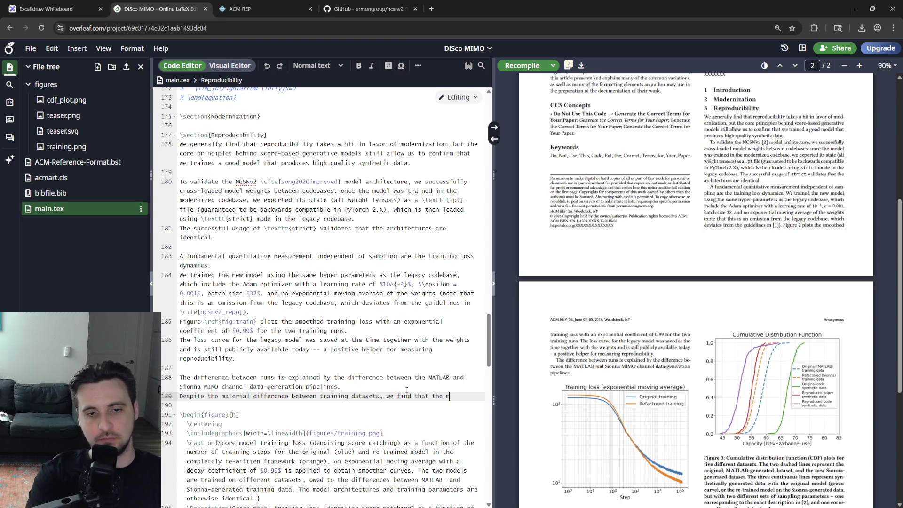
{"action": "type", "text": " somewhat cross-compa"}
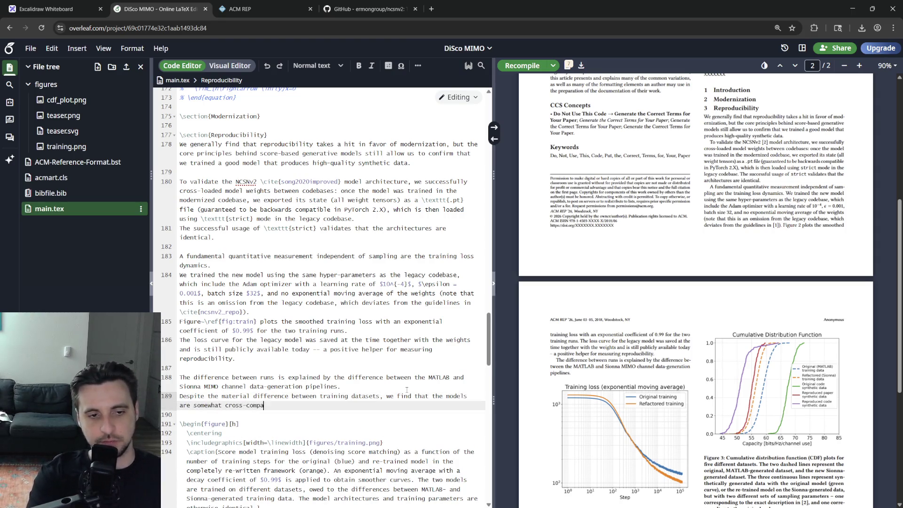
{"action": "type", "text": "tible whe"}
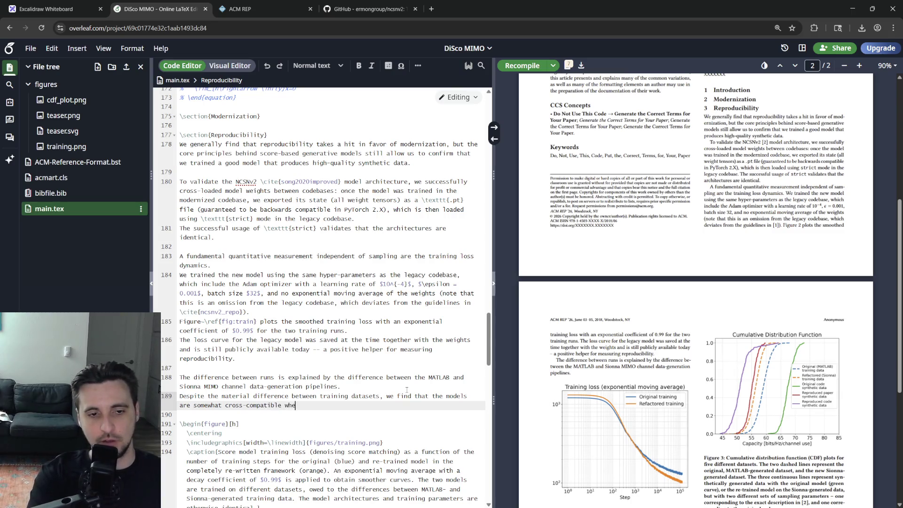
{"action": "type", "text": "n meag the validation loss on each other's data"}
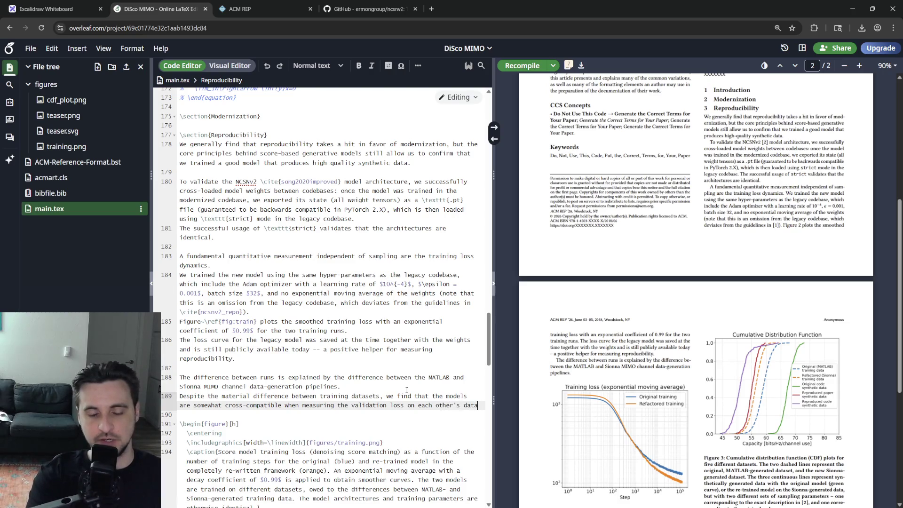
{"action": "type", "text": ": "}
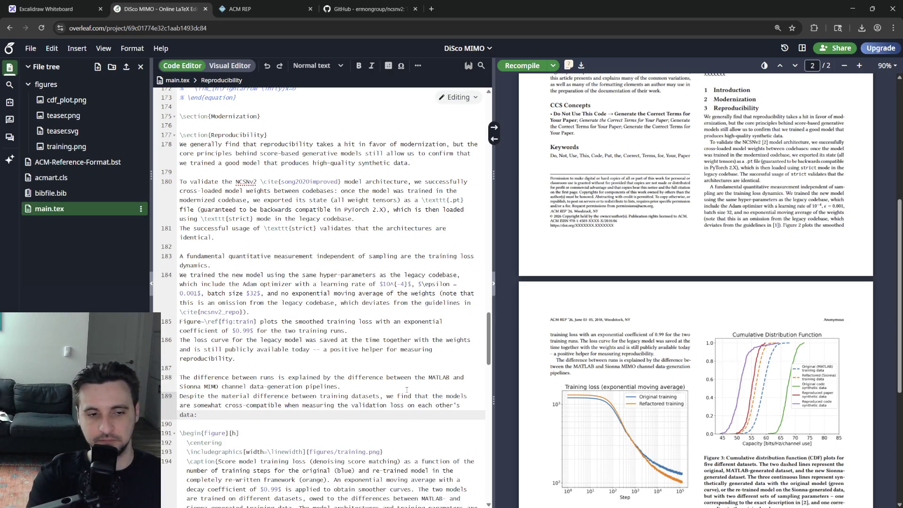
{"action": "type", "text": " we obtain an average loss of"}
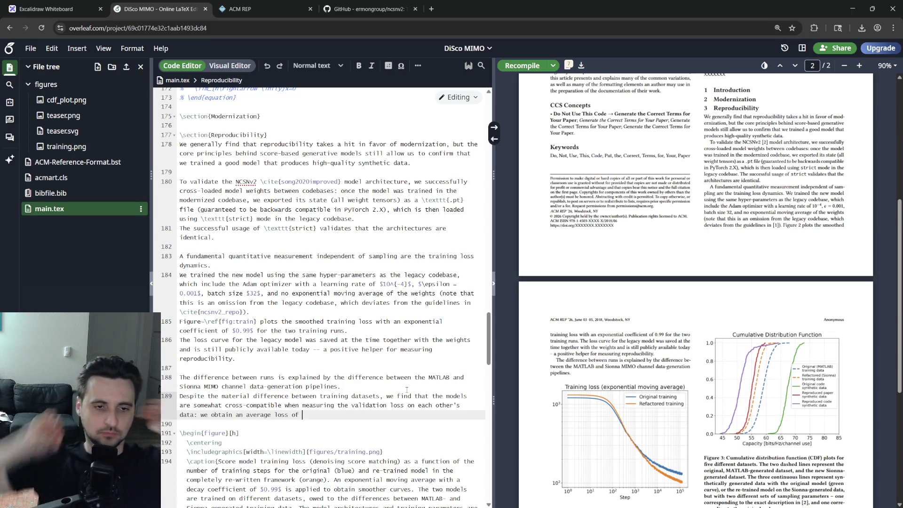
{"action": "type", "text": "$X$ for"}
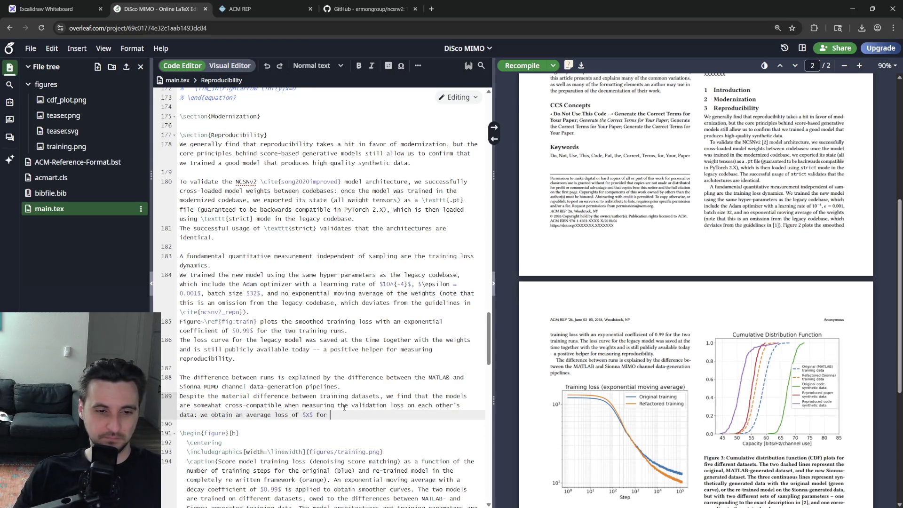
{"action": "type", "text": "the lega"}
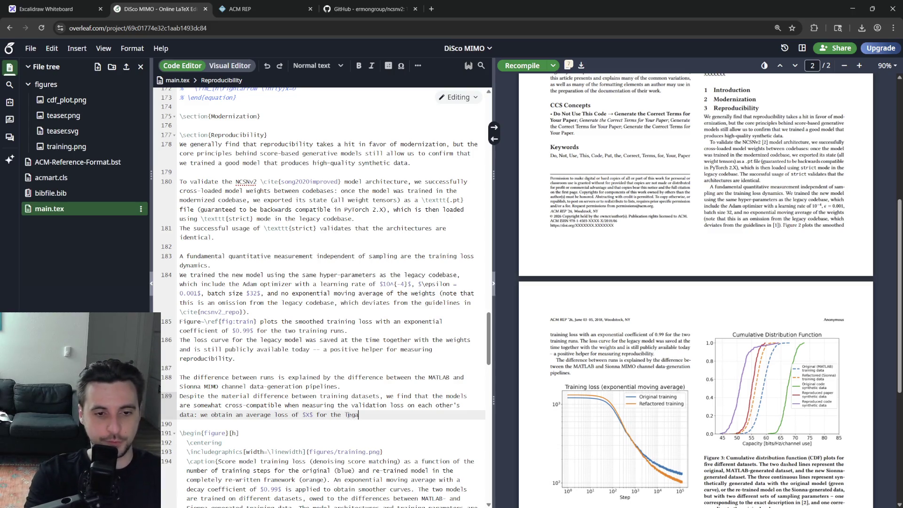
{"action": "type", "text": "cy data evaluated wi"}
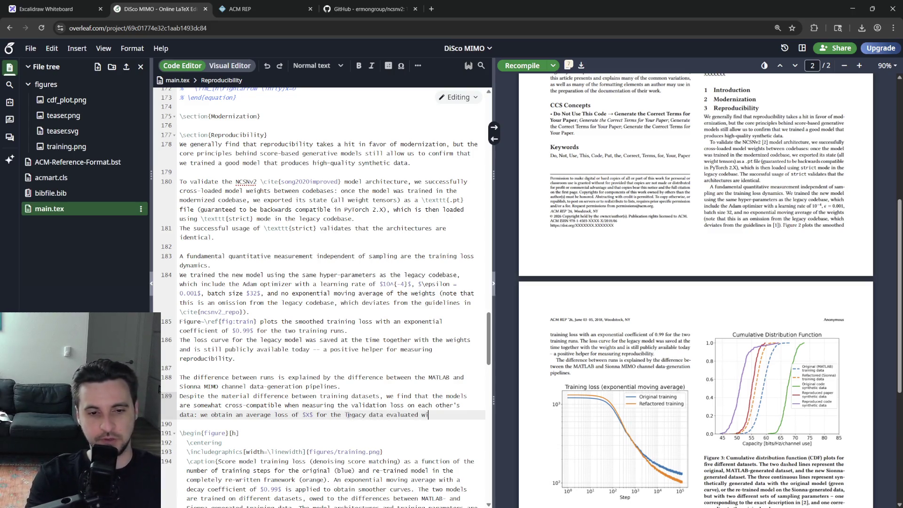
{"action": "type", "text": "he new m"}
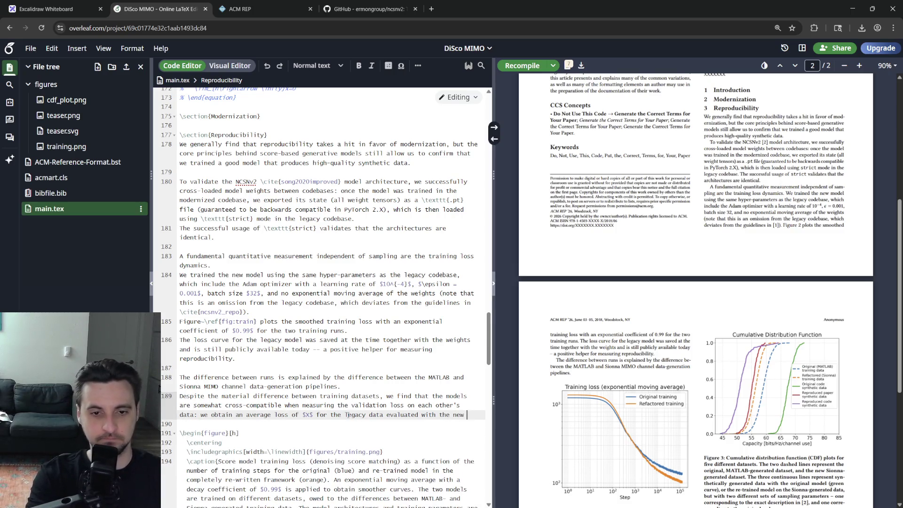
{"action": "type", "text": "ly trained model."}
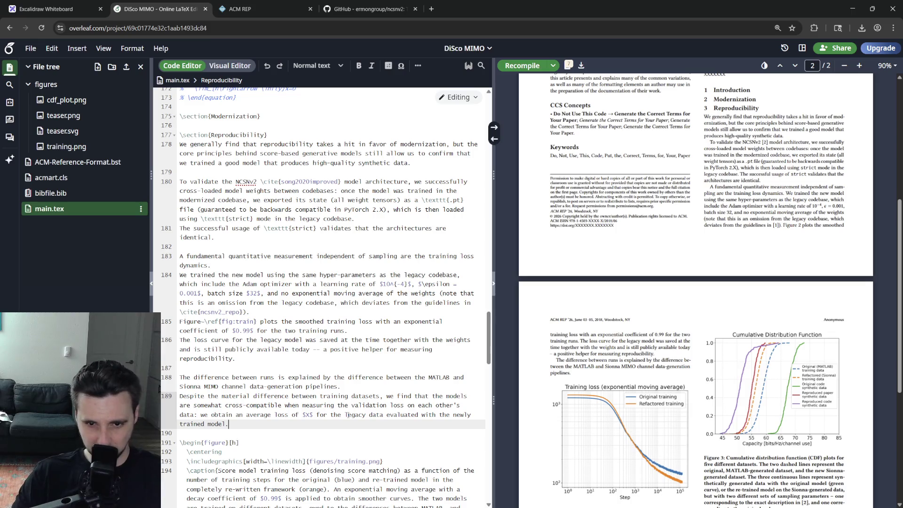
{"action": "key", "text": "ctrl+s"}
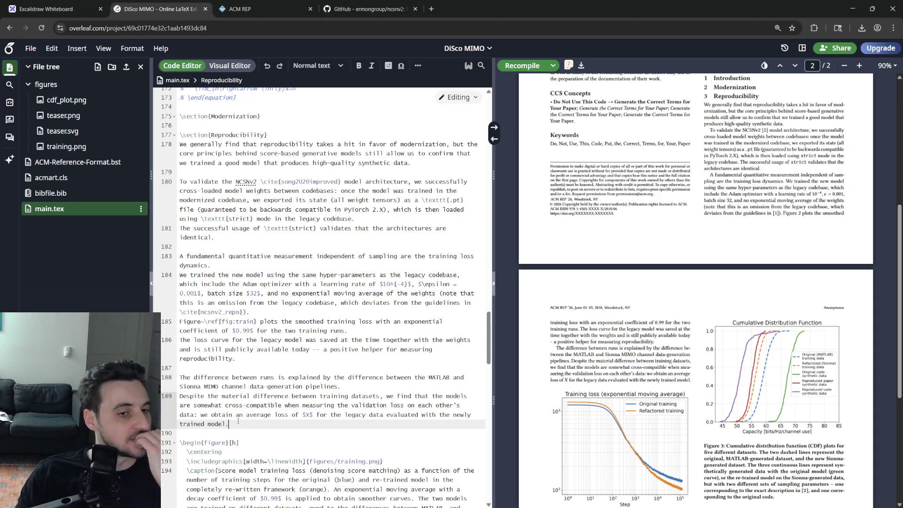
- Post a 'don't forget' review comment on the $X$ placeholder, then return to the file tree
{"action": "left_click", "coordinate": [319, 415]}
{"action": "triple_click", "coordinate": [305, 414]}
{"action": "left_click", "coordinate": [308, 414]}
{"action": "double_click", "coordinate": [308, 414]}
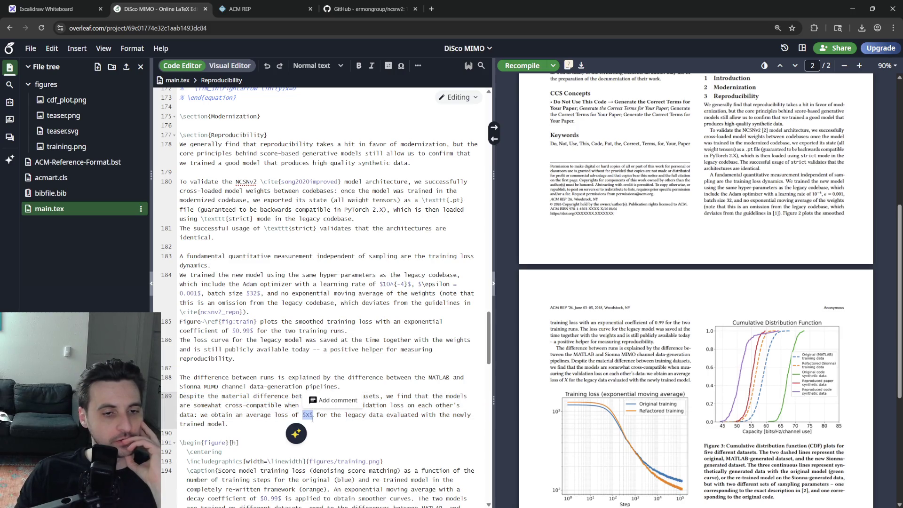
{"action": "left_click", "coordinate": [314, 422]}
{"action": "type", "text": "Do"}
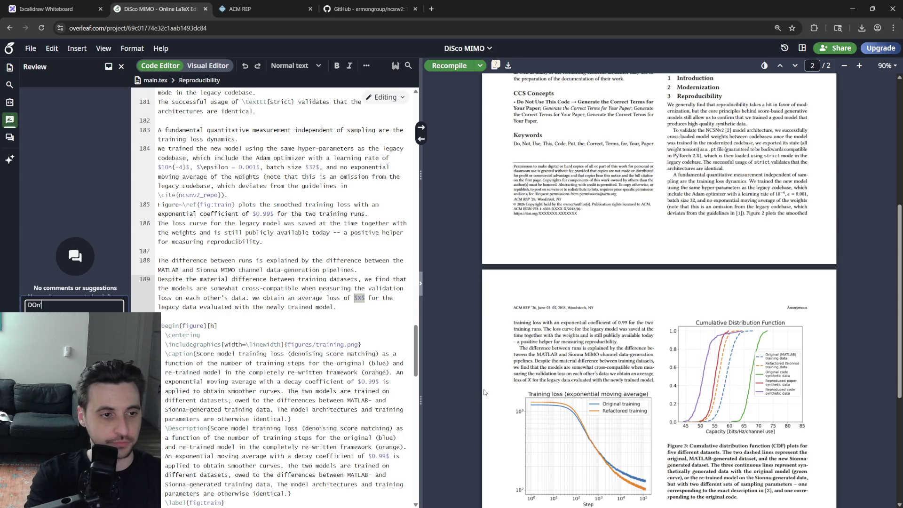
{"action": "type", "text": "'t"}
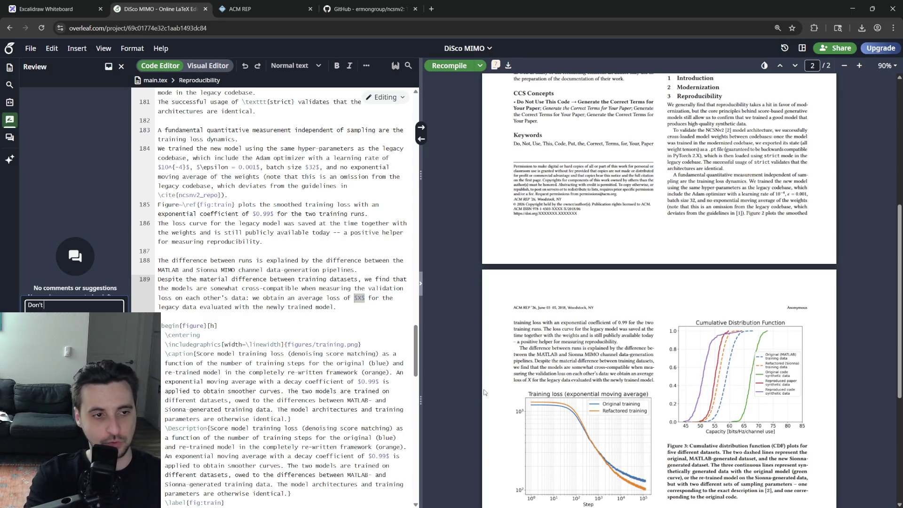
{"action": "type", "text": " forget about this"}
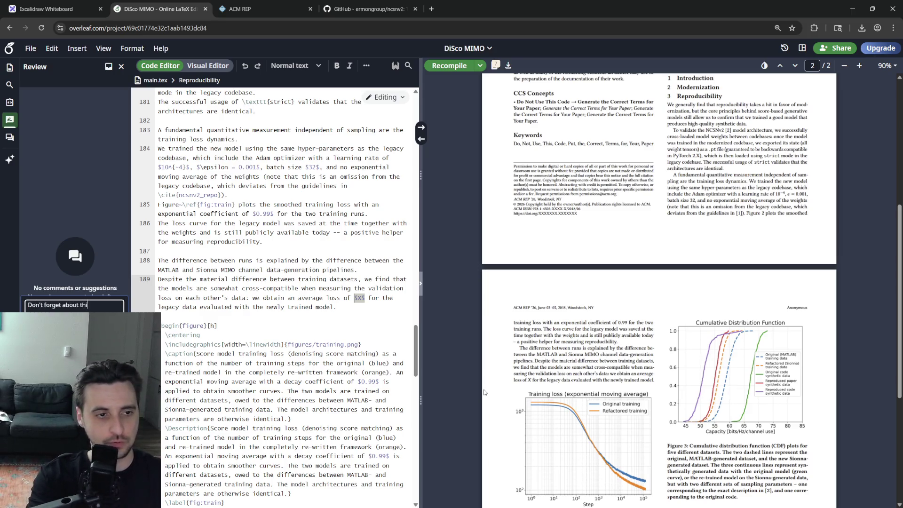
{"action": "key", "text": "ctrl+Return"}
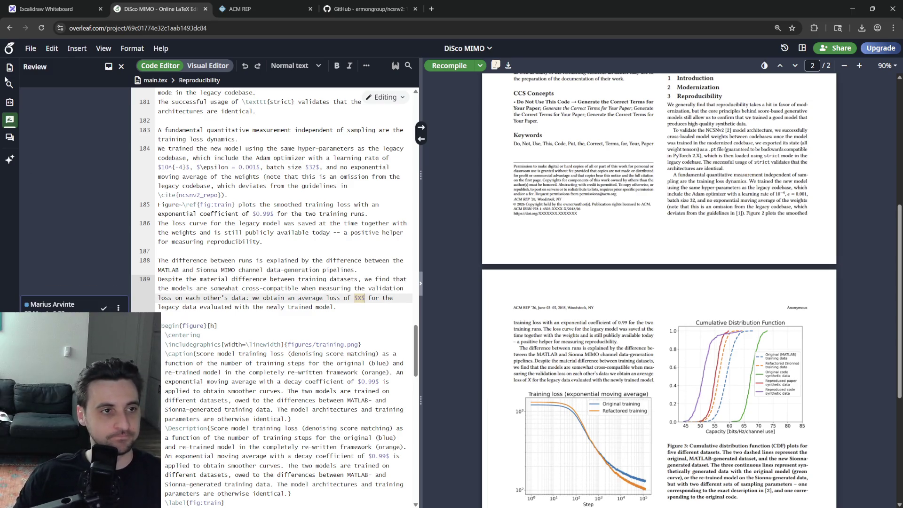
{"action": "left_click", "coordinate": [9, 68]}
{"action": "left_click", "coordinate": [263, 288]}
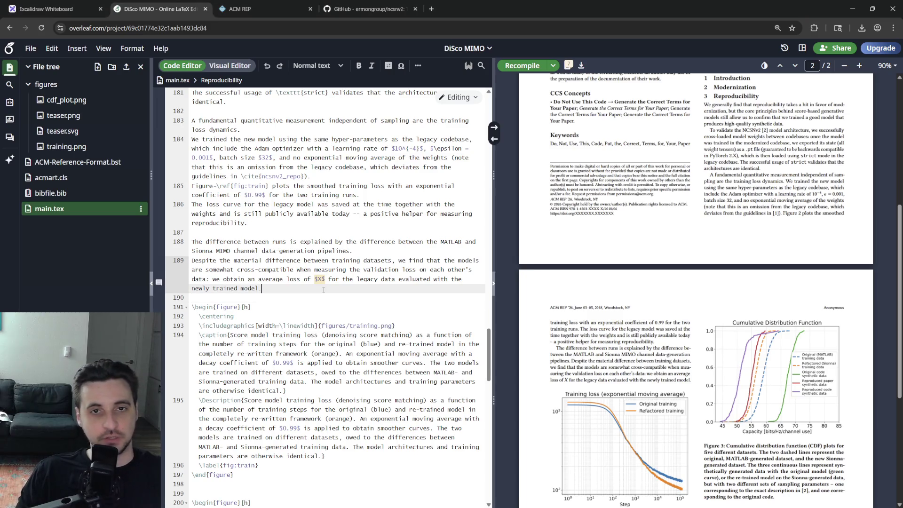
- Insert \subsection{Training} right below \section{Reproducibility} and recompile to show 3.1
{"action": "key", "text": "ctrl+s"}
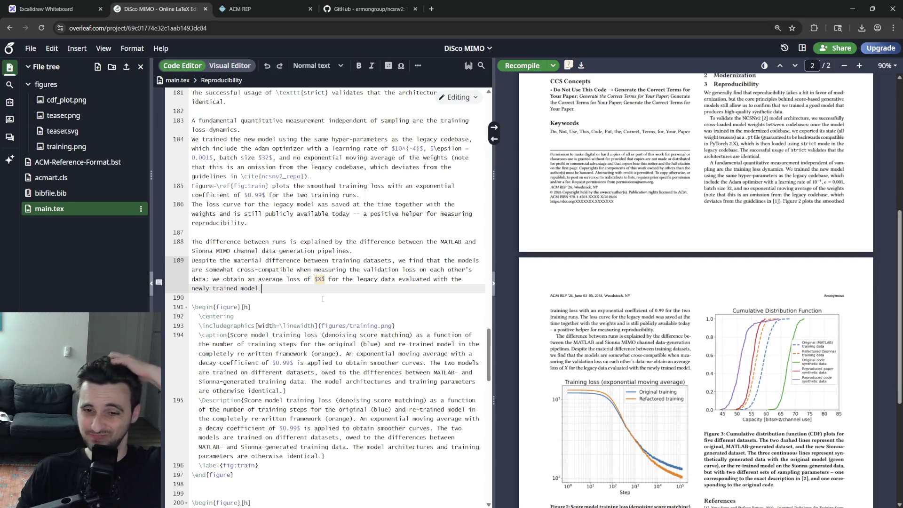
{"action": "scroll", "coordinate": [323, 298], "scroll_direction": "up", "scroll_amount": 6}
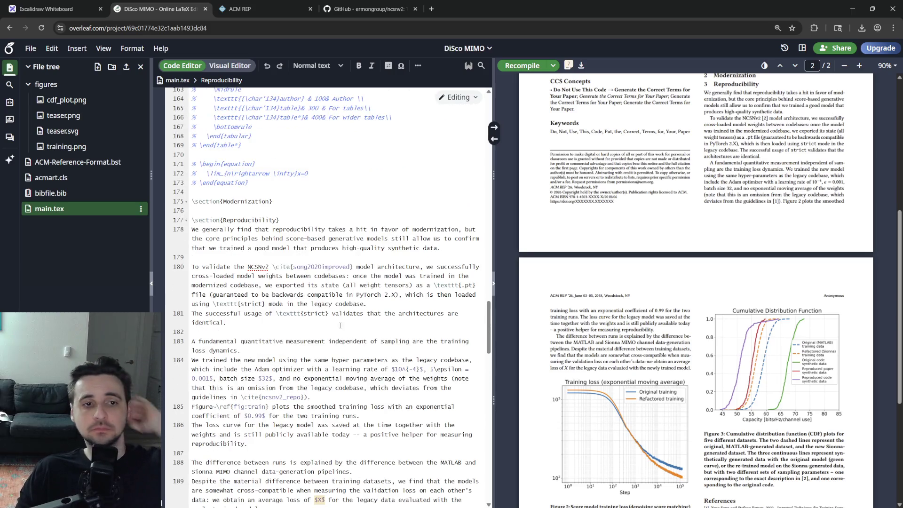
{"action": "left_click", "coordinate": [279, 219]}
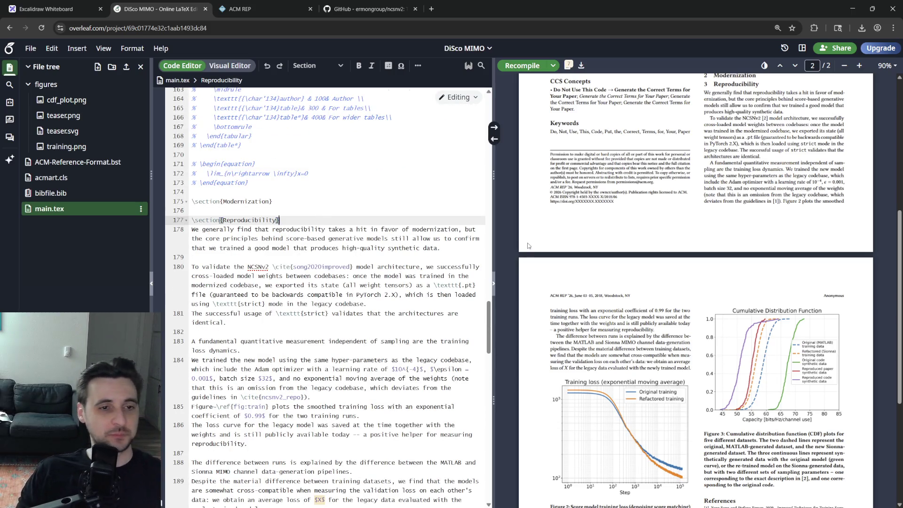
{"action": "key", "text": "Return"}
{"action": "type", "text": "\\subsectio"}
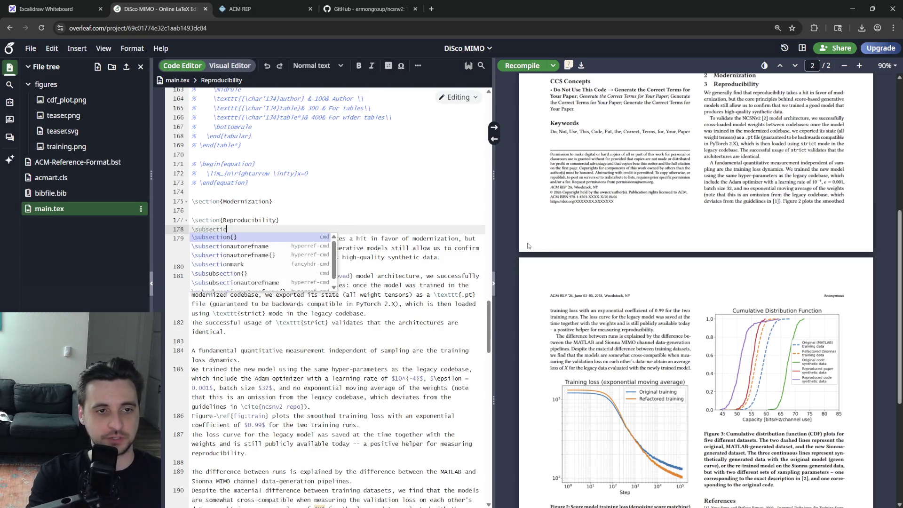
{"action": "key", "text": "Return"}
{"action": "type", "text": "Training"}
{"action": "key", "text": "ctrl+s"}
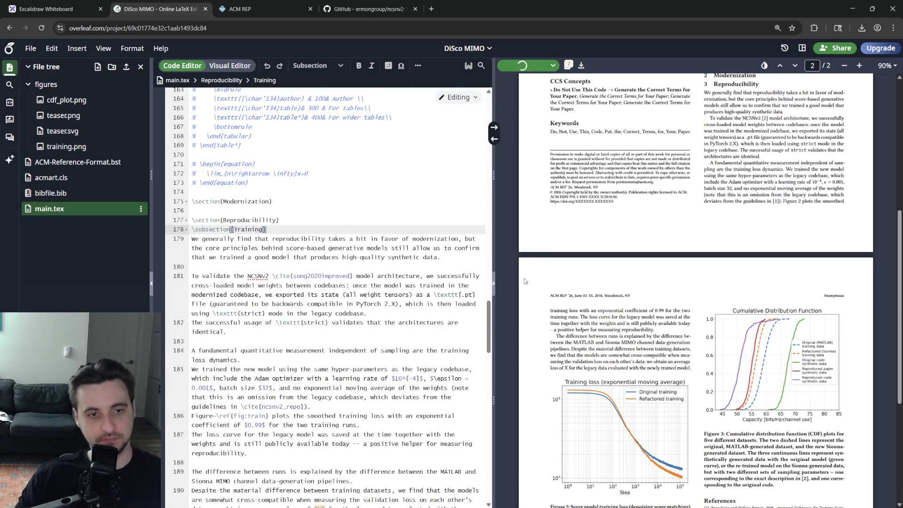
{"action": "key", "text": "Down"}
{"action": "key", "text": "Down"}
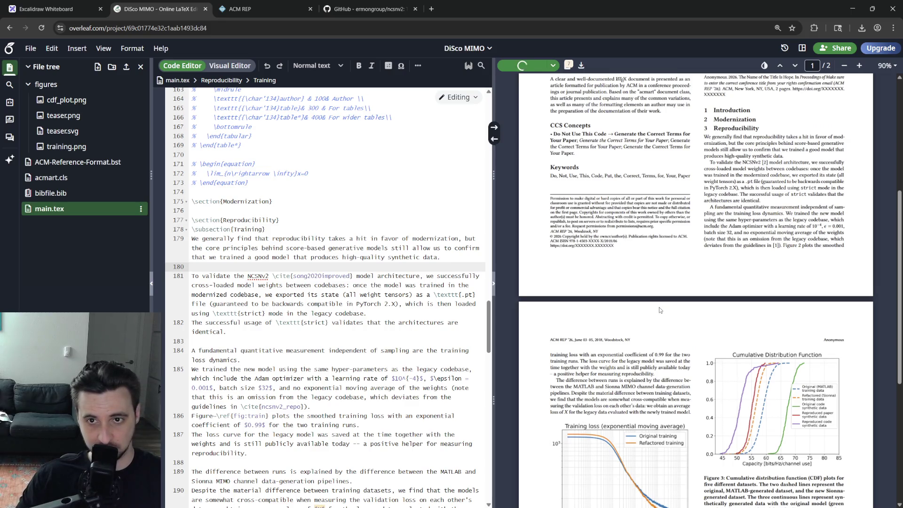
{"action": "triple_click", "coordinate": [398, 249]}
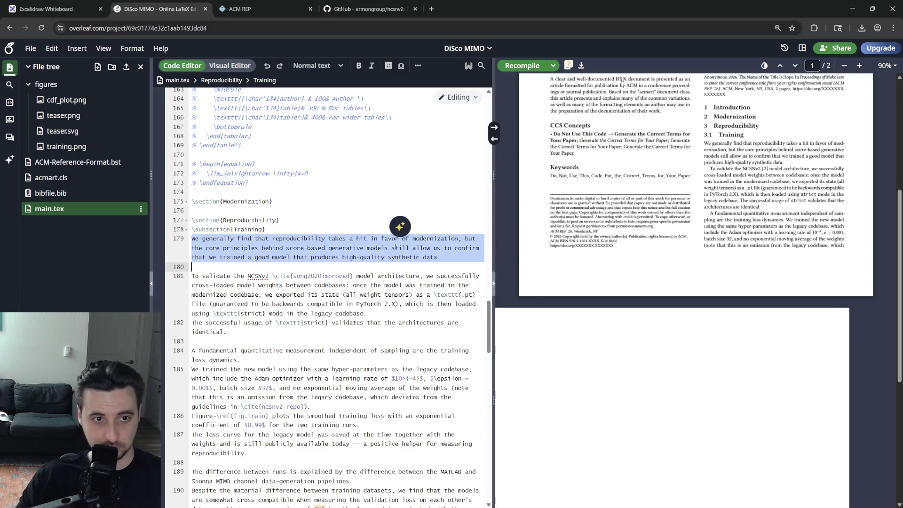
- Cut the opening Reproducibility paragraph and paste it above the Training heading, removing the blank line
{"action": "key", "text": "ctrl+x"}
{"action": "left_click", "coordinate": [300, 221]}
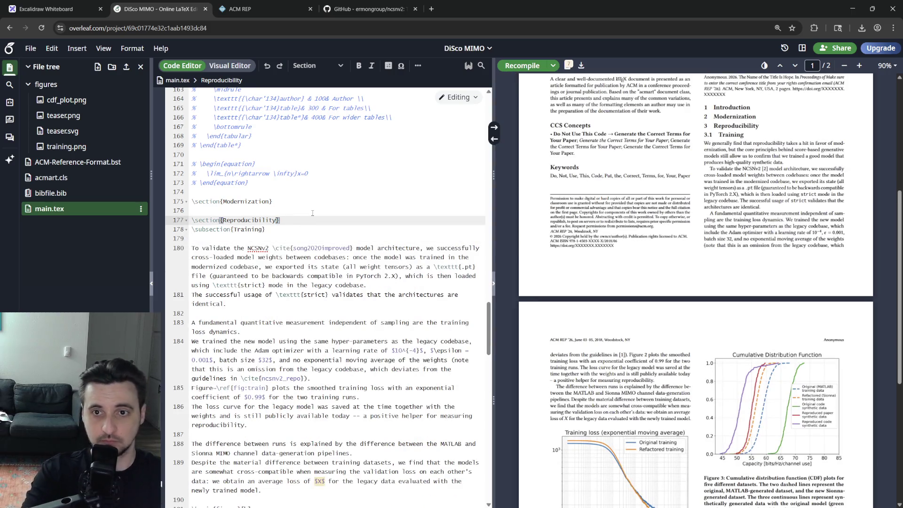
{"action": "key", "text": "Return"}
{"action": "key", "text": "ctrl+v"}
{"action": "key", "text": "Down"}
{"action": "key", "text": "Down"}
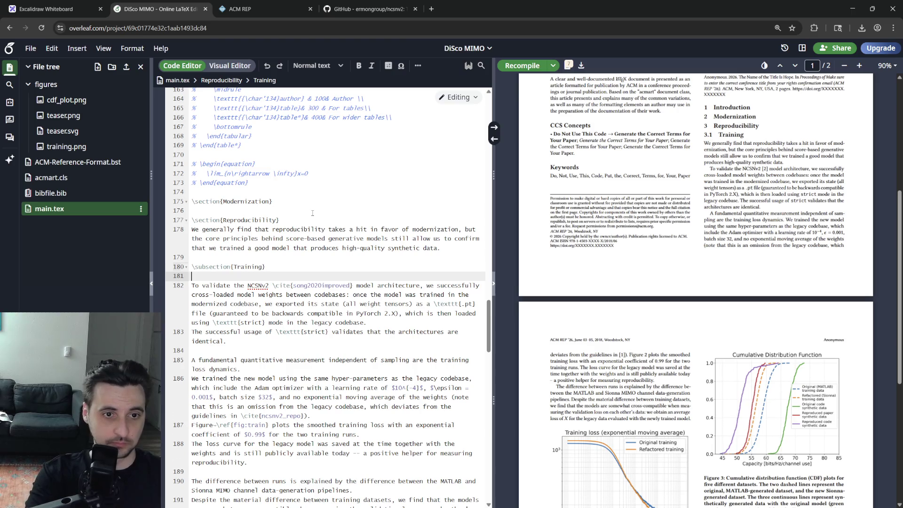
{"action": "key", "text": "Delete"}
{"action": "key", "text": "Up"}
{"action": "key", "text": "Up"}
{"action": "key", "text": "Up"}
- Move down past the training-loss figure and start a new line after it
{"action": "key", "text": "Down"}
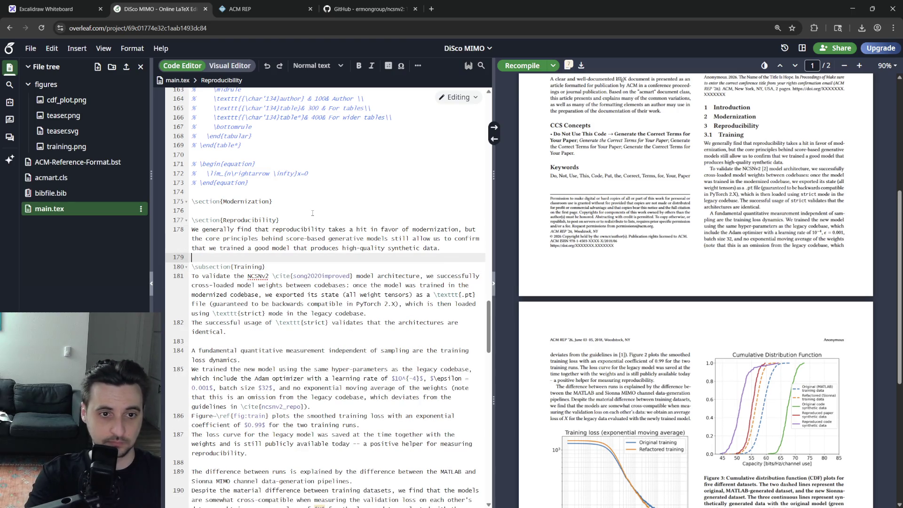
{"action": "key", "text": "Down"}
{"action": "key", "text": "Down"}
{"action": "key", "text": "Down"}
{"action": "key", "text": "Down"}
{"action": "key", "text": "Down"}
{"action": "key", "text": "Down"}
{"action": "key", "text": "Down"}
{"action": "key", "text": "Down"}
{"action": "key", "text": "Down"}
{"action": "key", "text": "Down"}
{"action": "key", "text": "Down"}
{"action": "key", "text": "Down"}
{"action": "key", "text": "Down"}
{"action": "key", "text": "Up"}
{"action": "key", "text": "Up"}
{"action": "key", "text": "Up"}
{"action": "key", "text": "Up"}
{"action": "key", "text": "Up"}
{"action": "key", "text": "End"}
{"action": "key", "text": "Down"}
{"action": "key", "text": "Down"}
{"action": "key", "text": "Down"}
{"action": "key", "text": "Down"}
{"action": "key", "text": "Down"}
{"action": "key", "text": "Down"}
{"action": "key", "text": "Down"}
{"action": "key", "text": "Down"}
{"action": "key", "text": "Down"}
{"action": "key", "text": "Down"}
{"action": "key", "text": "Down"}
{"action": "key", "text": "Up"}
{"action": "key", "text": "Up"}
{"action": "key", "text": "Up"}
{"action": "key", "text": "Return"}
{"action": "type", "text": "\\s"}
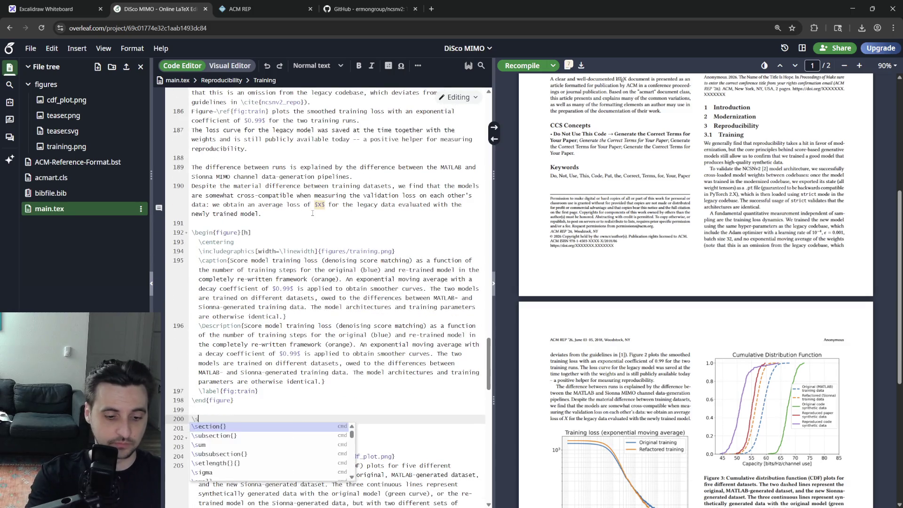
{"action": "type", "text": "ubsectio"}
- Add \subsection{Sampling synthetic data from trained models} after the training-loss figure
{"action": "key", "text": "Return"}
{"action": "type", "text": "Sampli"}
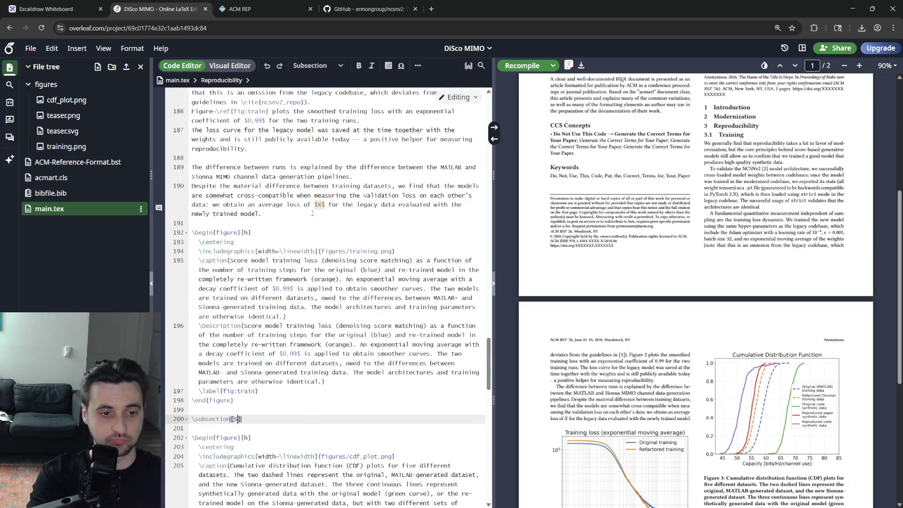
{"action": "type", "text": "ng from trained models"}
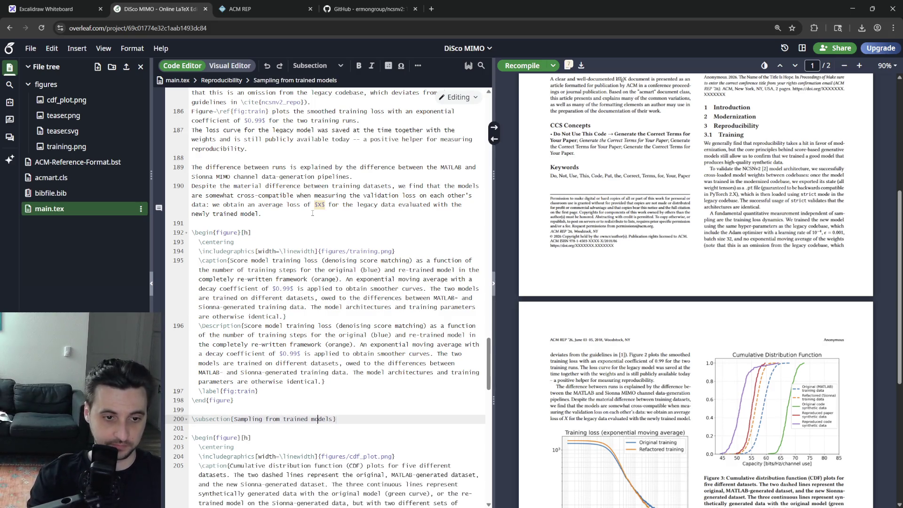
{"action": "type", "text": "synthetic data"}
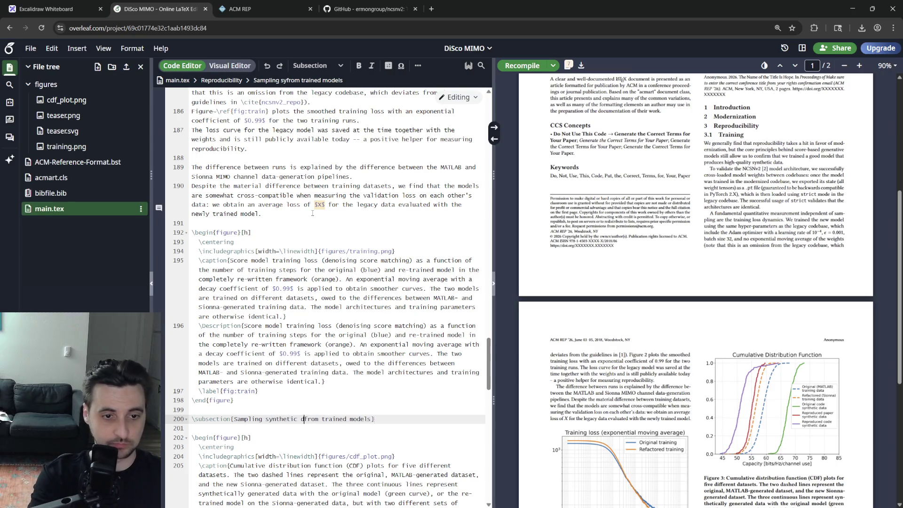
{"action": "key", "text": "ctrl+s"}
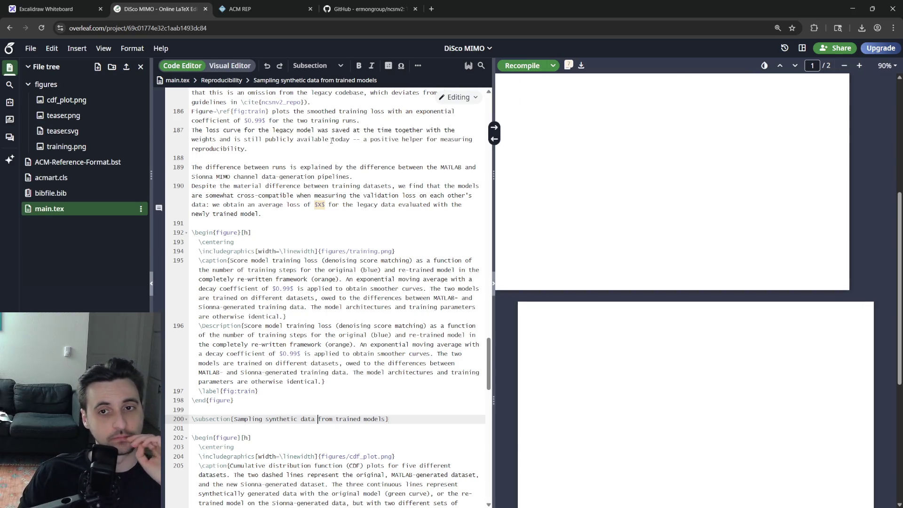
{"action": "scroll", "coordinate": [700, 228], "scroll_direction": "down", "scroll_amount": 5}
{"action": "scroll", "coordinate": [682, 225], "scroll_direction": "up", "scroll_amount": 5}
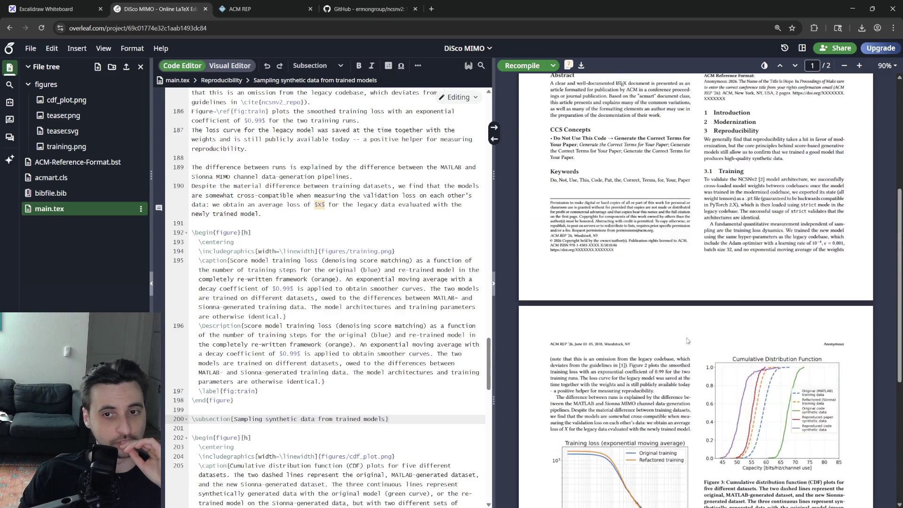
{"action": "scroll", "coordinate": [682, 225], "scroll_direction": "up", "scroll_amount": 5}
{"action": "scroll", "coordinate": [671, 268], "scroll_direction": "down", "scroll_amount": 5}
{"action": "scroll", "coordinate": [658, 297], "scroll_direction": "down", "scroll_amount": 5}
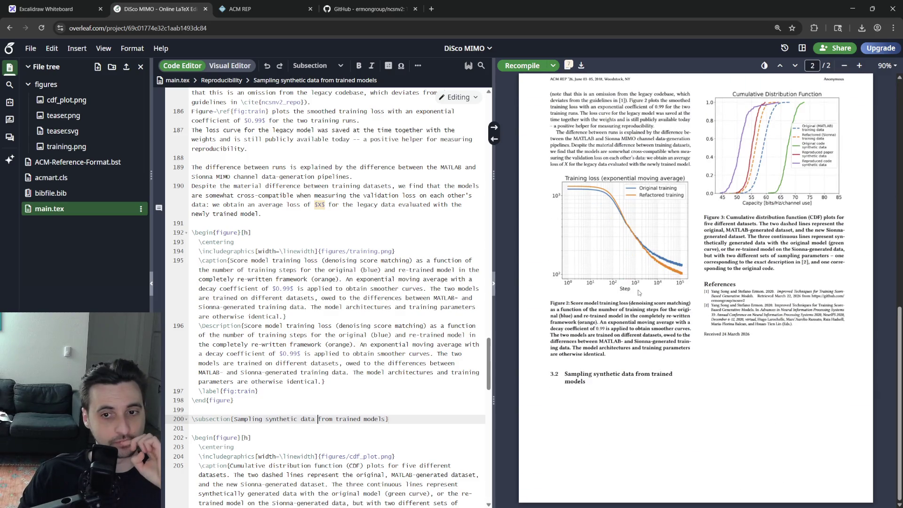
{"action": "scroll", "coordinate": [331, 346], "scroll_direction": "down", "scroll_amount": 5}
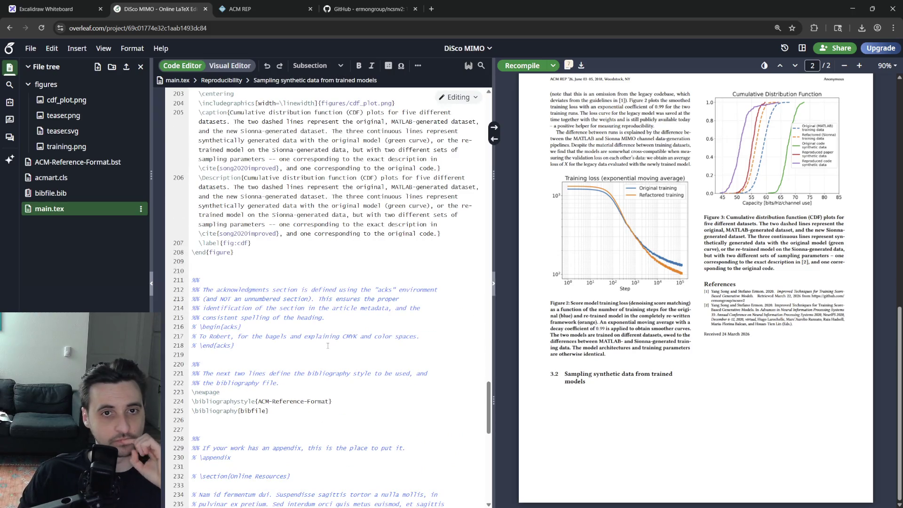
{"action": "scroll", "coordinate": [327, 346], "scroll_direction": "up", "scroll_amount": 4}
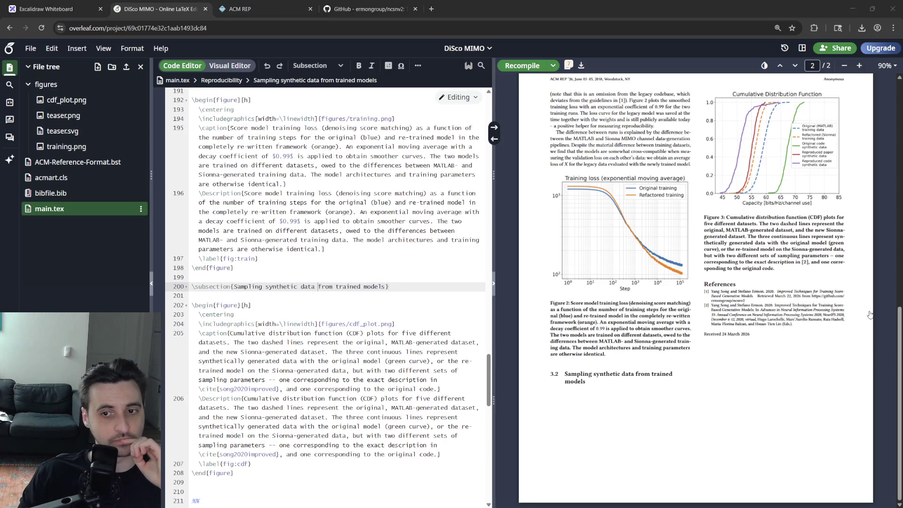
{"action": "scroll", "coordinate": [388, 317], "scroll_direction": "up", "scroll_amount": 4}
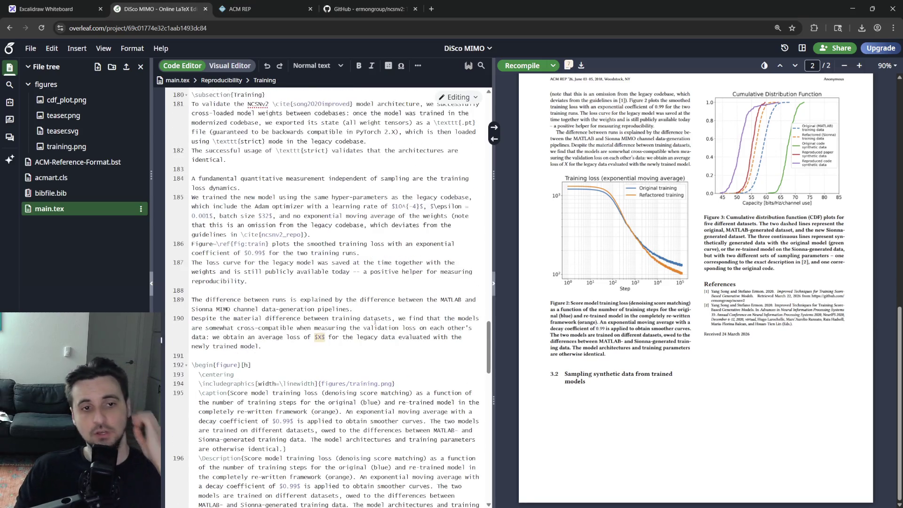
{"action": "scroll", "coordinate": [620, 283], "scroll_direction": "up", "scroll_amount": 3}
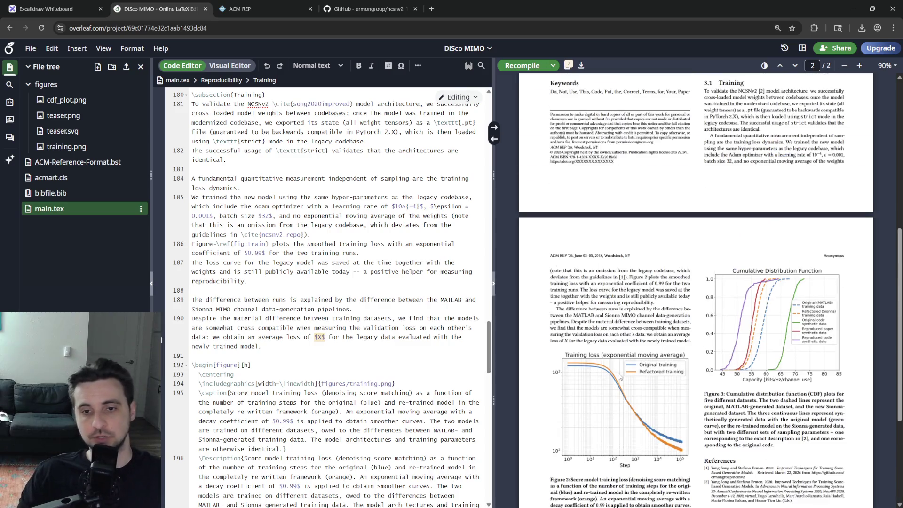
- Jump from the preview to the training-loss figure's source and page down to the CDF figure
{"action": "double_click", "coordinate": [619, 376]}
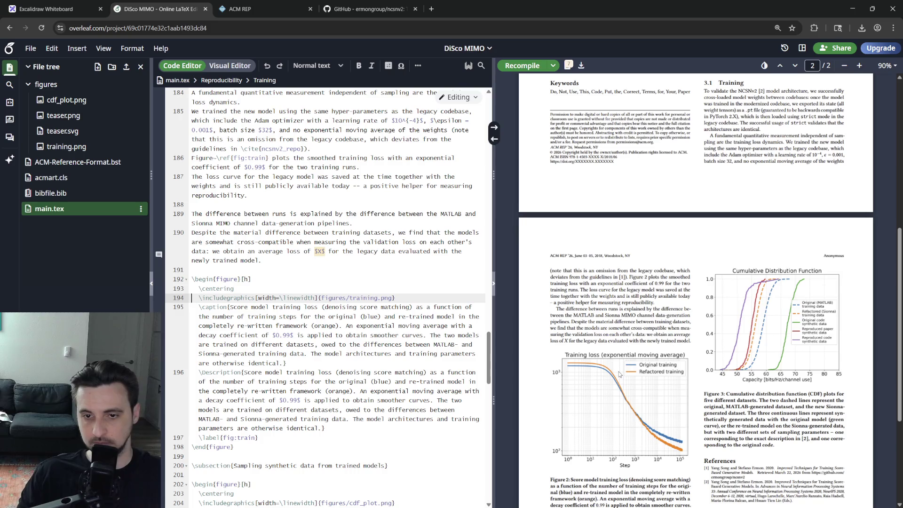
{"action": "scroll", "coordinate": [620, 372], "scroll_direction": "up", "scroll_amount": 2}
{"action": "scroll", "coordinate": [620, 372], "scroll_direction": "up", "scroll_amount": 1}
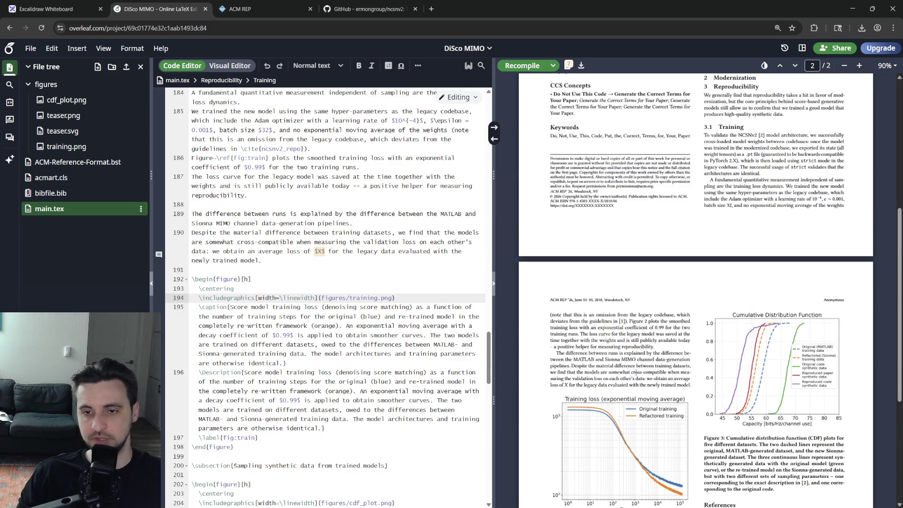
{"action": "key", "text": "Page_Down"}
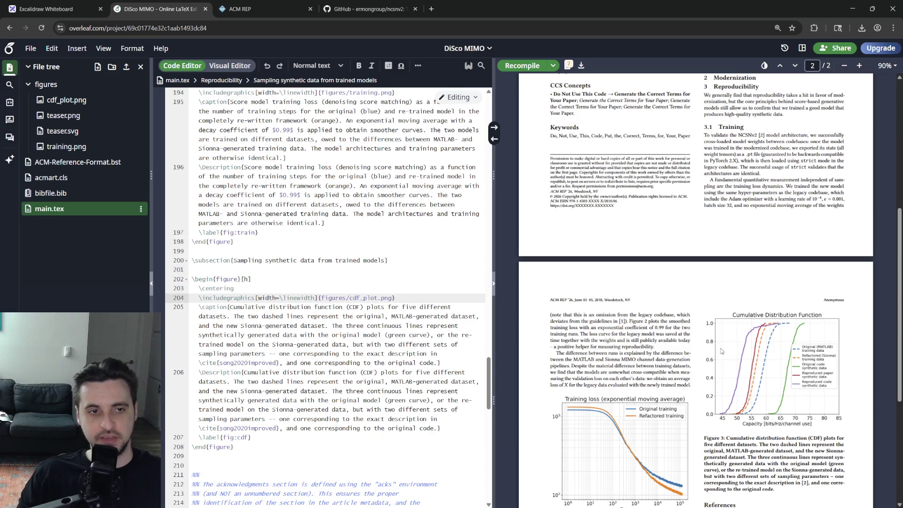
{"action": "scroll", "coordinate": [371, 318], "scroll_direction": "up", "scroll_amount": 5}
{"action": "scroll", "coordinate": [370, 319], "scroll_direction": "up", "scroll_amount": 3}
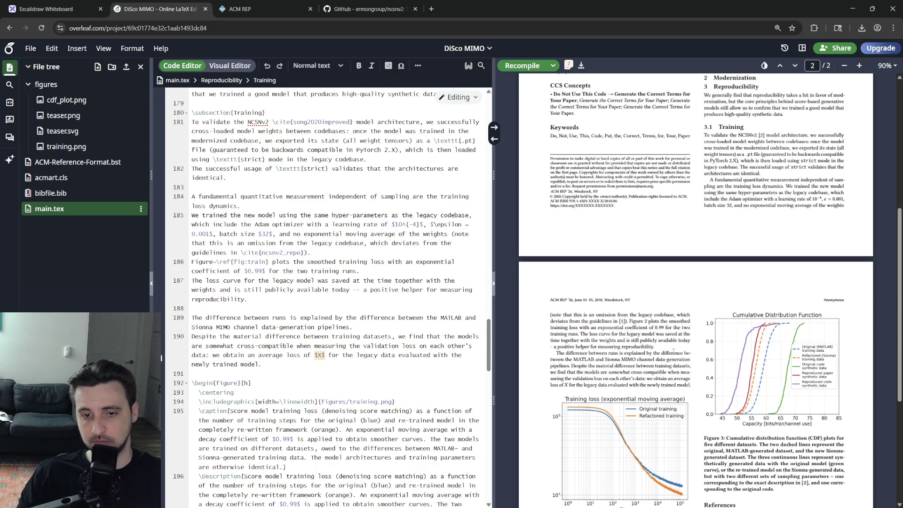
{"action": "scroll", "coordinate": [678, 353], "scroll_direction": "down", "scroll_amount": 2}
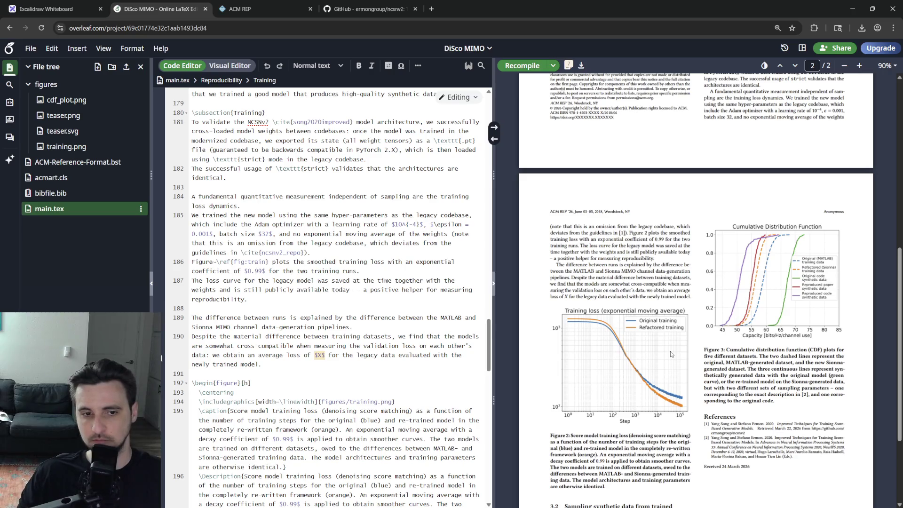
- Write the paragraph noting neither model fully converged, implying under-trained models, and recompile
{"action": "left_click", "coordinate": [329, 372]}
{"action": "scroll", "coordinate": [329, 371], "scroll_direction": "down", "scroll_amount": 1}
{"action": "scroll", "coordinate": [329, 371], "scroll_direction": "down", "scroll_amount": 1}
{"action": "scroll", "coordinate": [329, 282], "scroll_direction": "up", "scroll_amount": 1}
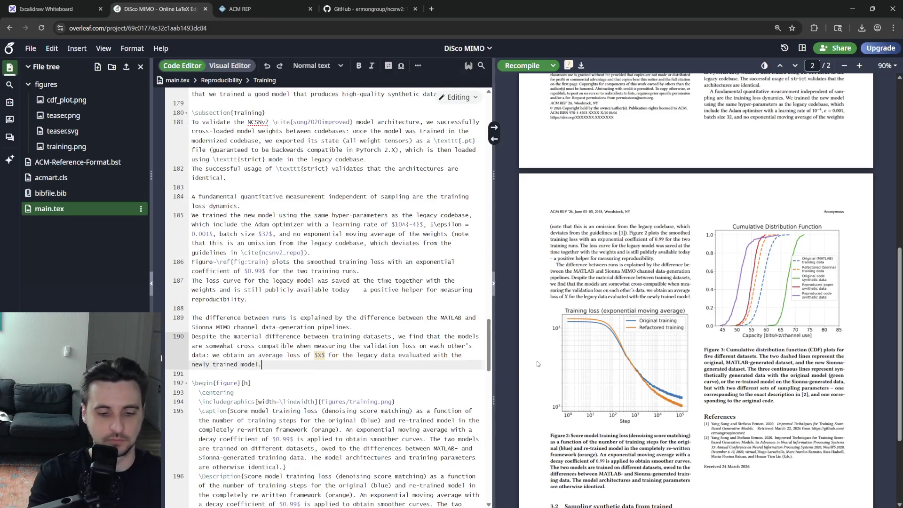
{"action": "key", "text": "Return"}
{"action": "key", "text": "Return"}
{"action": "type", "text": "It is also"}
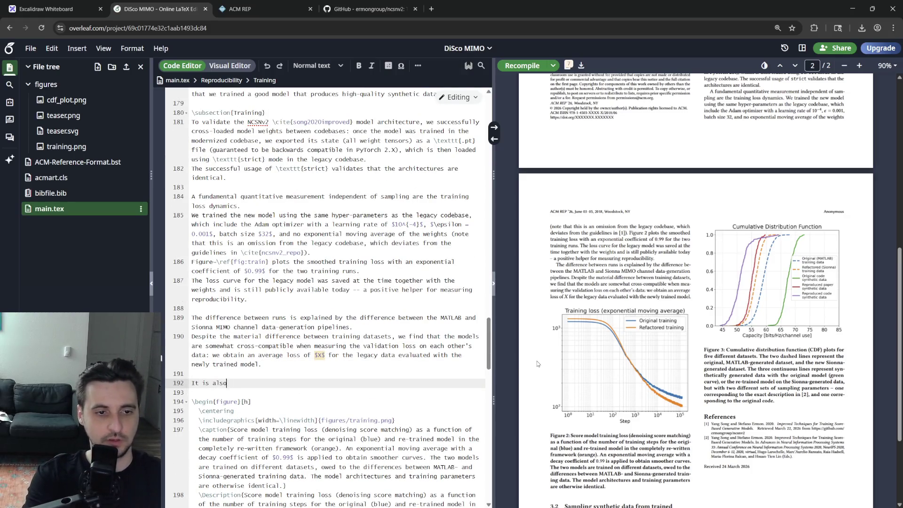
{"action": "type", "text": " apparenhat neither model has fully converged yet, "}
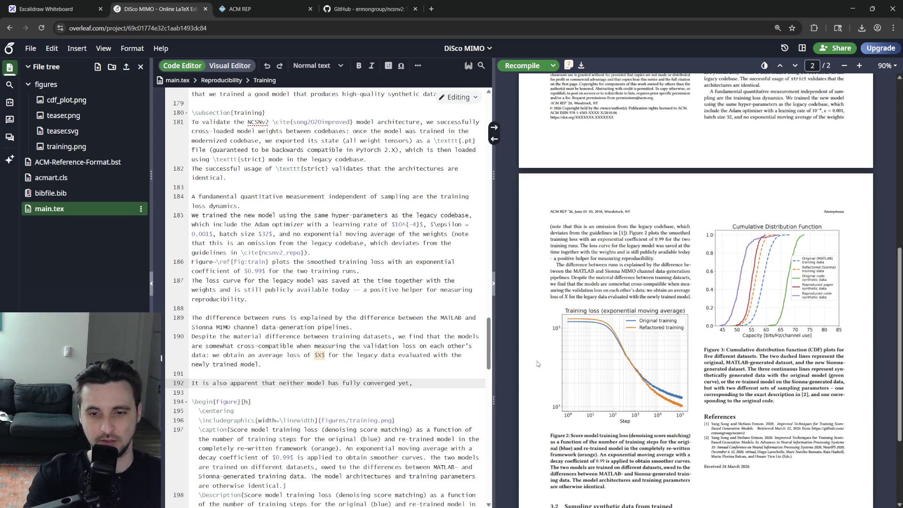
{"action": "type", "text": "which means the original paper likely prescribes"}
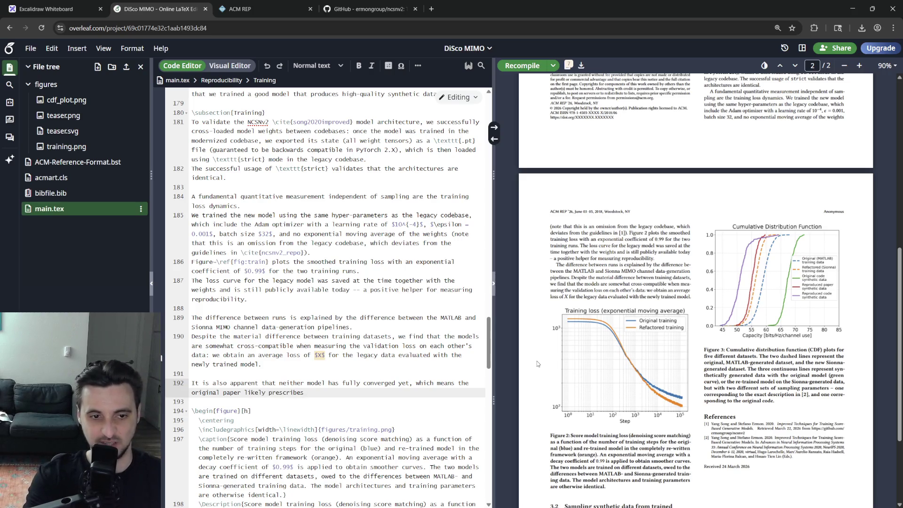
{"action": "type", "text": "trained models-- but for inverse problem applications, this may not ne"}
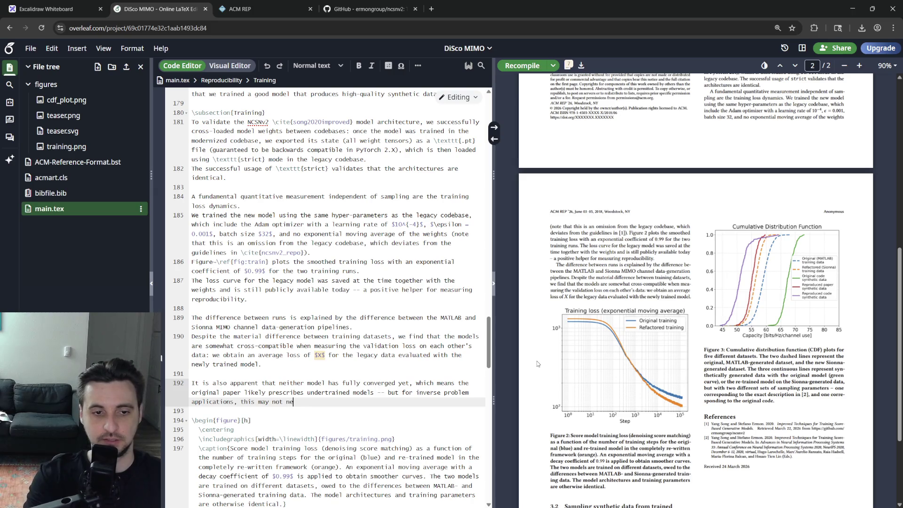
{"action": "type", "text": "ssarily be a r"}
{"action": "type", "text": "gative"}
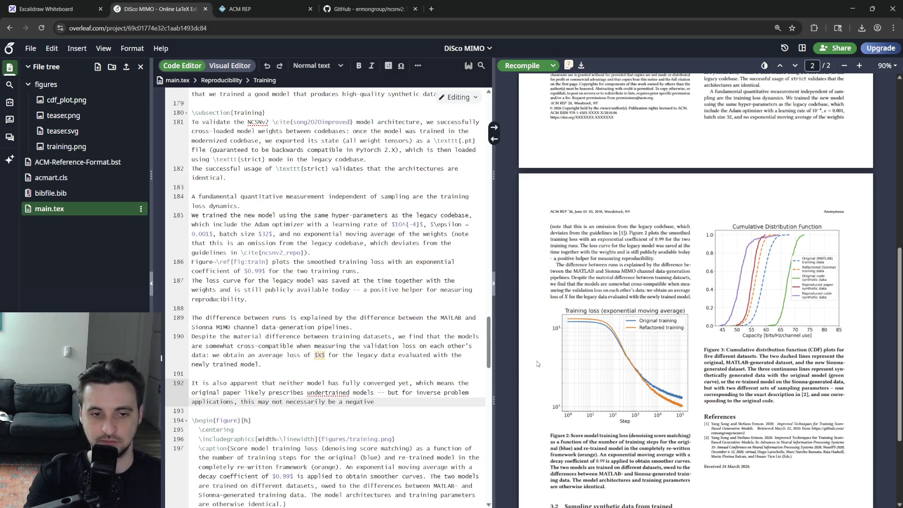
{"action": "key", "text": "Up"}
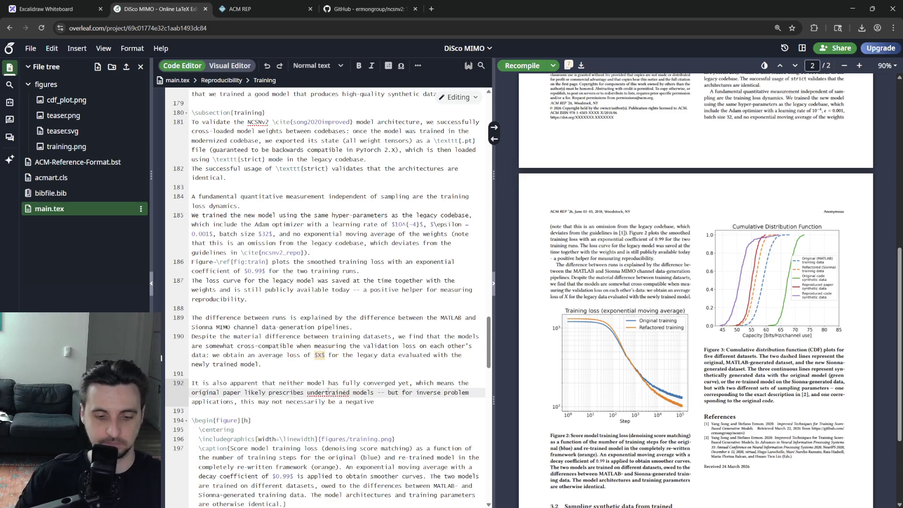
{"action": "type", "text": "-"}
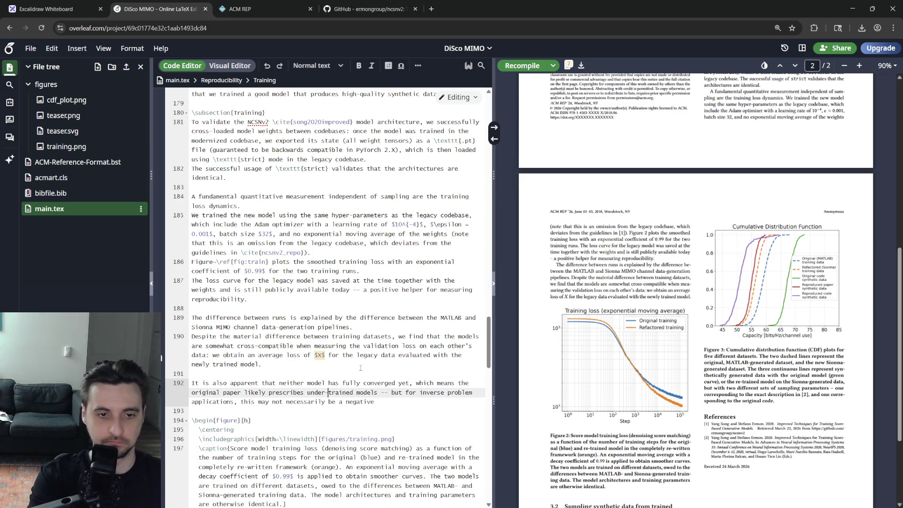
{"action": "key", "text": "End"}
{"action": "type", "text": "aspect"}
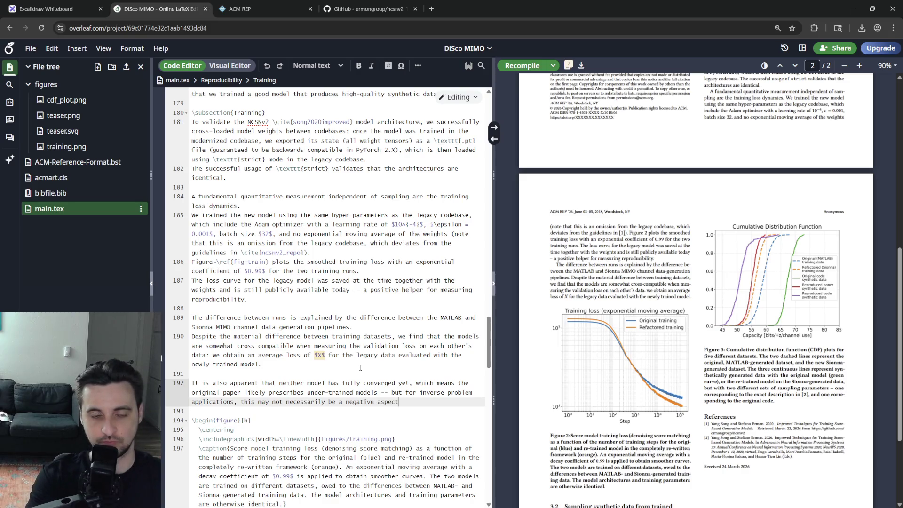
{"action": "key", "text": "ctrl+s"}
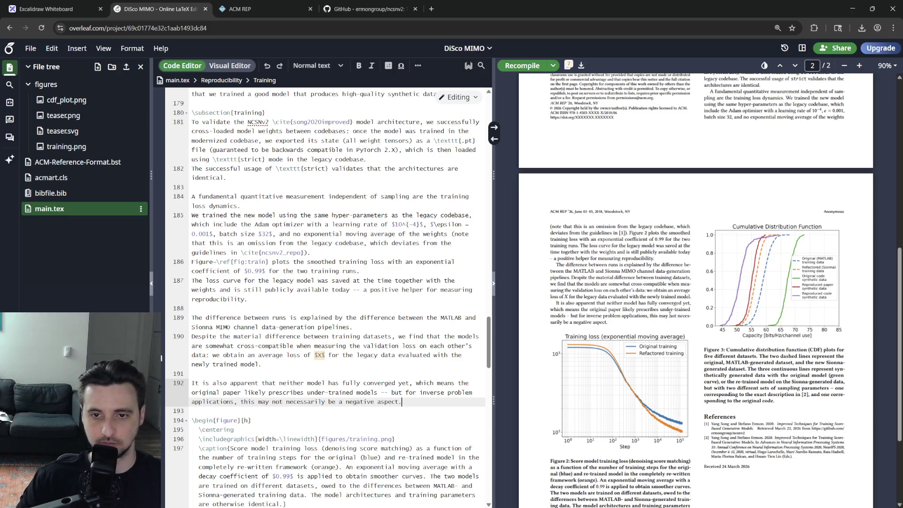
- Fix the dash before 'but for inverse', drop the commas after 'yet' and 'applications', replace 'means' with 'implies', recompile
{"action": "double_click", "coordinate": [387, 392]}
{"action": "type", "text": ","}
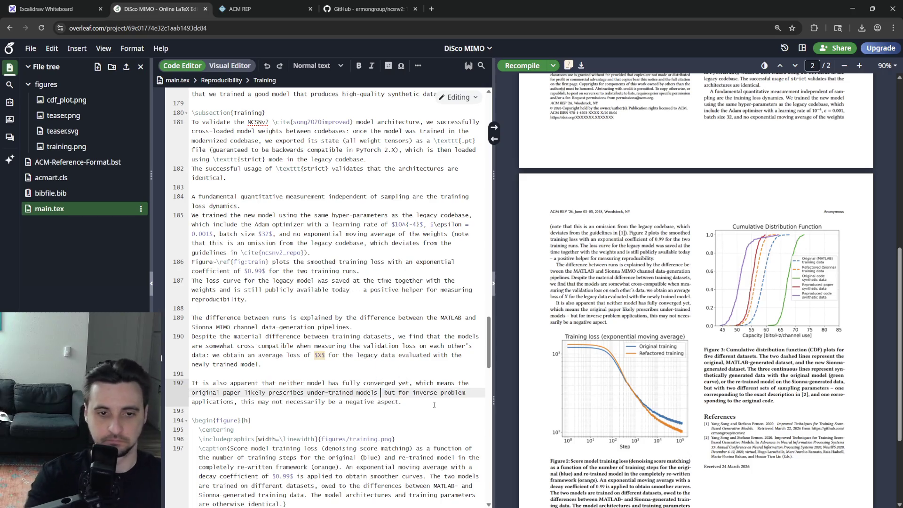
{"action": "key", "text": "Down"}
{"action": "key", "text": "ctrl+Left"}
{"action": "key", "text": "ctrl+Left"}
{"action": "key", "text": "ctrl+Left"}
{"action": "key", "text": "ctrl+Left"}
{"action": "key", "text": "ctrl+Left"}
{"action": "key", "text": "ctrl+Left"}
{"action": "key", "text": "BackSpace"}
{"action": "key", "text": "Up"}
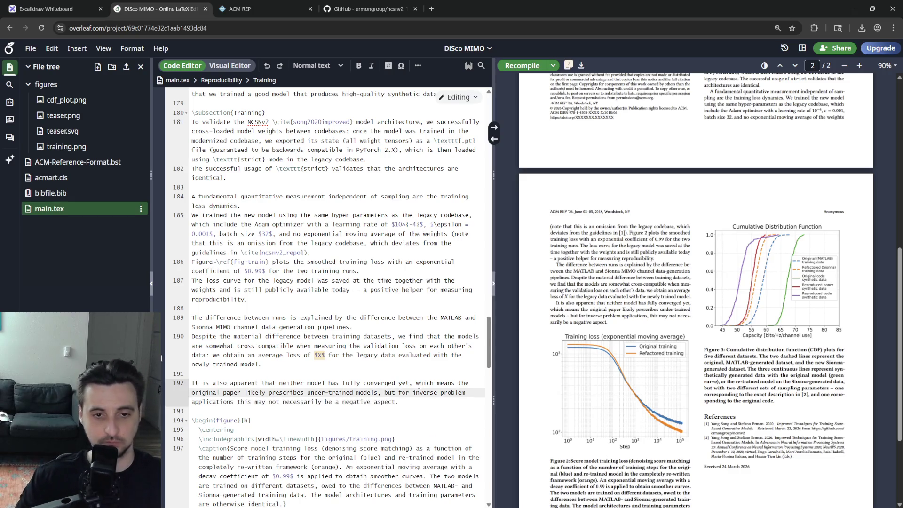
{"action": "key", "text": "Left"}
{"action": "key", "text": "BackSpace"}
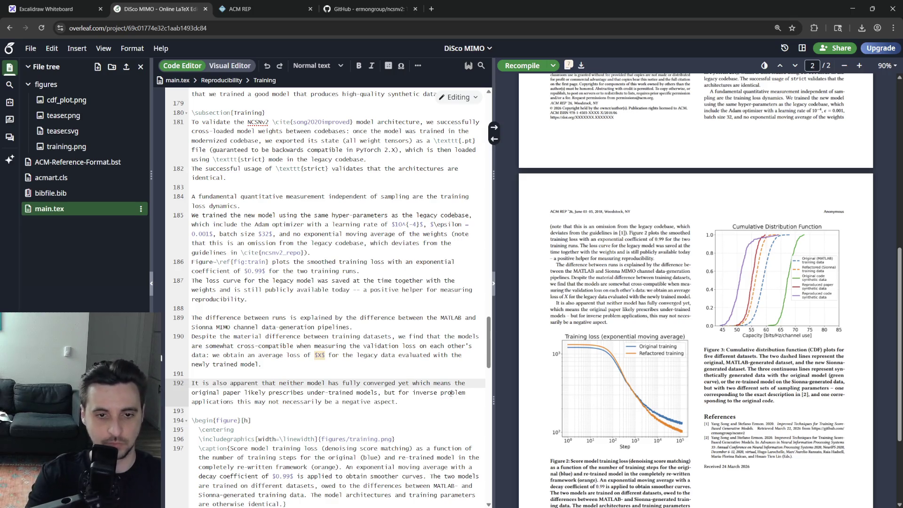
{"action": "type", "text": ","}
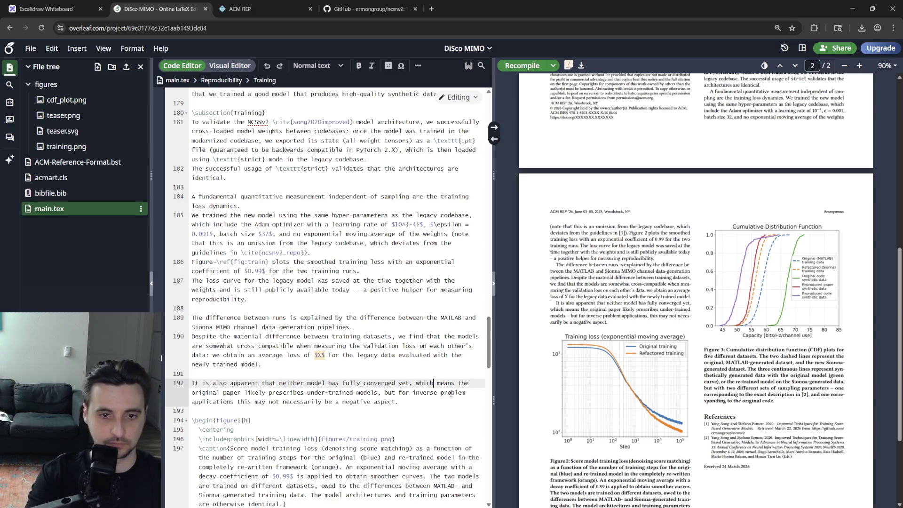
{"action": "key", "text": "BackSpace"}
{"action": "key", "text": "BackSpace"}
{"action": "key", "text": "BackSpace"}
{"action": "type", "text": "implies"}
{"action": "key", "text": "ctrl+s"}
{"action": "left_click", "coordinate": [378, 345]}
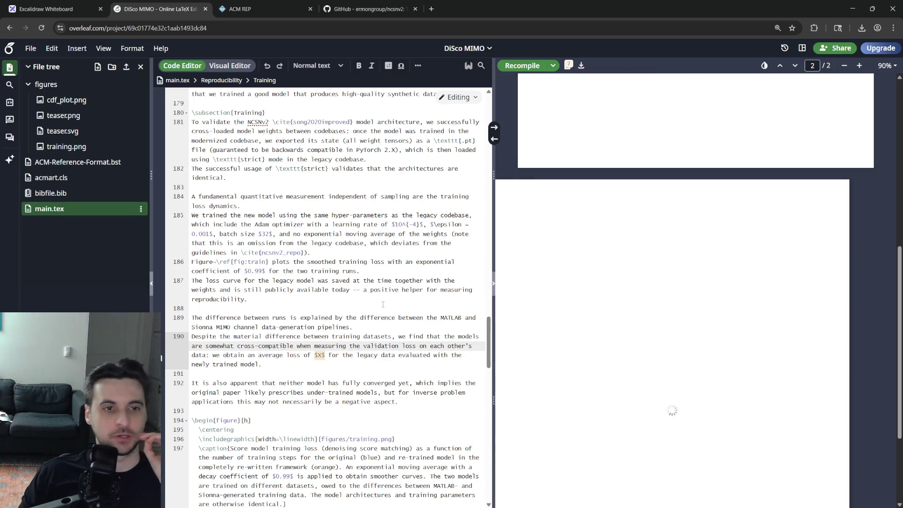
{"action": "scroll", "coordinate": [382, 304], "scroll_direction": "down", "scroll_amount": 3}
{"action": "scroll", "coordinate": [382, 304], "scroll_direction": "down", "scroll_amount": 3}
{"action": "scroll", "coordinate": [383, 304], "scroll_direction": "down", "scroll_amount": 3}
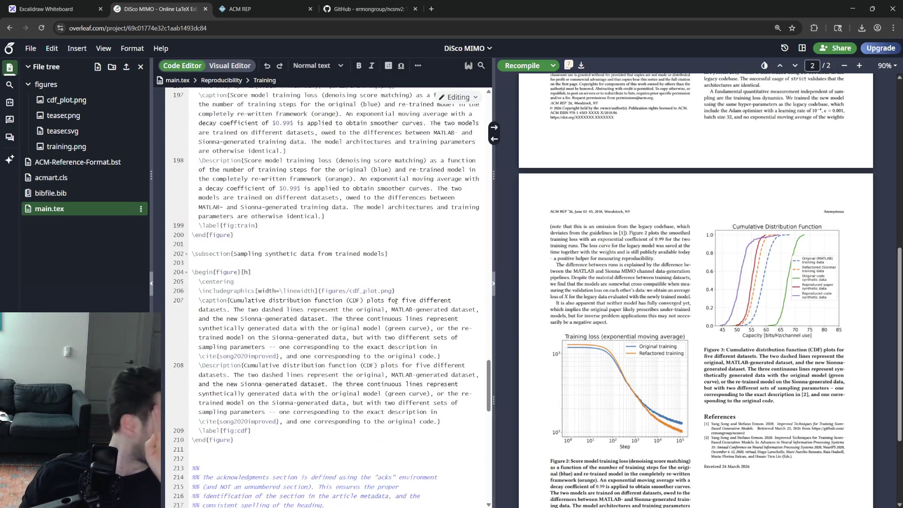
{"action": "scroll", "coordinate": [394, 300], "scroll_direction": "down", "scroll_amount": 3}
{"action": "scroll", "coordinate": [394, 300], "scroll_direction": "up", "scroll_amount": 3}
{"action": "scroll", "coordinate": [389, 323], "scroll_direction": "up", "scroll_amount": 3}
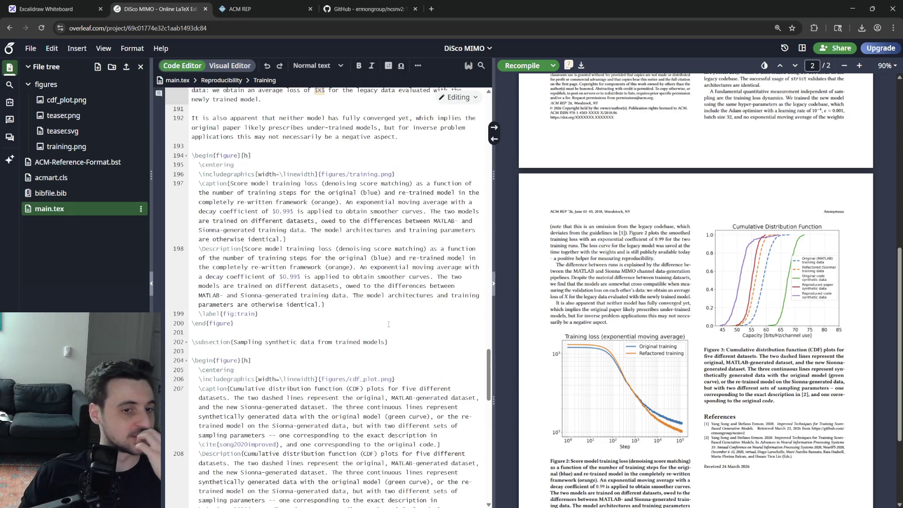
{"action": "left_click", "coordinate": [390, 342]}
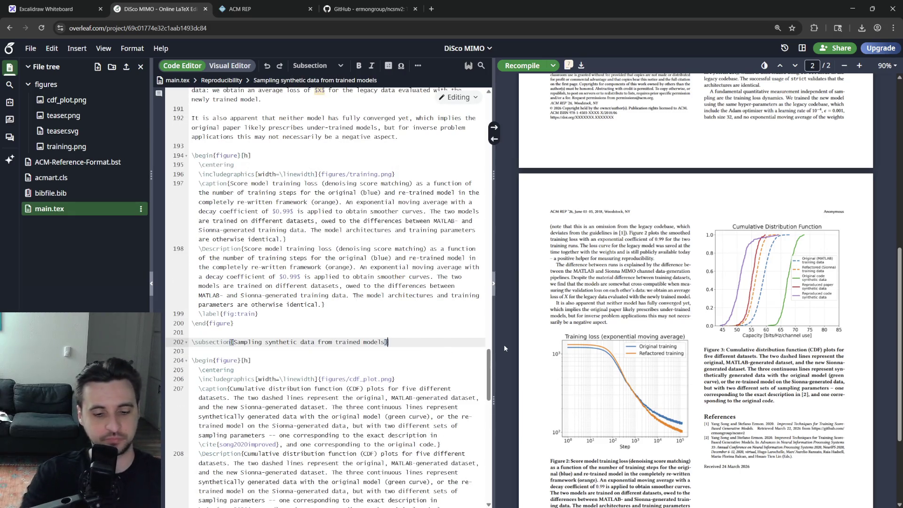
- Open the subsection stating that assessing real-versus-synthetic similarity is a difficult problem
{"action": "key", "text": "Return"}
{"action": "type", "text": "Investigating the"}
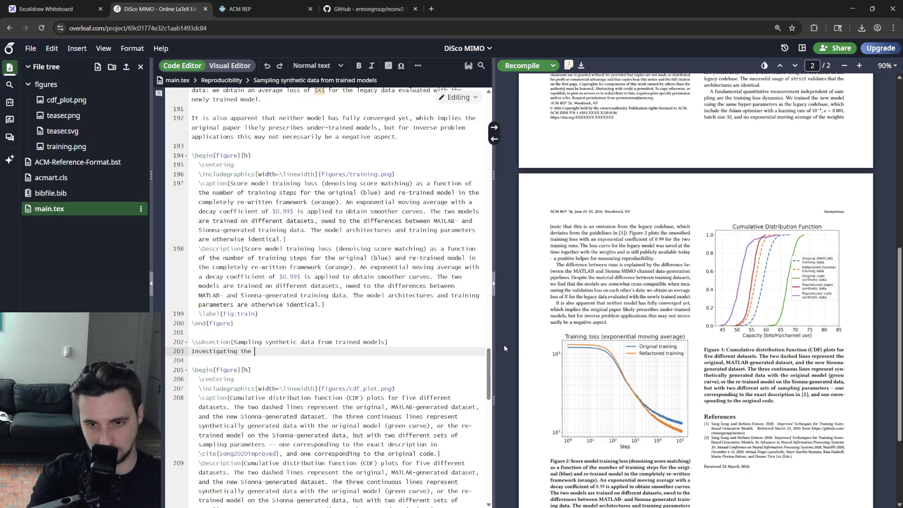
{"action": "key", "text": "BackSpace"}
{"action": "key", "text": "BackSpace"}
{"action": "key", "text": "BackSpace"}
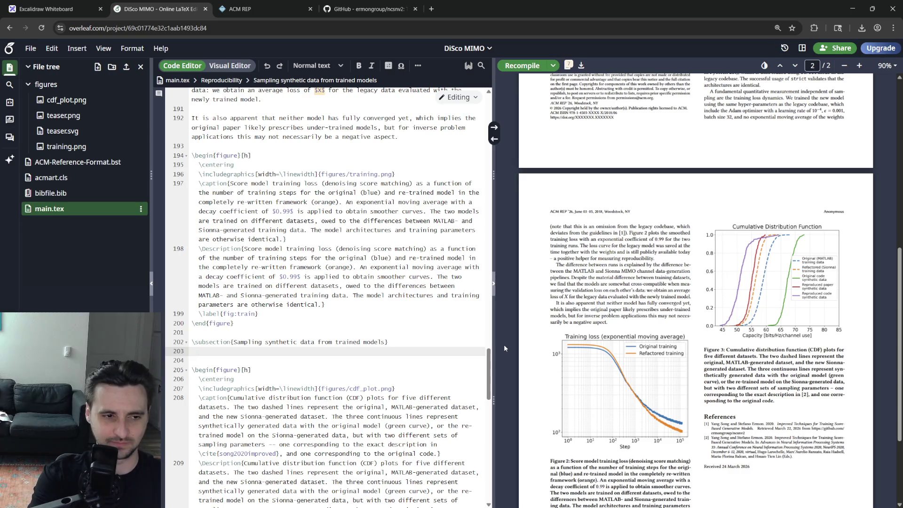
{"action": "type", "text": "Generally, measu"}
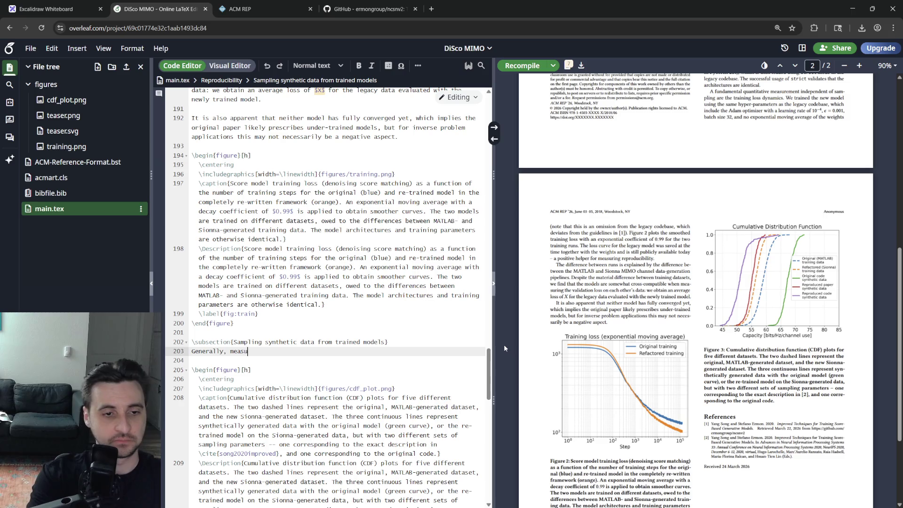
{"action": "type", "text": "ring similarity between two "}
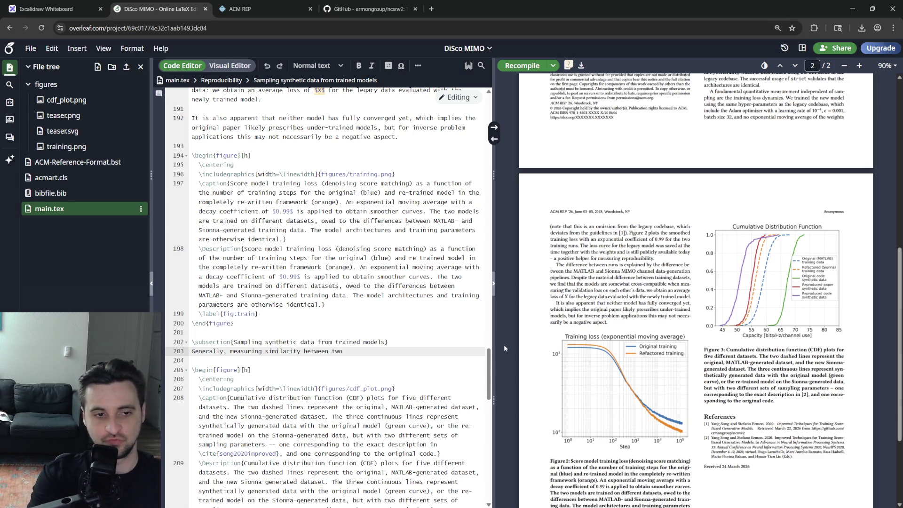
{"action": "type", "text": " real and synthetic dataset is a difficuly problem"}
{"action": "key", "text": "BackSpace"}
{"action": "key", "text": "BackSpace"}
{"action": "key", "text": "BackSpace"}
{"action": "key", "text": "BackSpace"}
{"action": "key", "text": "BackSpace"}
{"action": "key", "text": "BackSpace"}
{"action": "type", "text": "t problem."}
{"action": "key", "text": "Return"}
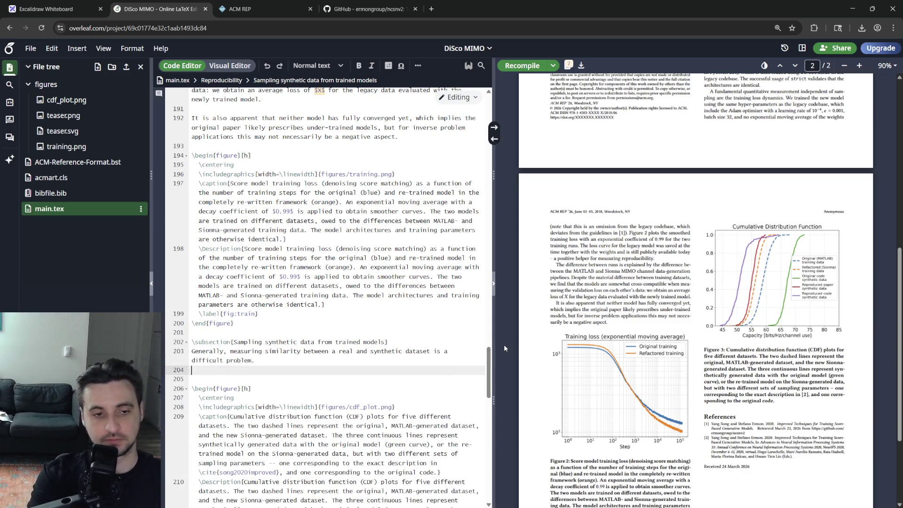
{"action": "type", "text": "However, wilre"}
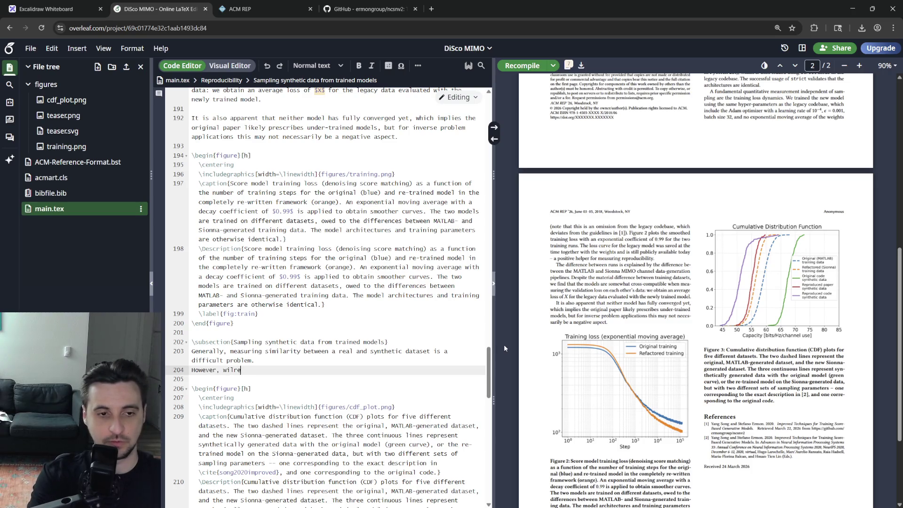
{"action": "type", "text": "e"}
- Add that a wireless channel can however be succinctly characterized, correcting 'succintly' and dropping 'reasonably'
{"action": "key", "text": "BackSpace"}
{"action": "key", "text": "BackSpace"}
{"action": "key", "text": "BackSpace"}
{"action": "type", "text": "r"}
{"action": "key", "text": "BackSpace"}
{"action": "type", "text": "a desc"}
{"action": "key", "text": "BackSpace"}
{"action": "key", "text": "BackSpace"}
{"action": "key", "text": "BackSpace"}
{"action": "type", "text": "istrib"}
{"action": "type", "text": "of wireless MIMO channel"}
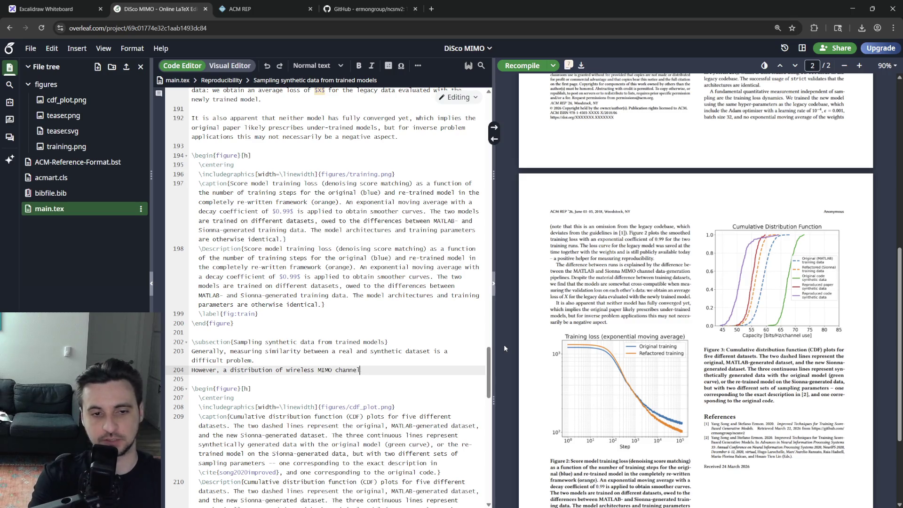
{"action": "type", "text": "s ca"}
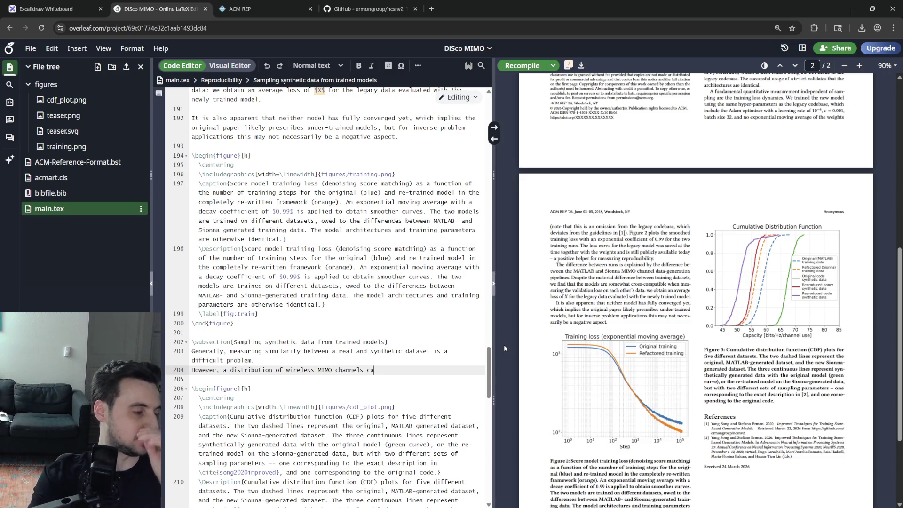
{"action": "type", "text": "n be succintly and reasonably accurately"}
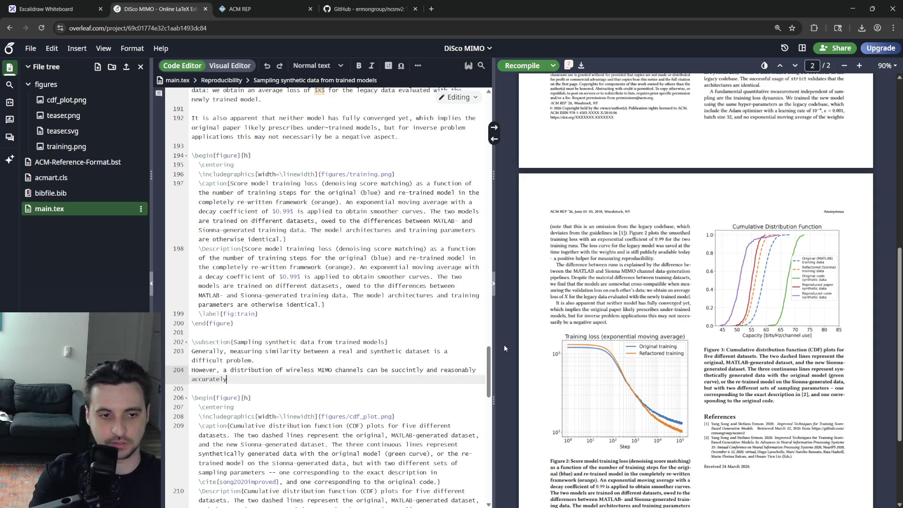
{"action": "type", "text": " quantified"}
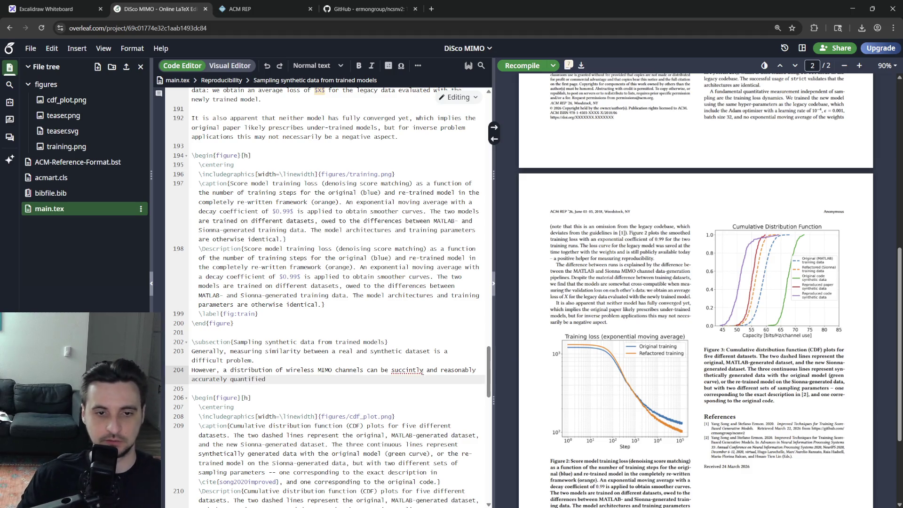
{"action": "right_click", "coordinate": [407, 370]}
{"action": "left_click", "coordinate": [424, 382]}
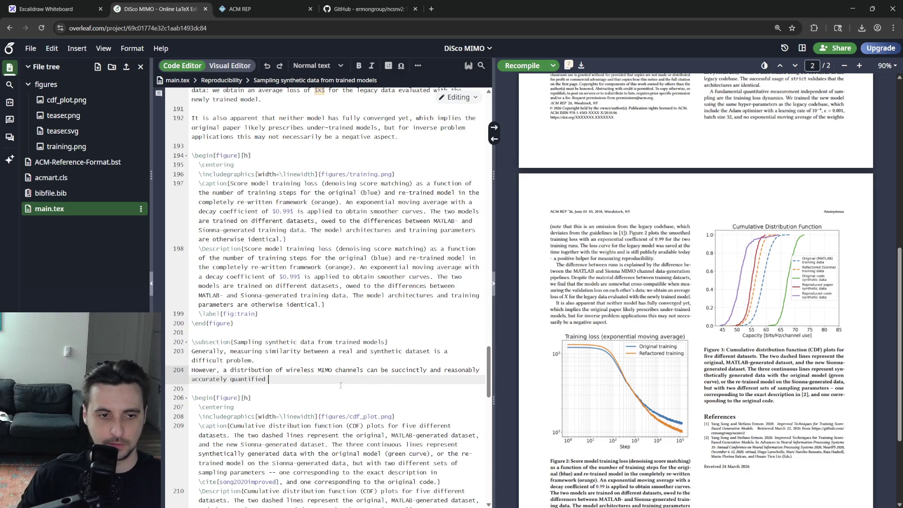
{"action": "double_click", "coordinate": [462, 370]}
{"action": "key", "text": "BackSpace"}
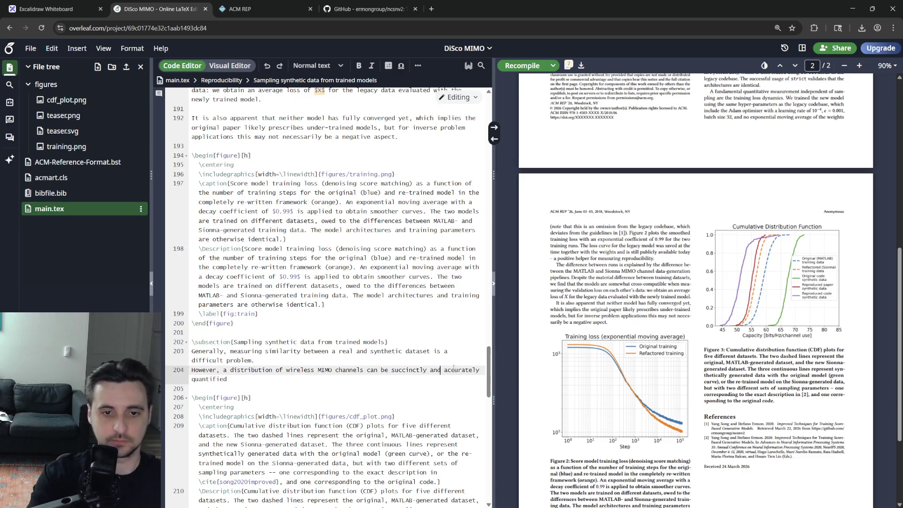
{"action": "type", "text": " through it"}
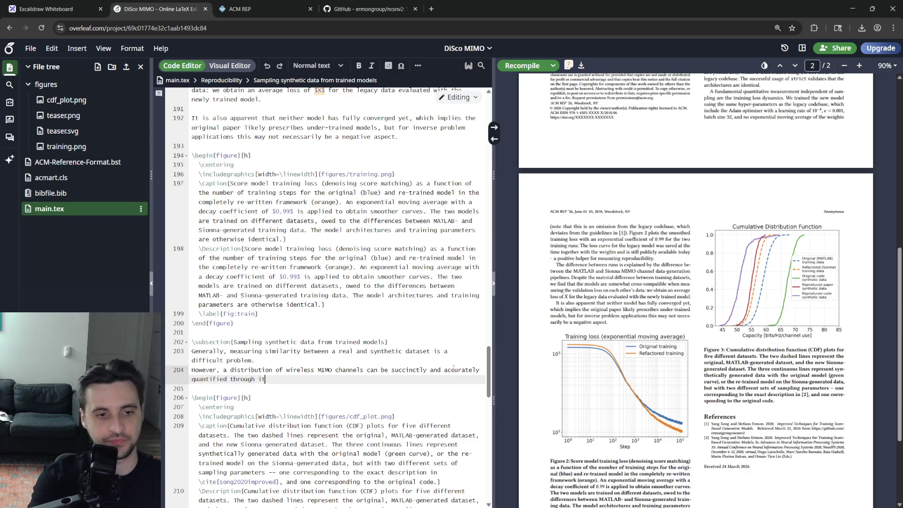
{"action": "key", "text": "BackSpace"}
{"action": "key", "text": "BackSpace"}
{"action": "type", "text": "the capacity"}
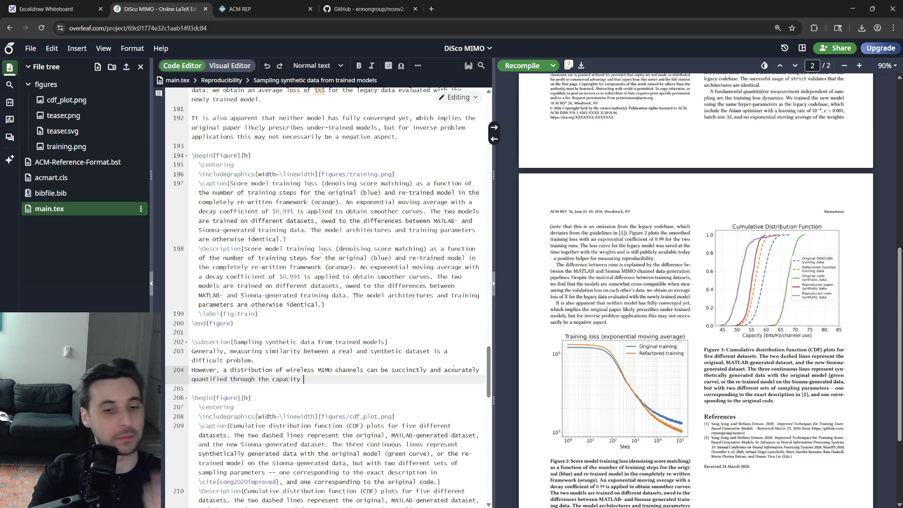
- State that capacity measures the information a MIMO channel conveys when normalized by its magnitude
{"action": "key", "text": "BackSpace"}
{"action": "key", "text": "BackSpace"}
{"action": "key", "text": "BackSpace"}
{"action": "key", "text": "BackSpace"}
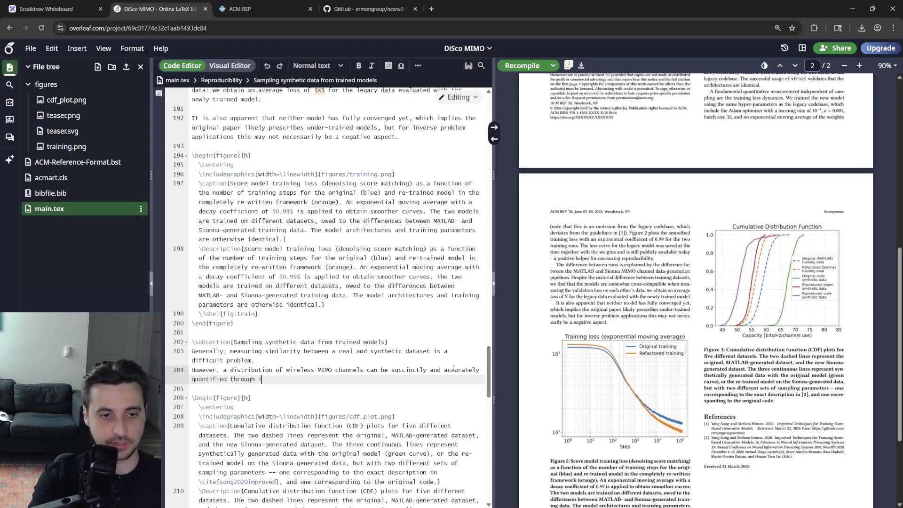
{"action": "type", "text": "ts post-n"}
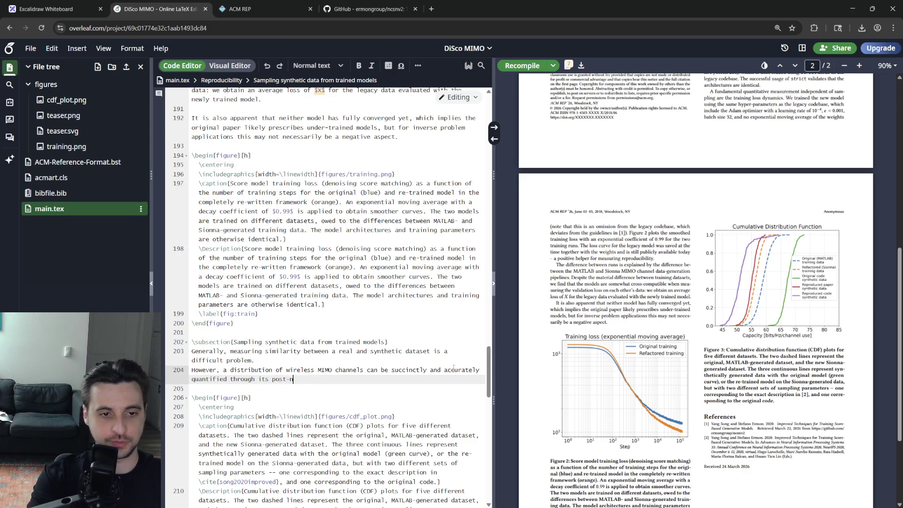
{"action": "type", "text": "ormalization"}
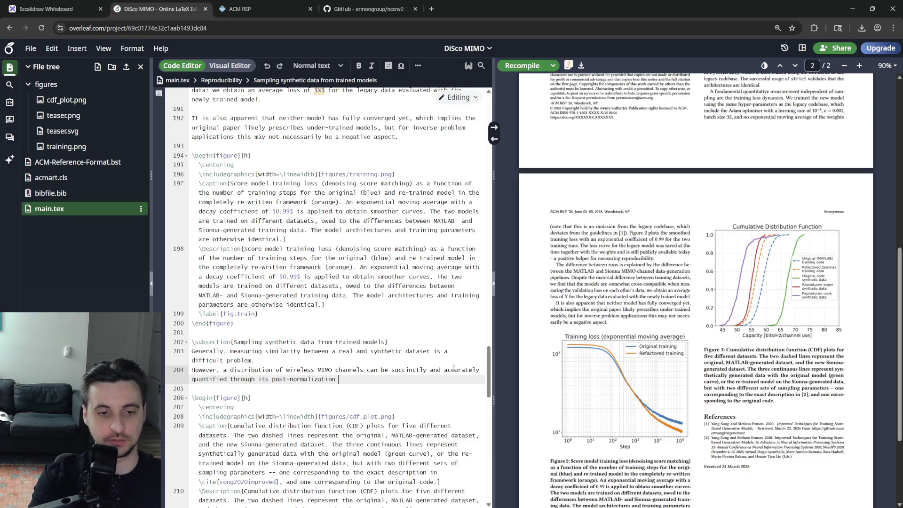
{"action": "key", "text": "BackSpace"}
{"action": "key", "text": "BackSpace"}
{"action": "key", "text": "BackSpace"}
{"action": "key", "text": "BackSpace"}
{"action": "key", "text": "BackSpace"}
{"action": "key", "text": "BackSpace"}
{"action": "type", "text": "capacity:"}
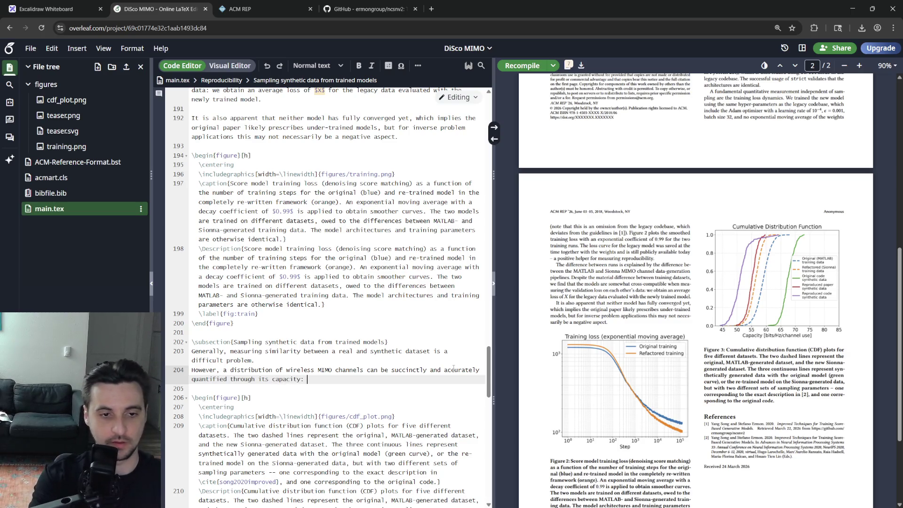
{"action": "type", "text": "this measures the a"}
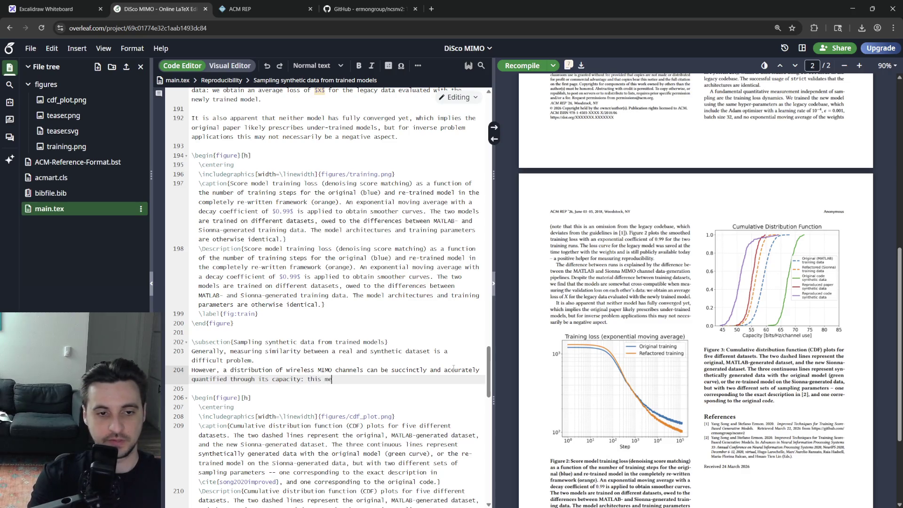
{"action": "type", "text": "mount of i"}
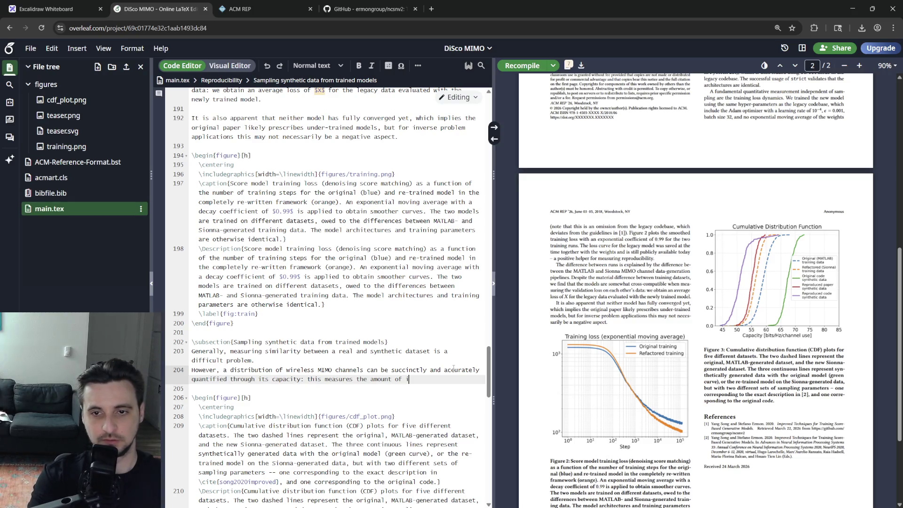
{"action": "type", "text": " nformation a"}
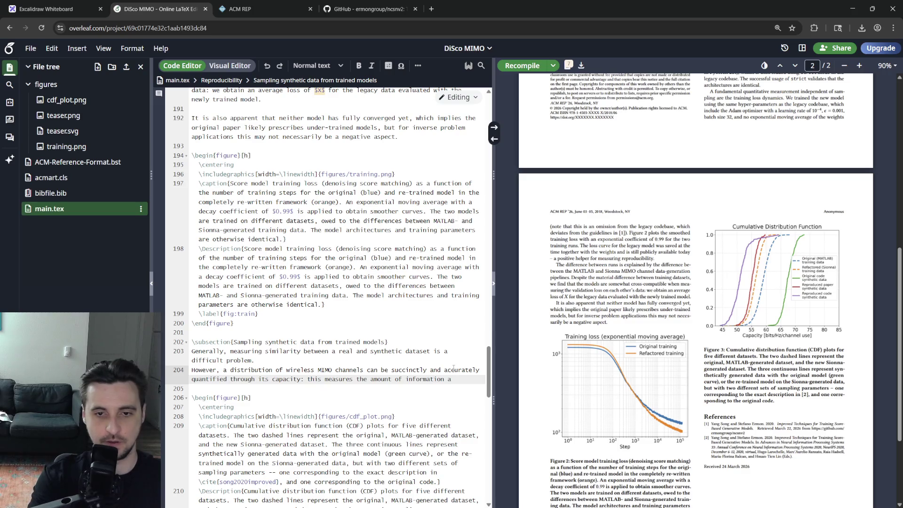
{"action": "type", "text": "MIMO chan"}
{"action": "type", "text": "nel can c"}
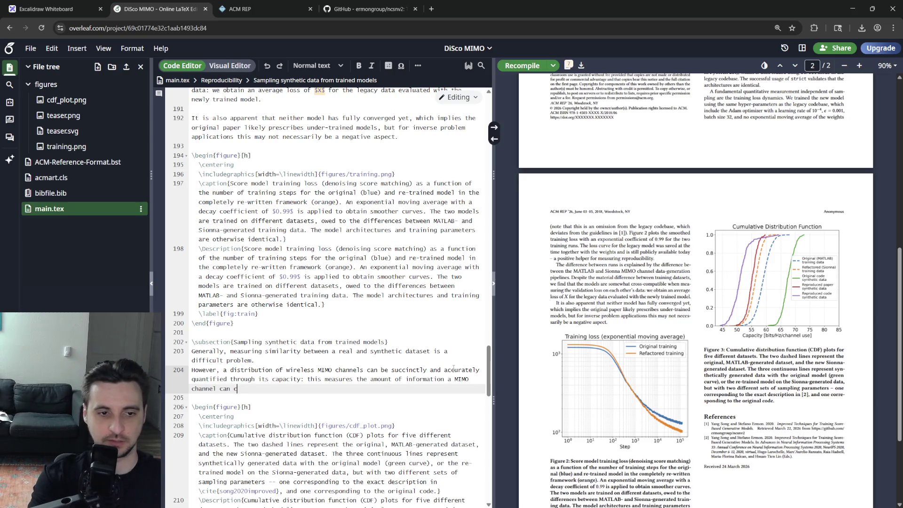
{"action": "type", "text": "onvey, "}
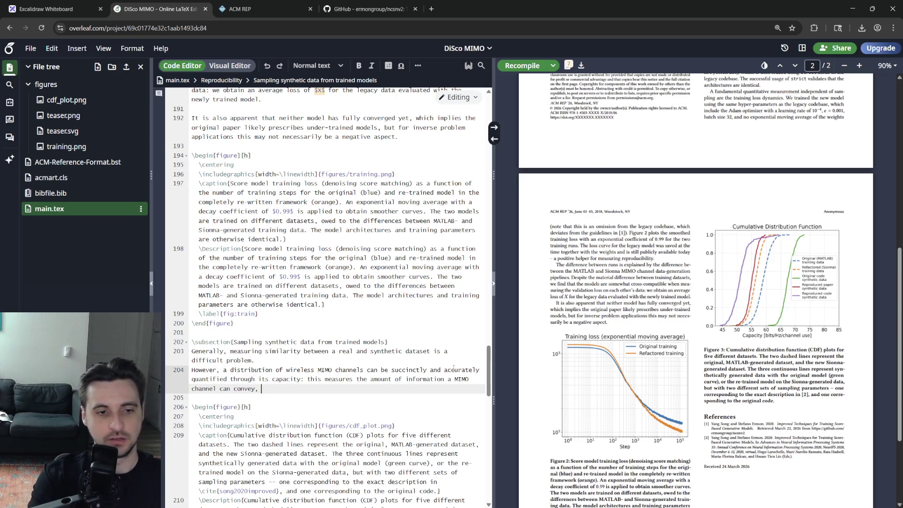
{"action": "type", "text": "when normalized"}
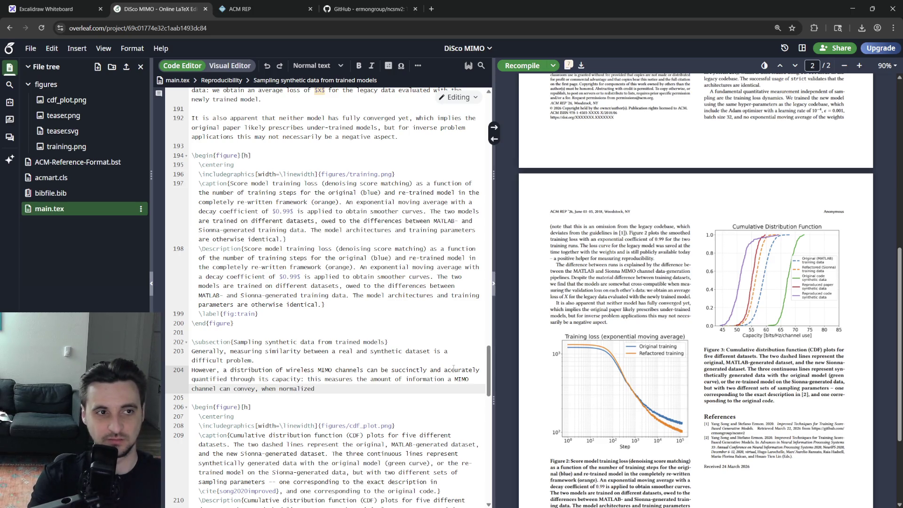
{"action": "key", "text": "BackSpace"}
{"action": "key", "text": "BackSpace"}
{"action": "key", "text": "BackSpace"}
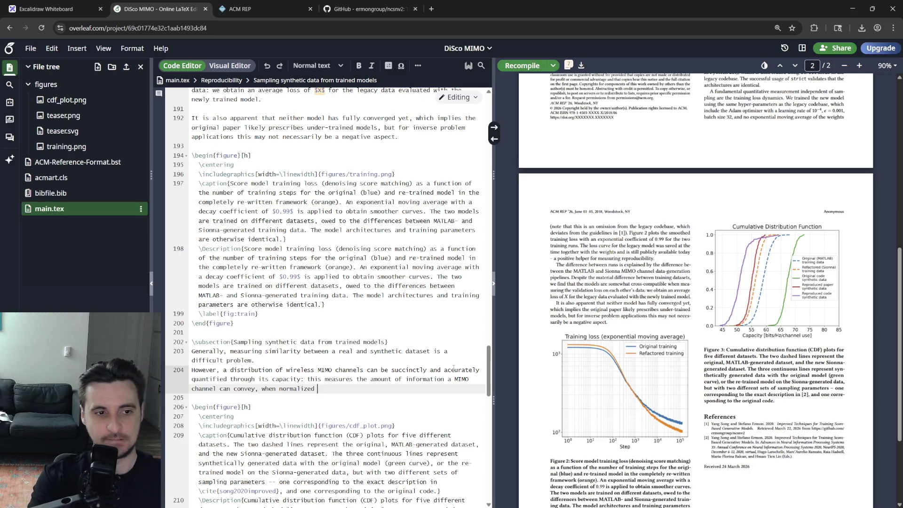
{"action": "type", "text": "in terms of its magnitude."}
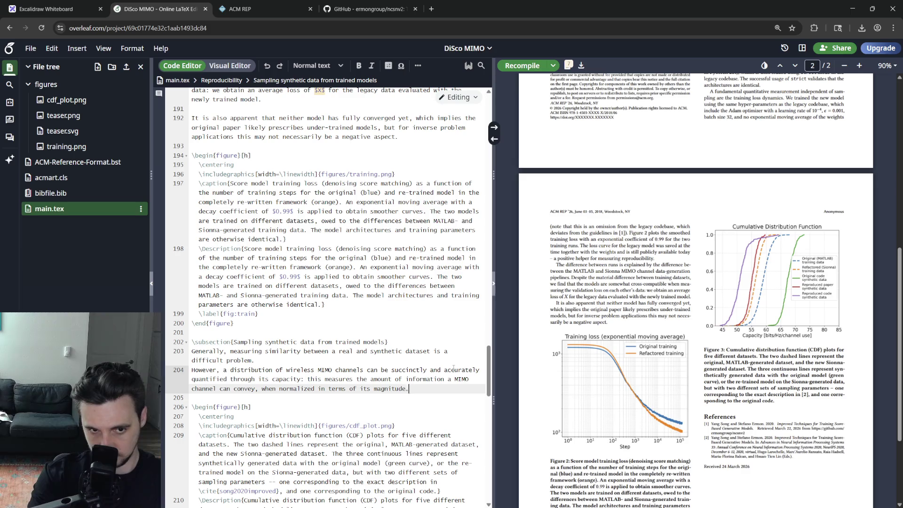
{"action": "key", "text": "Return"}
{"action": "type", "text": "Programatically"}
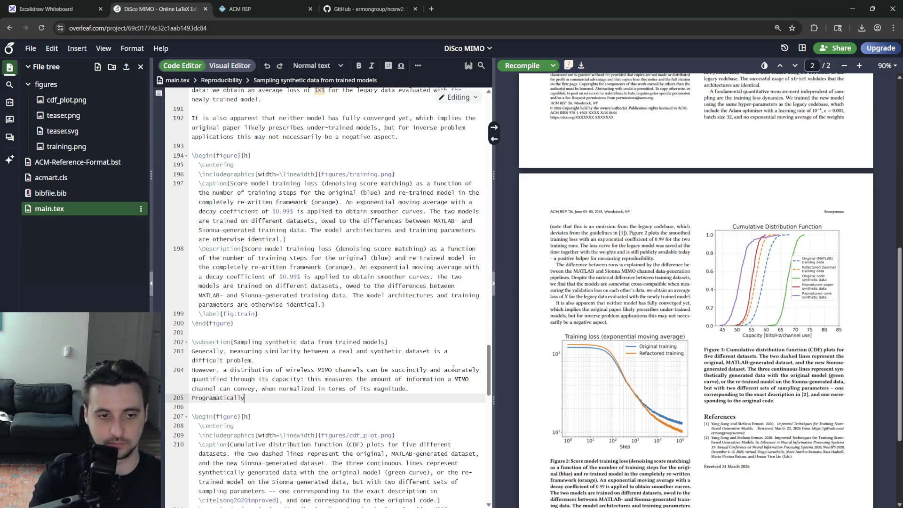
{"action": "key", "text": "BackSpace"}
{"action": "key", "text": "BackSpace"}
{"action": "key", "text": "BackSpace"}
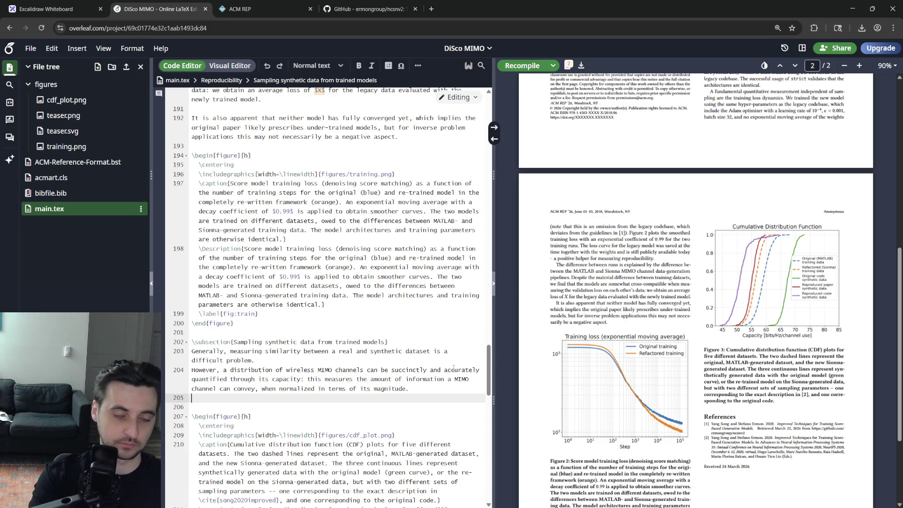
{"action": "type", "text": "Assuming "}
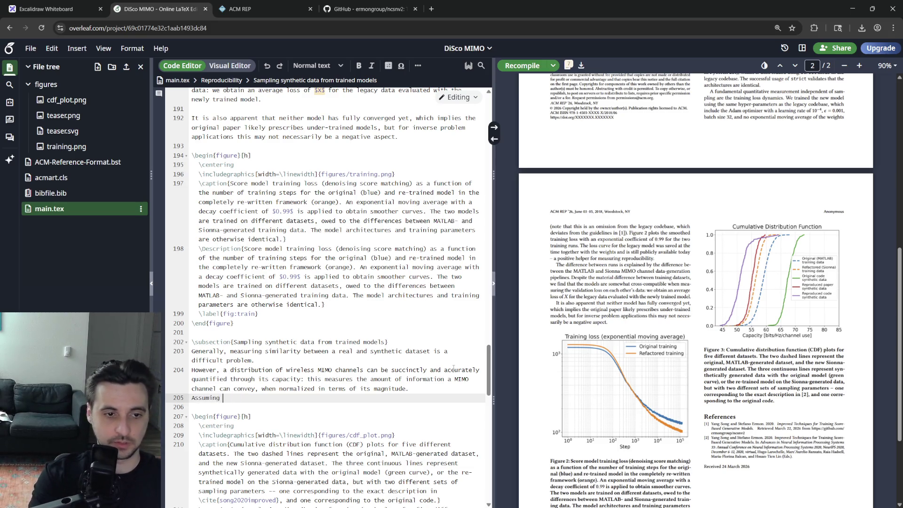
{"action": "type", "text": "normalized channels"}
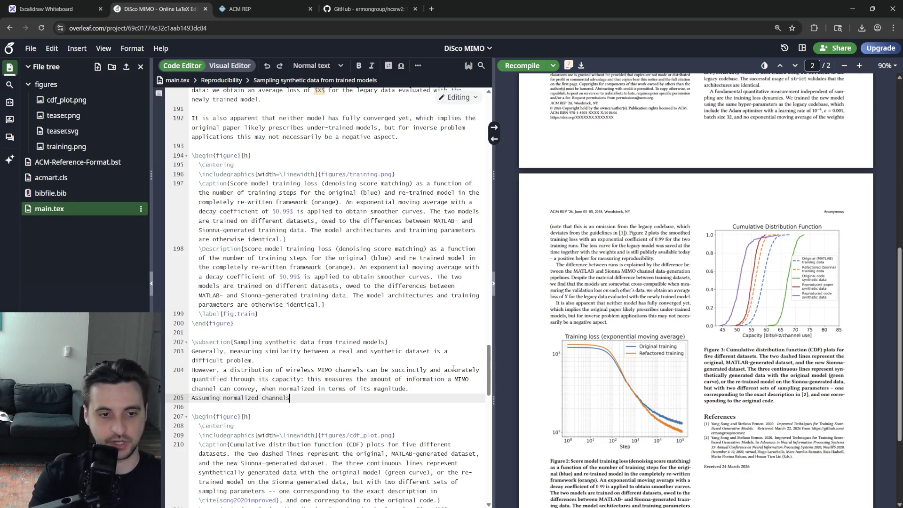
{"action": "type", "text": ", the capacity at "}
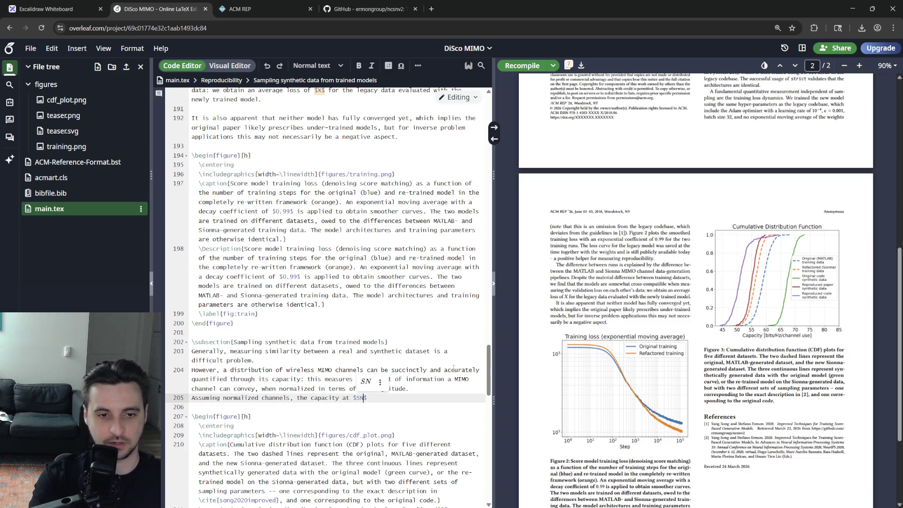
{"action": "type", "text": "signal-to-"}
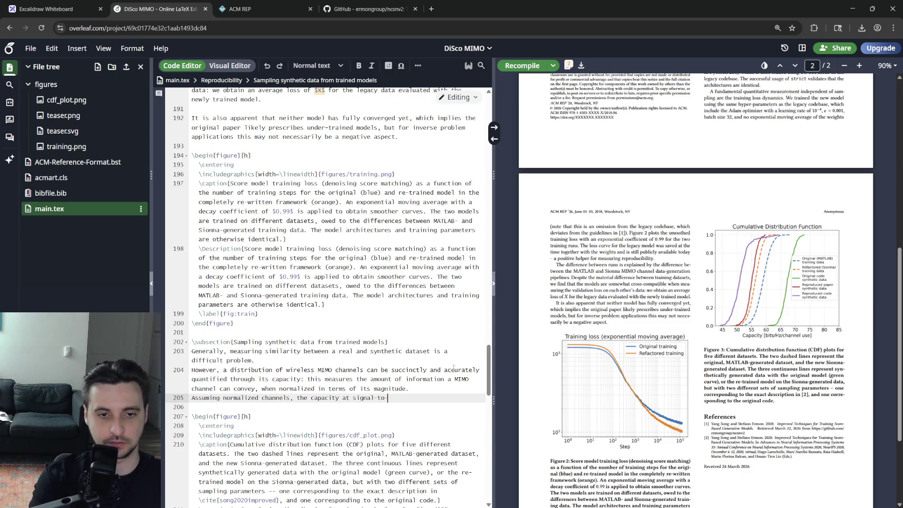
{"action": "type", "text": "noise (SNR) ratio o"}
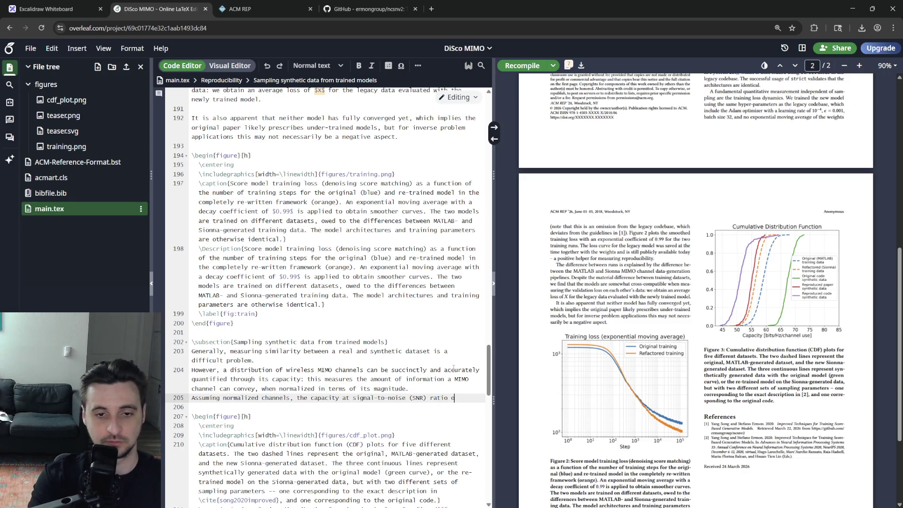
{"action": "type", "text": "f exac"}
{"action": "type", "text": "tly one can"}
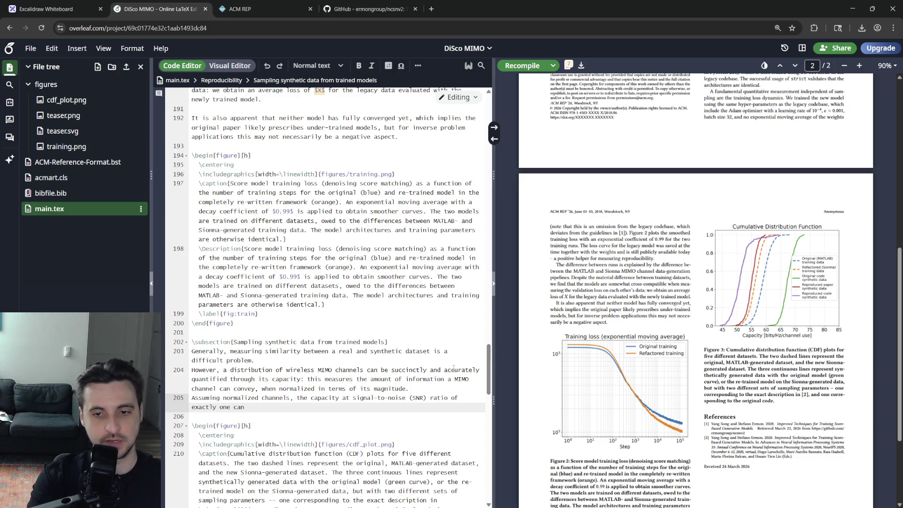
- Define capacity at an SNR of exactly one for normalized channels and insert an empty equation environment
{"action": "key", "text": "BackSpace"}
{"action": "type", "text": "is defined as:"}
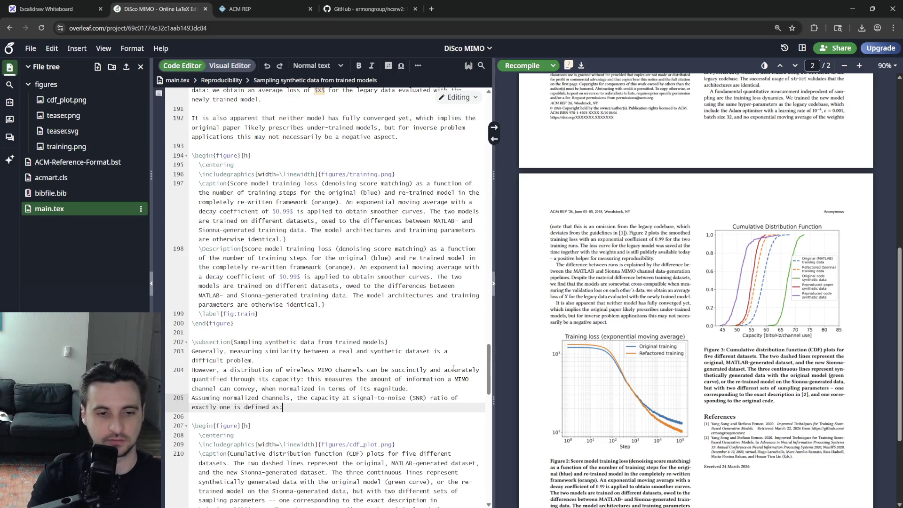
{"action": "key", "text": "Return"}
{"action": "type", "text": "\begin{equatio"}
{"action": "key", "text": "Return"}
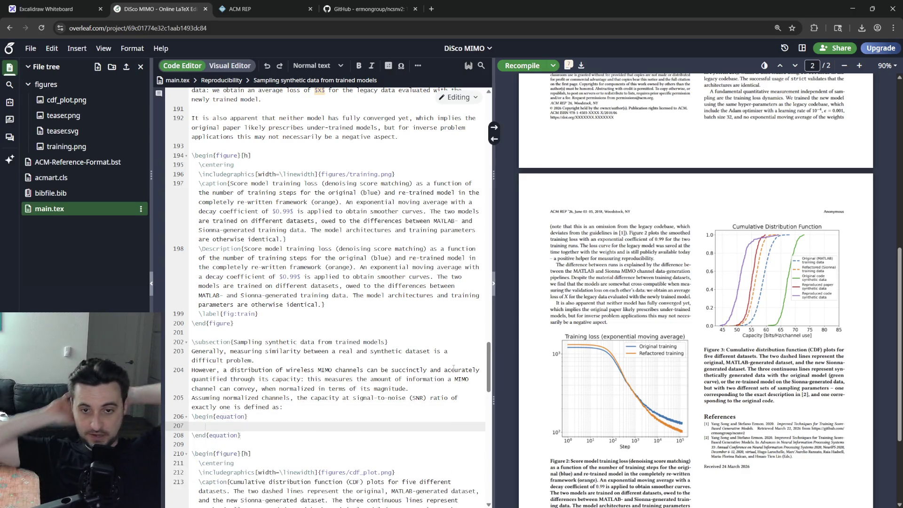
{"action": "type", "text": "C = "}
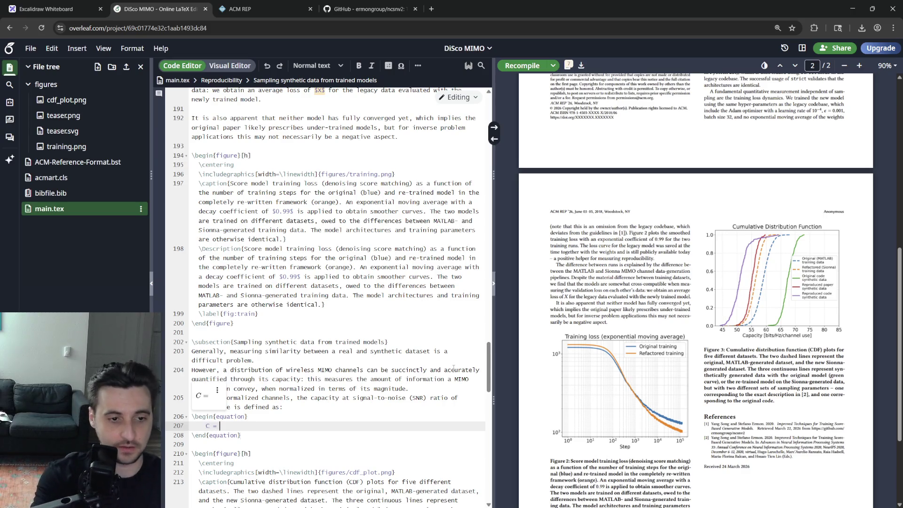
{"action": "type", "text": "\\log_2"}
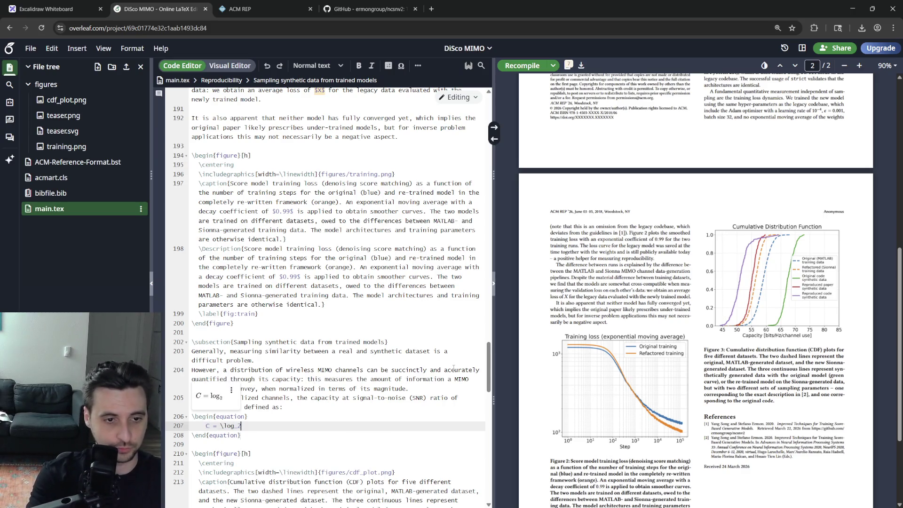
{"action": "type", "text": " ("}
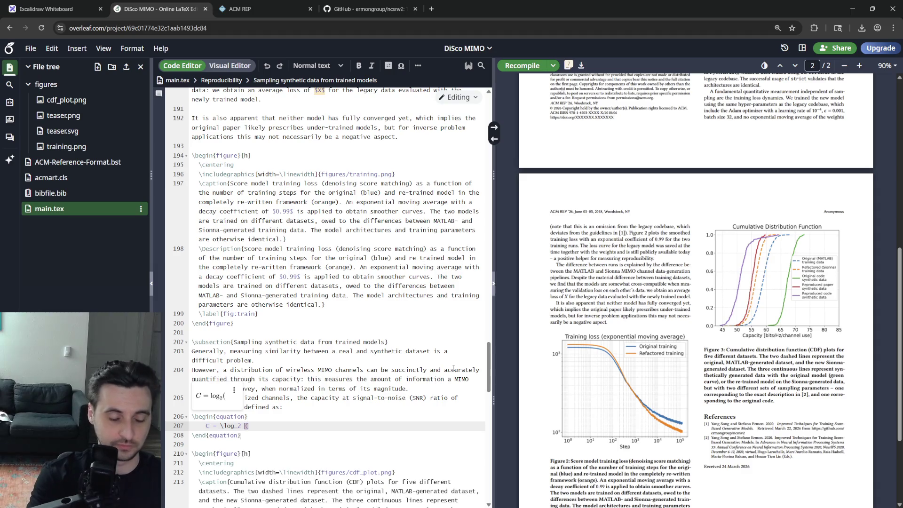
{"action": "type", "text": "I +"}
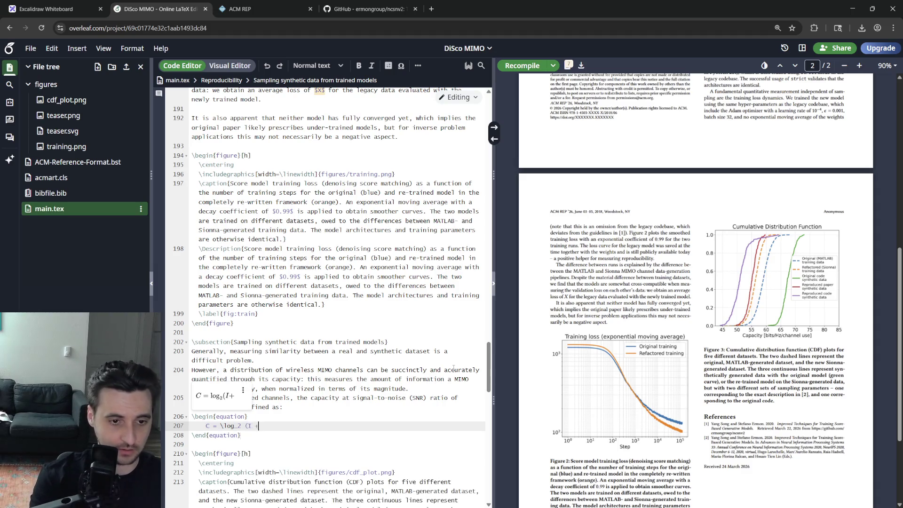
{"action": "type", "text": " HH"}
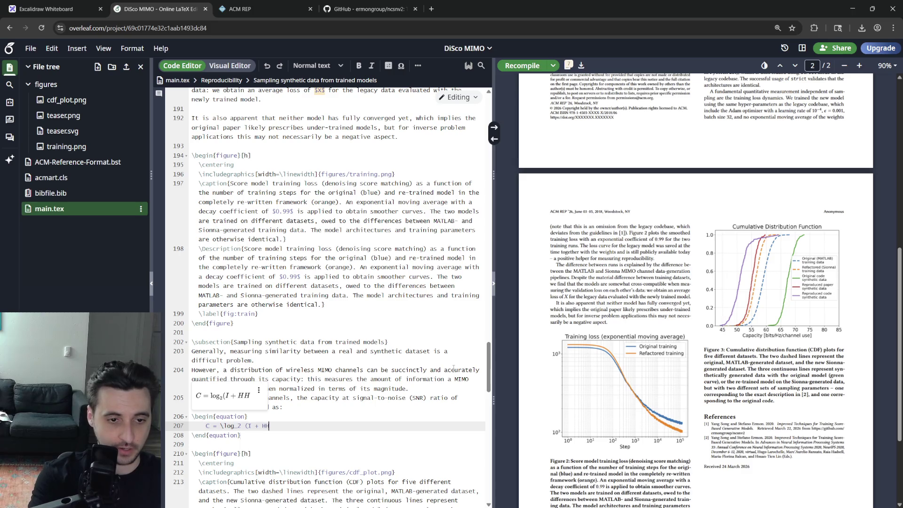
{"action": "type", "text": "^H"}
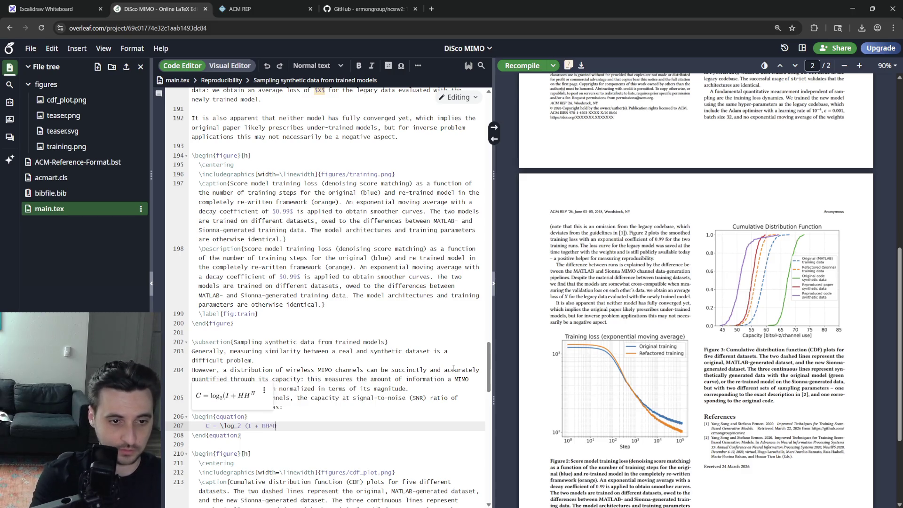
- Write the equation C = log2 det(I + HH^H) with an upright H superscript and recompile as equation (1)
{"action": "key", "text": "BackSpace"}
{"action": "type", "text": "\\mathrm"}
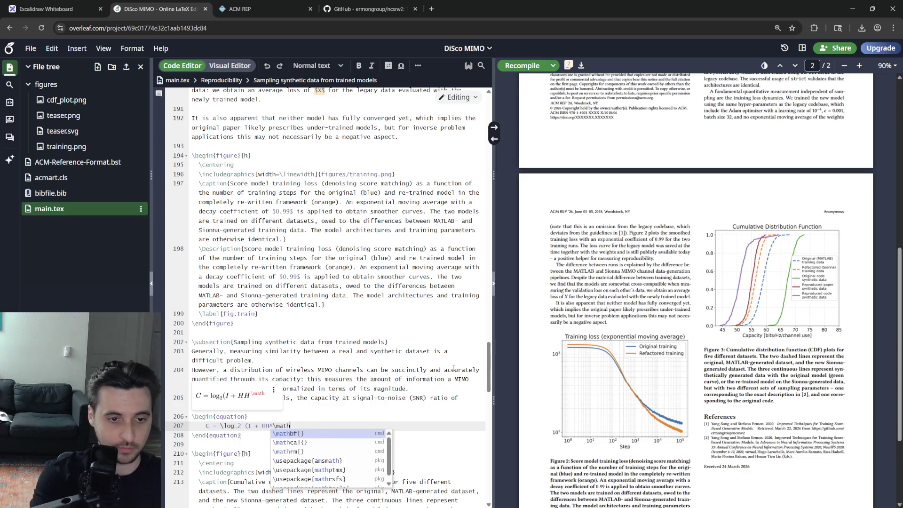
{"action": "key", "text": "Return"}
{"action": "type", "text": "H}"}
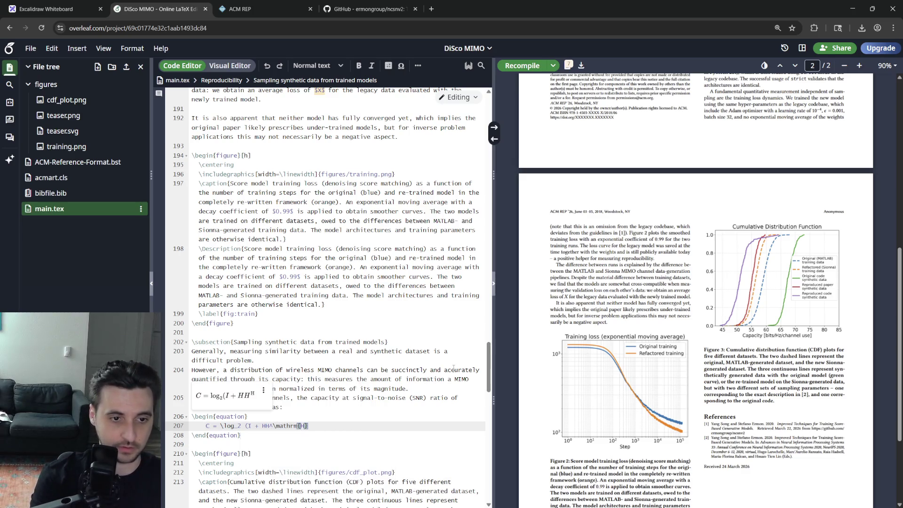
{"action": "type", "text": ")"}
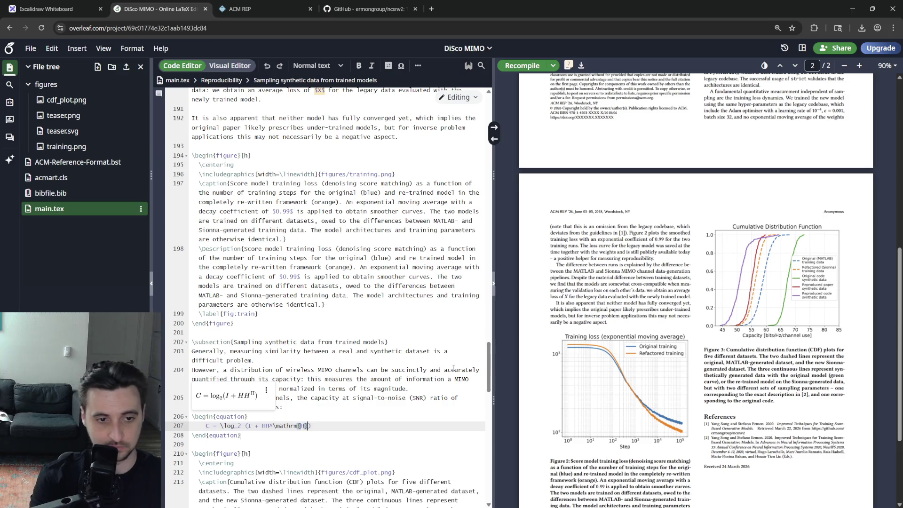
{"action": "left_click", "coordinate": [246, 425]}
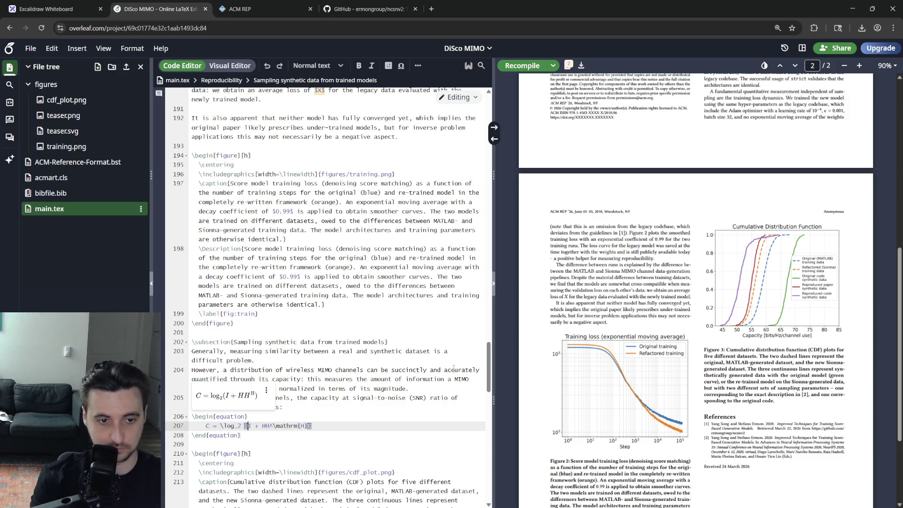
{"action": "type", "text": "\\det"}
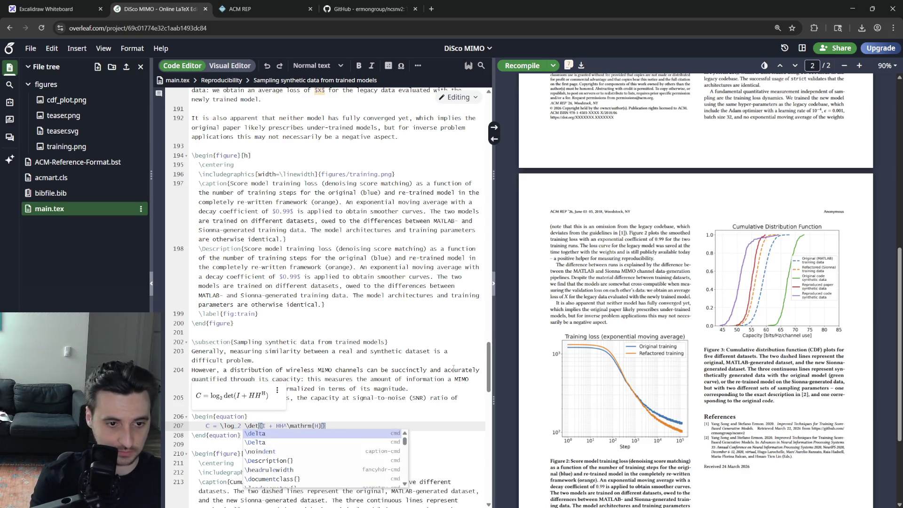
{"action": "key", "text": "Right"}
{"action": "key", "text": "ctrl+Left"}
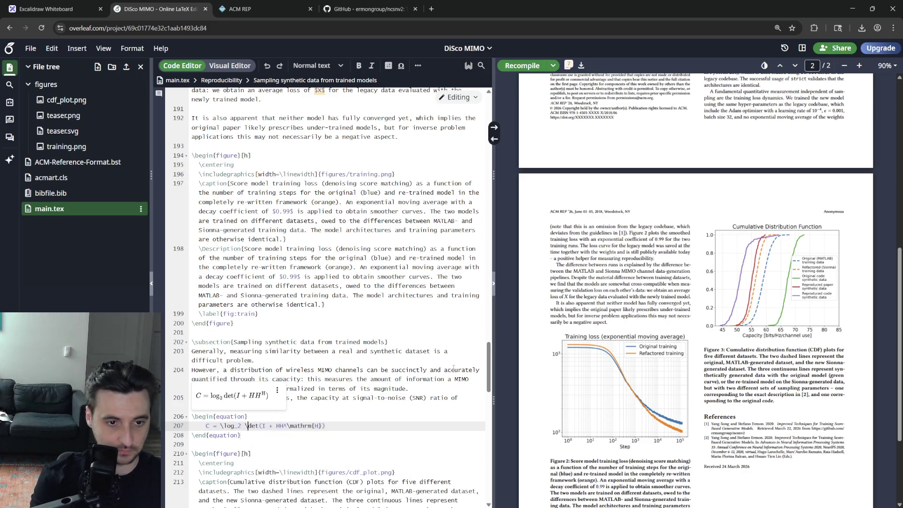
{"action": "key", "text": "End"}
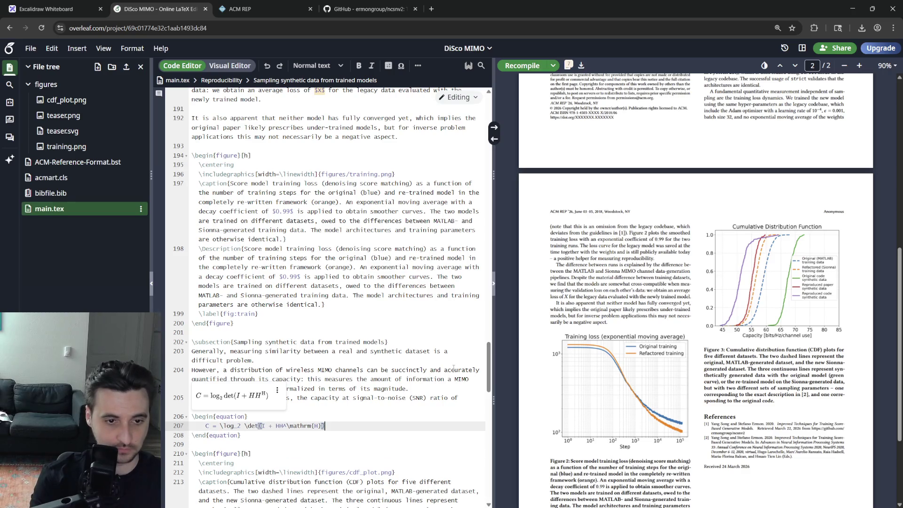
{"action": "key", "text": "ctrl+s"}
{"action": "left_click", "coordinate": [325, 304]}
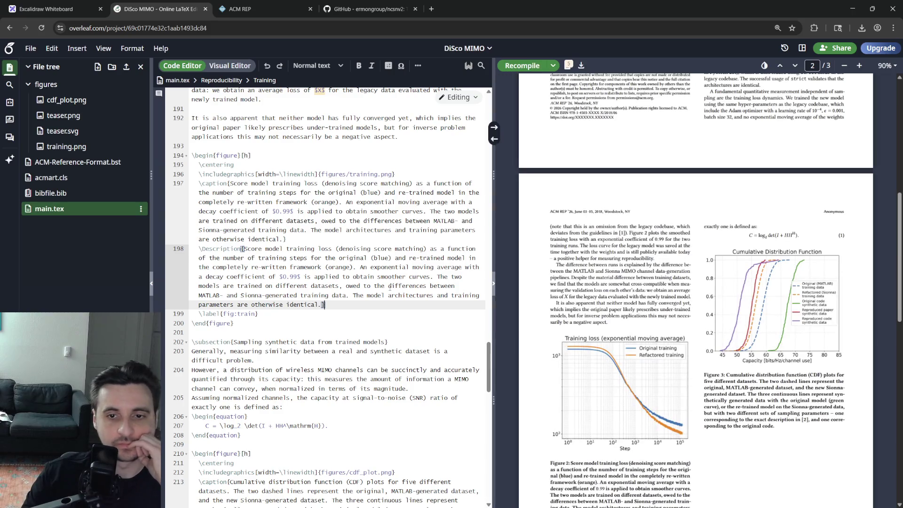
{"action": "scroll", "coordinate": [650, 332], "scroll_direction": "down", "scroll_amount": 5}
{"action": "scroll", "coordinate": [650, 332], "scroll_direction": "up", "scroll_amount": 5}
{"action": "scroll", "coordinate": [658, 403], "scroll_direction": "down", "scroll_amount": 6}
{"action": "scroll", "coordinate": [658, 402], "scroll_direction": "down", "scroll_amount": 5}
{"action": "scroll", "coordinate": [657, 403], "scroll_direction": "up", "scroll_amount": 6}
- Review the figure description on line 198 of the Sampling synthetic data subsection, then leave for a new browser tab
{"action": "left_click", "coordinate": [321, 342]}
{"action": "triple_click", "coordinate": [331, 277]}
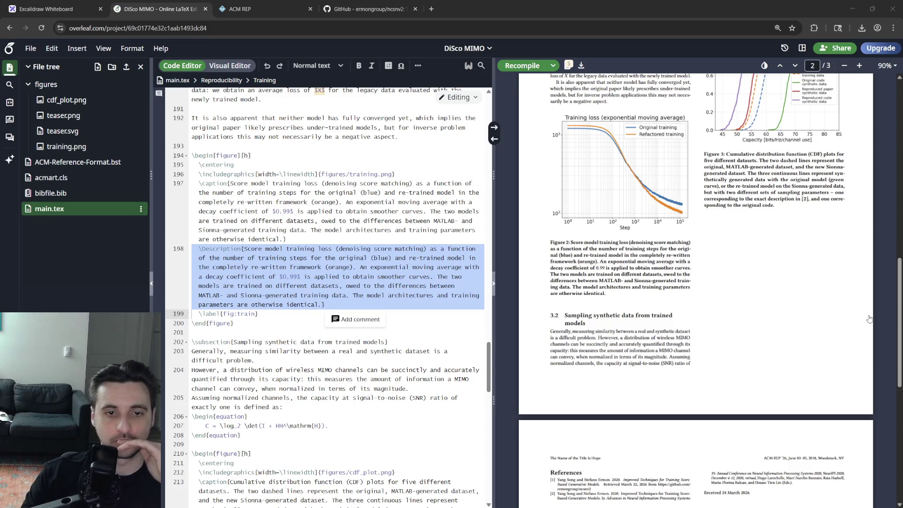
{"action": "left_click", "coordinate": [357, 286]}
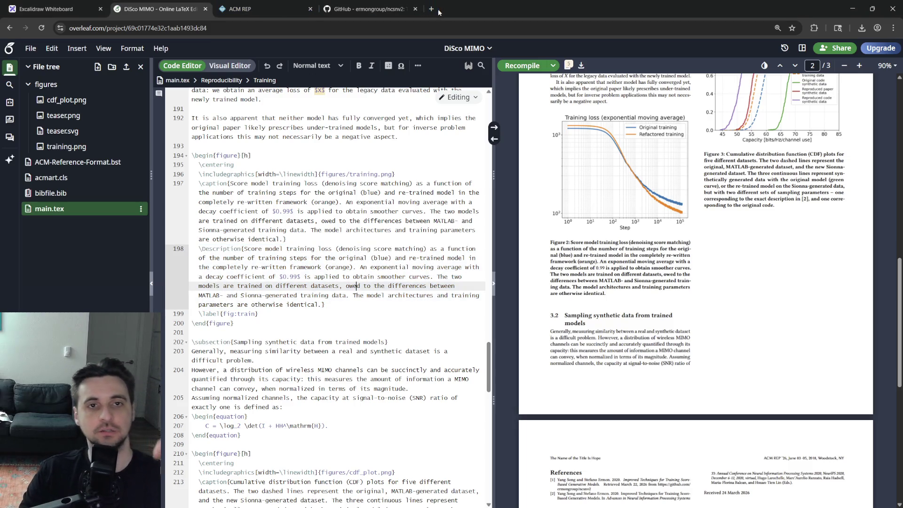
{"action": "left_click", "coordinate": [432, 8]}
{"action": "type", "text": "mimo channel capacity"}
- Search Google for 'mimo channel capacity', open the IEEE Xplore paper 'Capacity limits of MIMO channels' and select its title
{"action": "key", "text": "Return"}
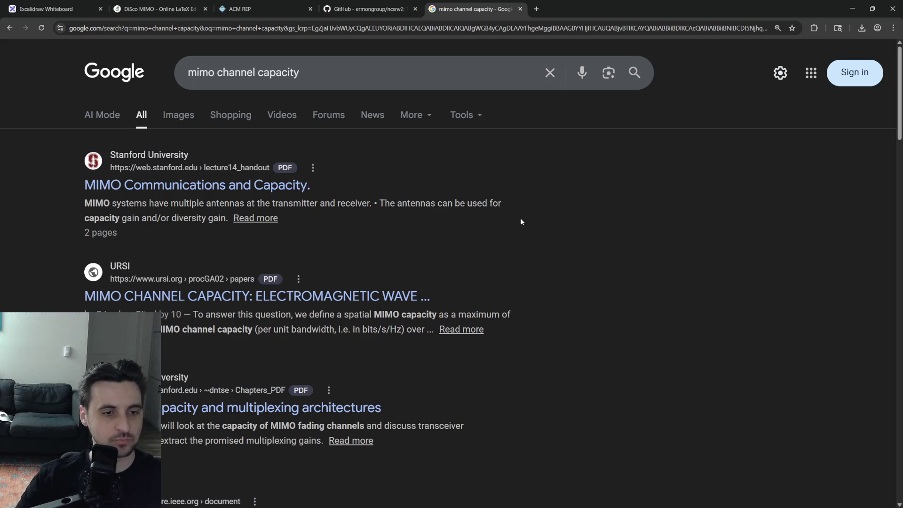
{"action": "scroll", "coordinate": [399, 278], "scroll_direction": "down", "scroll_amount": 3}
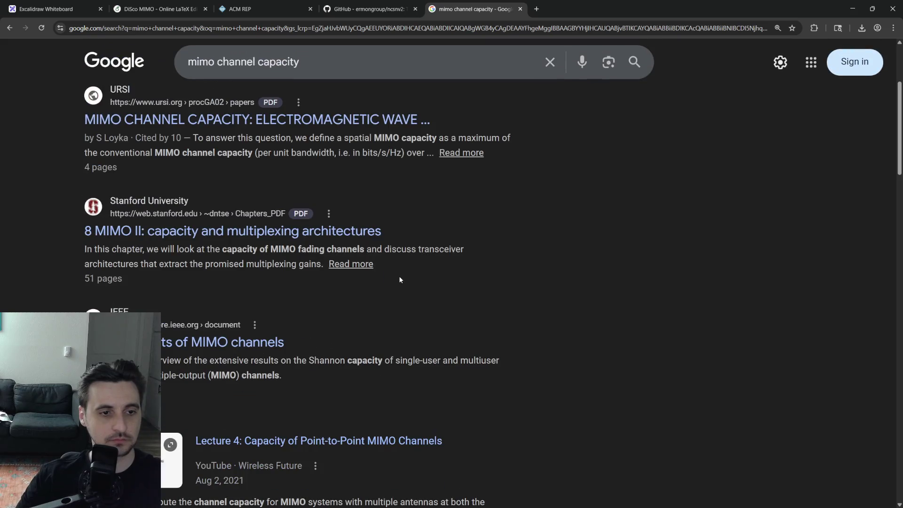
{"action": "left_click", "coordinate": [241, 342]}
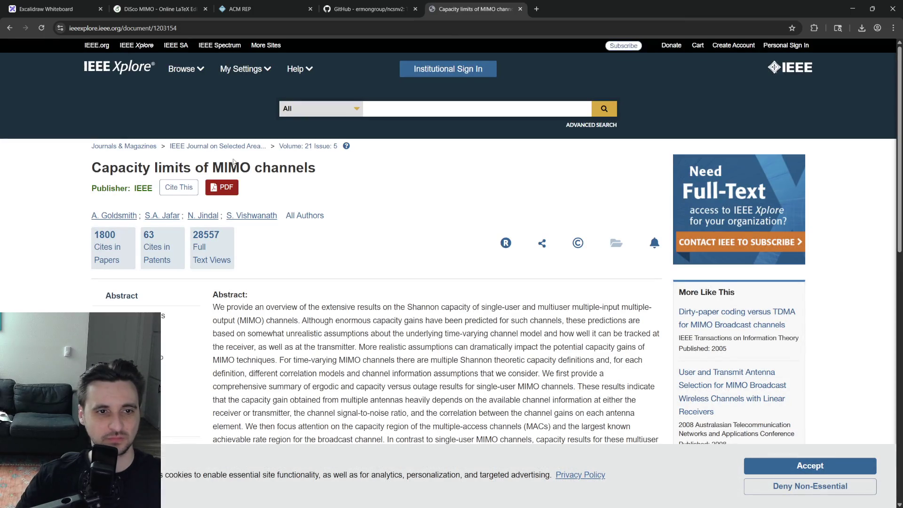
{"action": "triple_click", "coordinate": [233, 168]}
{"action": "key", "text": "ctrl+c"}
{"action": "left_click", "coordinate": [204, 29]}
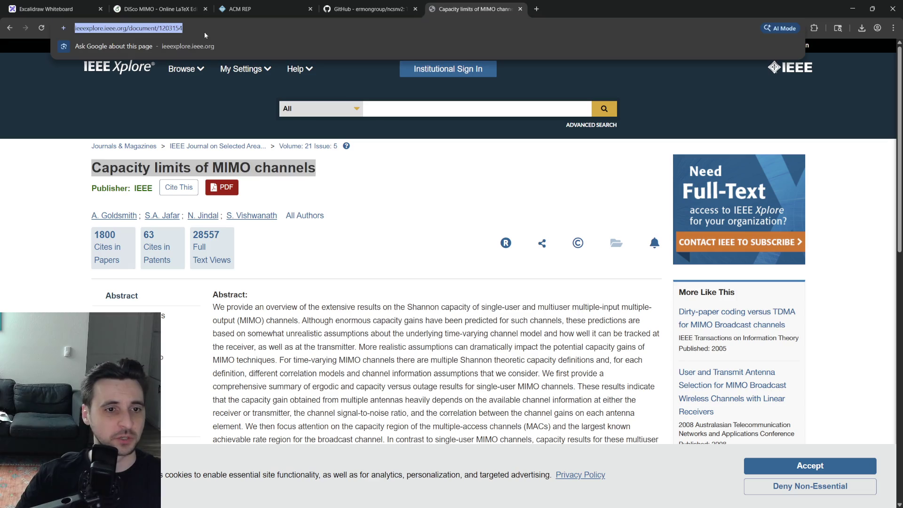
{"action": "type", "text": "google scho"}
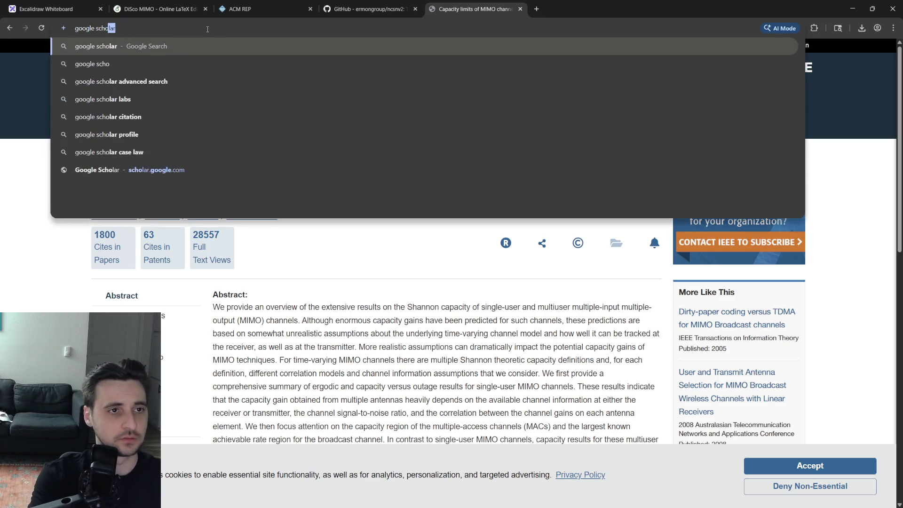
- Search Google Scholar for the pasted title 'Capacity limits of MIMO channels'
{"action": "key", "text": "Return"}
{"action": "left_click", "coordinate": [129, 184]}
{"action": "left_click", "coordinate": [443, 165]}
{"action": "key", "text": "ctrl+v"}
{"action": "key", "text": "Return"}
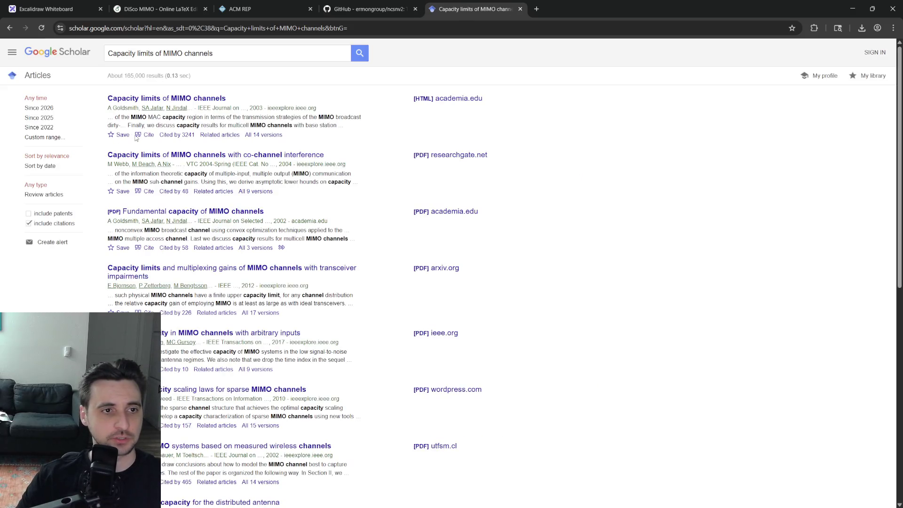
- Copy the BibTeX citation of the first Scholar result and return to the Overleaf tab
{"action": "left_click", "coordinate": [147, 135]}
{"action": "left_click", "coordinate": [401, 361]}
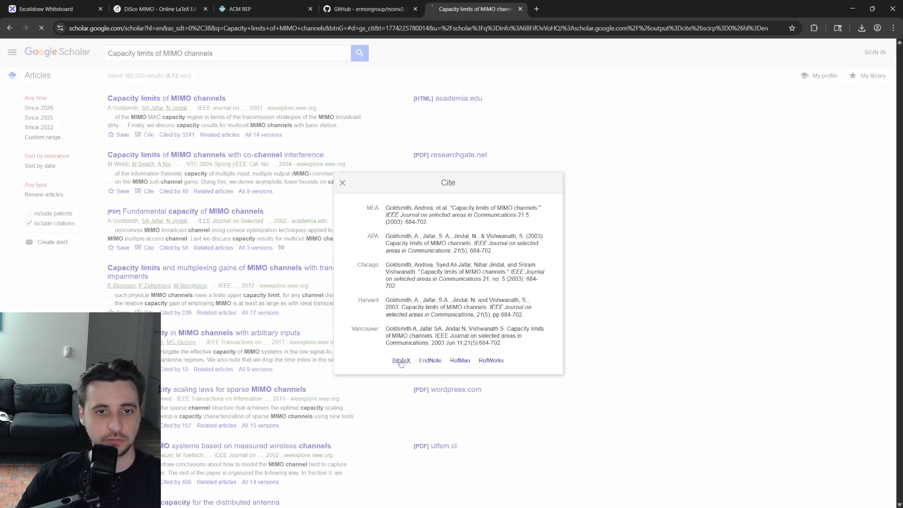
{"action": "key", "text": "ctrl+a"}
{"action": "key", "text": "ctrl+c"}
{"action": "left_click", "coordinate": [159, 9]}
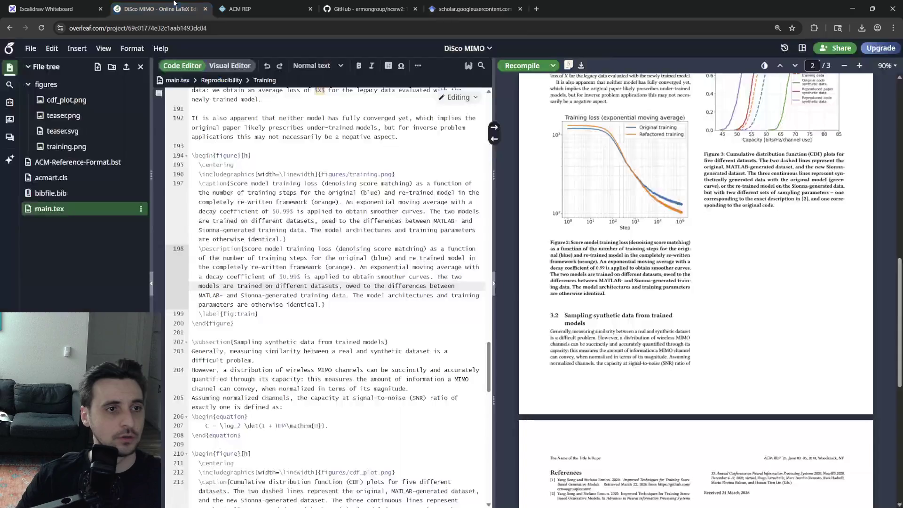
- Paste the goldsmith2003capacity entry at the end of bibfile.bib and return to main.tex
{"action": "left_click", "coordinate": [50, 193]}
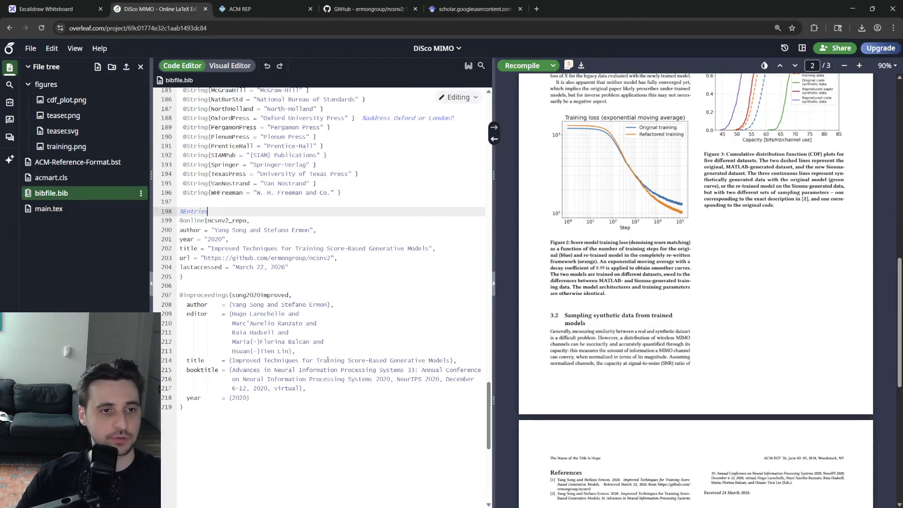
{"action": "left_click", "coordinate": [284, 408]}
{"action": "key", "text": "Return"}
{"action": "key", "text": "Return"}
{"action": "key", "text": "ctrl+v"}
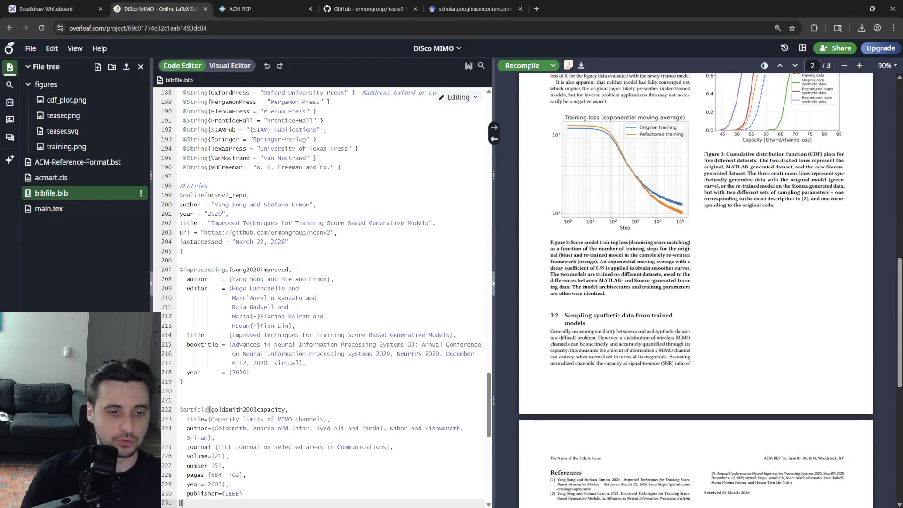
{"action": "left_click", "coordinate": [49, 209]}
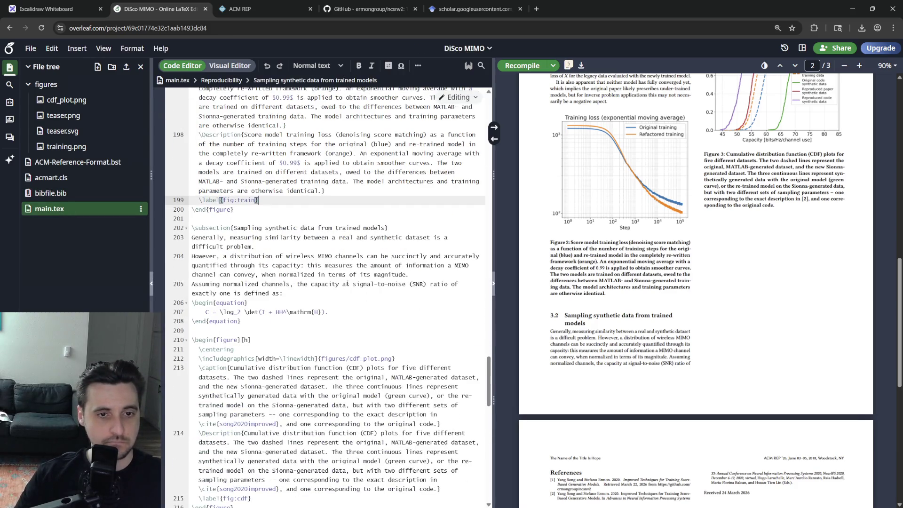
- Cite goldsmith2003capacity after 'defined as' before the capacity equation and recompile
{"action": "left_click", "coordinate": [282, 292]}
{"action": "type", "text": "\\cite{"}
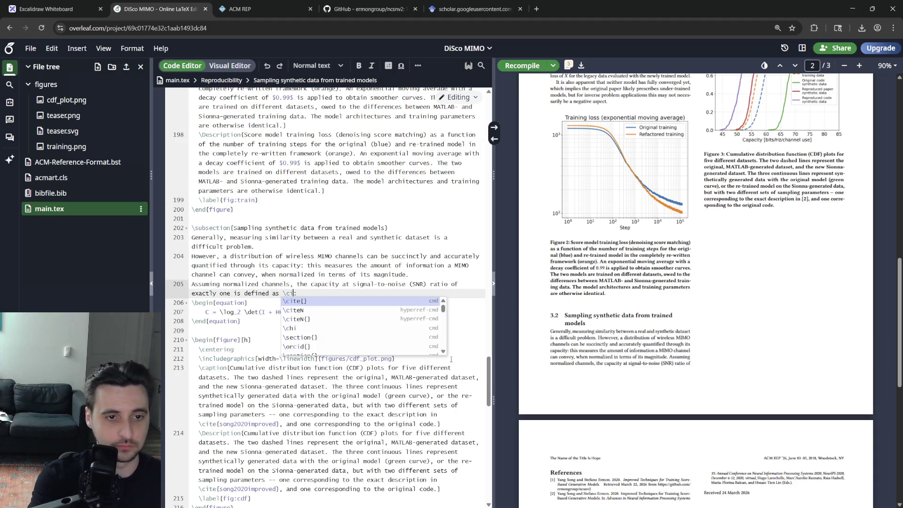
{"action": "key", "text": "Return"}
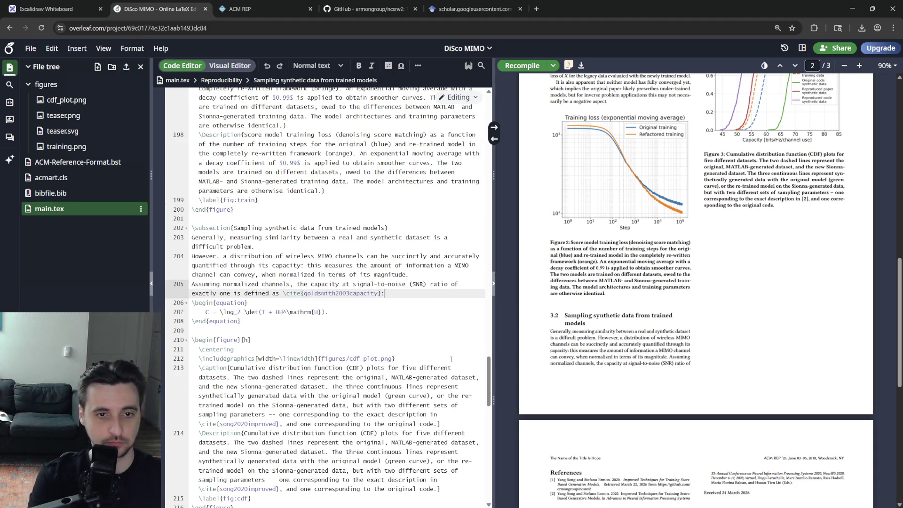
{"action": "key", "text": "Down"}
{"action": "key", "text": "ctrl+s"}
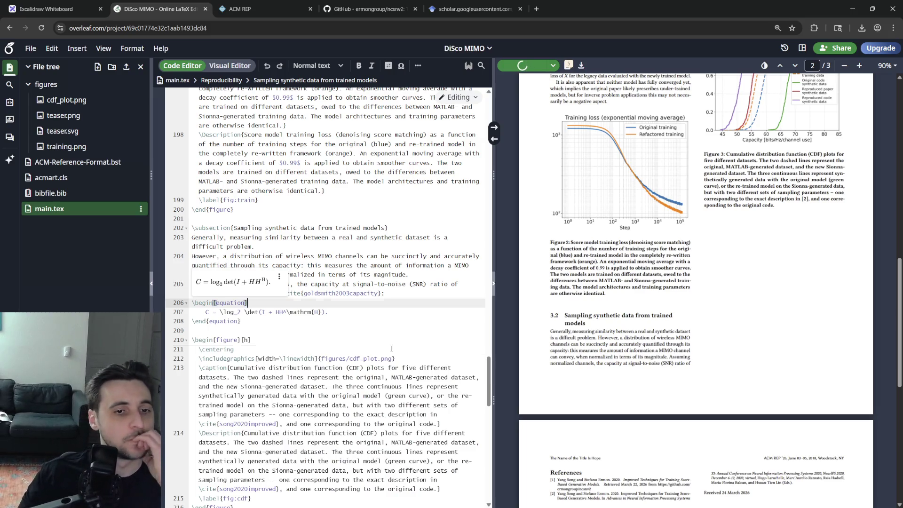
{"action": "key", "text": "Down"}
{"action": "key", "text": "Down"}
{"action": "key", "text": "Down"}
{"action": "key", "text": "Down"}
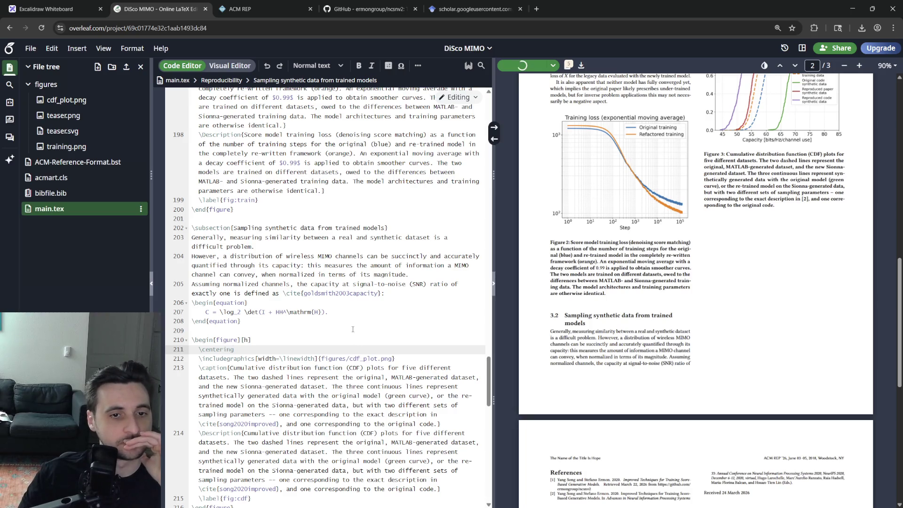
- Extend the SNR sentence with 'and bandwidth', fix the bandwidth typo and recompile
{"action": "left_click", "coordinate": [224, 289]}
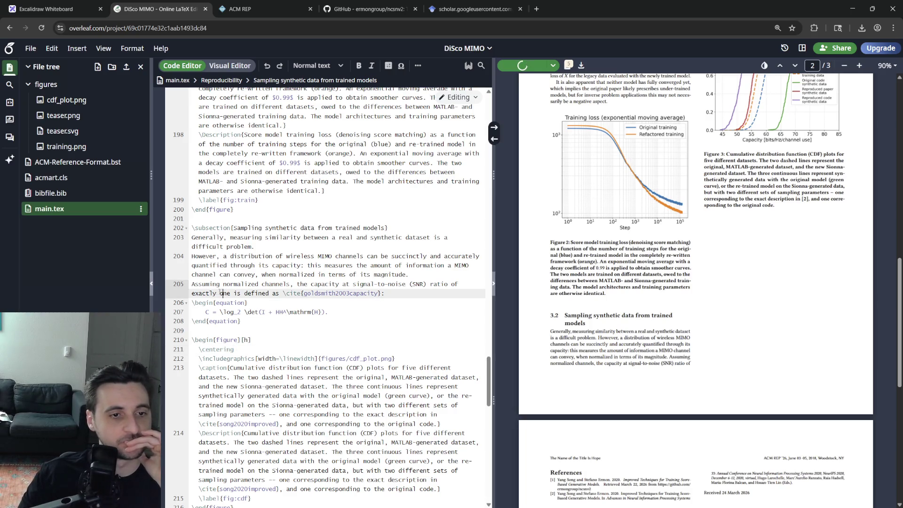
{"action": "left_click", "coordinate": [410, 274]}
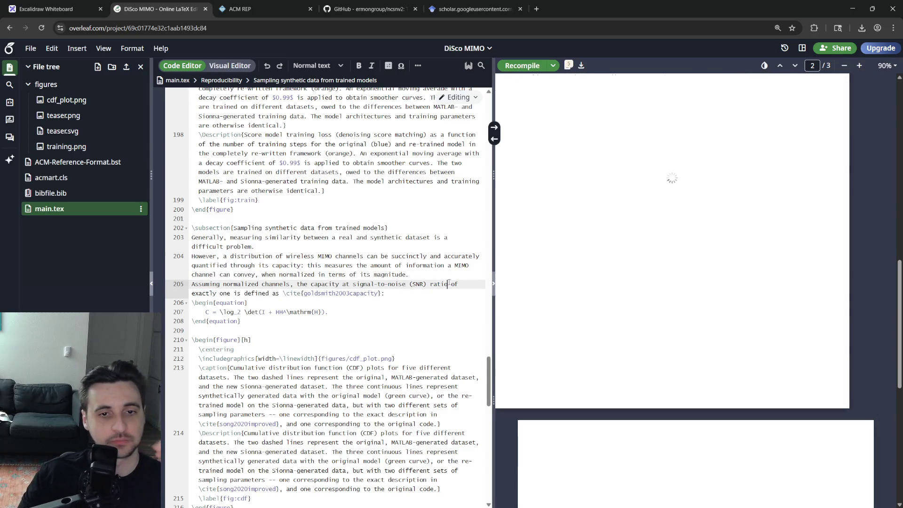
{"action": "type", "text": "and bandwith"}
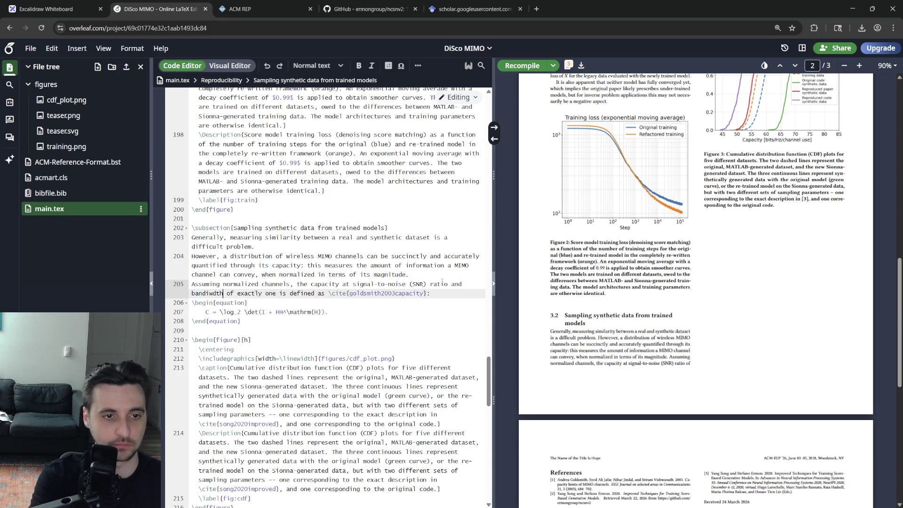
{"action": "key", "text": "Down"}
{"action": "key", "text": "Down"}
{"action": "key", "text": "Down"}
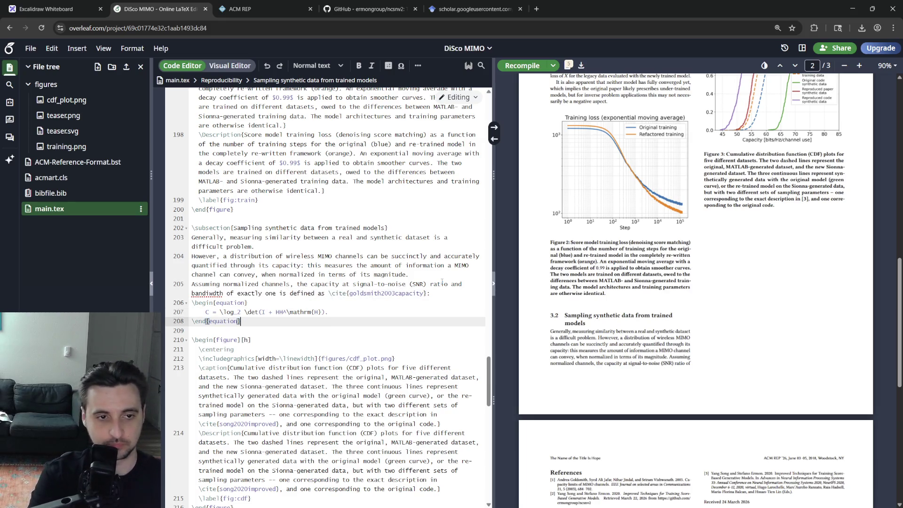
{"action": "left_click", "coordinate": [206, 293]}
{"action": "key", "text": "BackSpace"}
{"action": "type", "text": "i"}
{"action": "key", "text": "ctrl+s"}
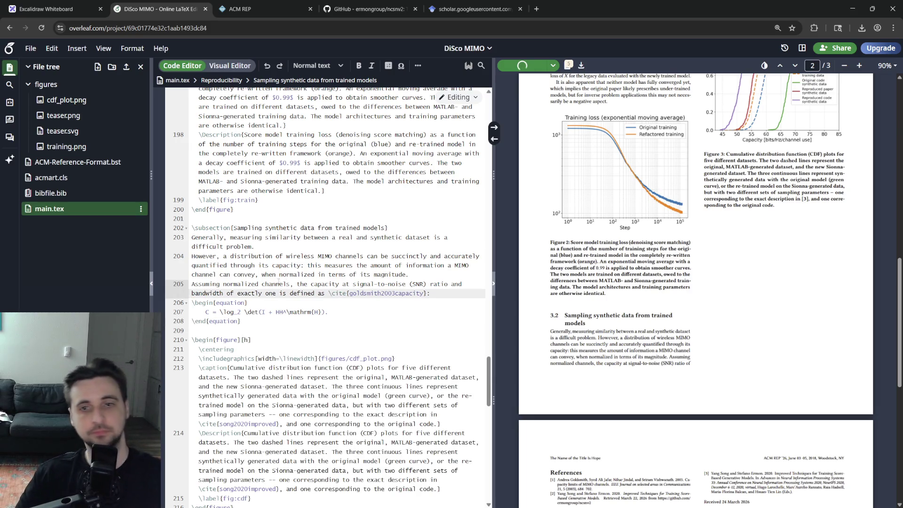
{"action": "key", "text": "Up"}
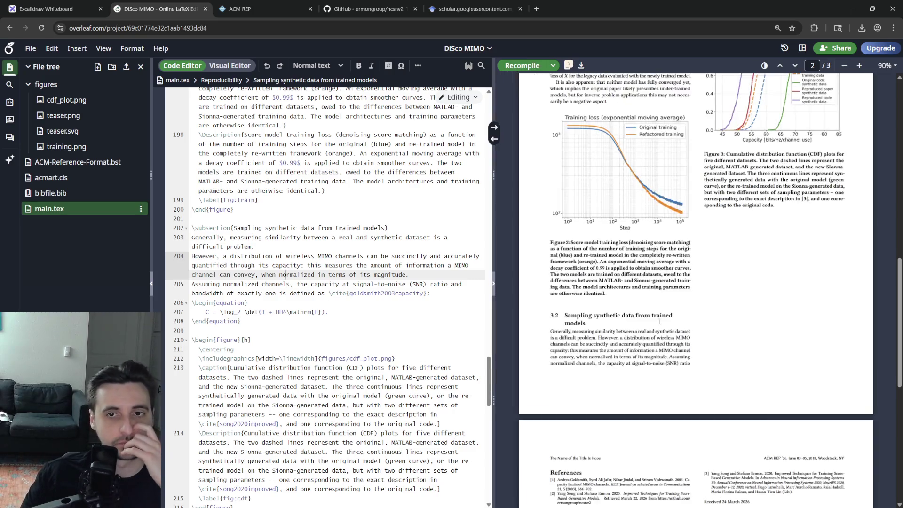
{"action": "scroll", "coordinate": [660, 316], "scroll_direction": "up", "scroll_amount": 5}
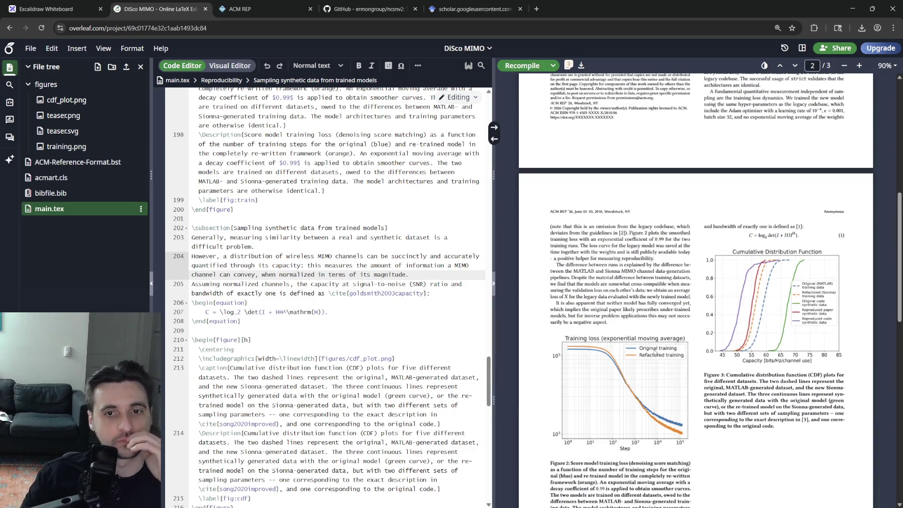
{"action": "left_click", "coordinate": [372, 312]}
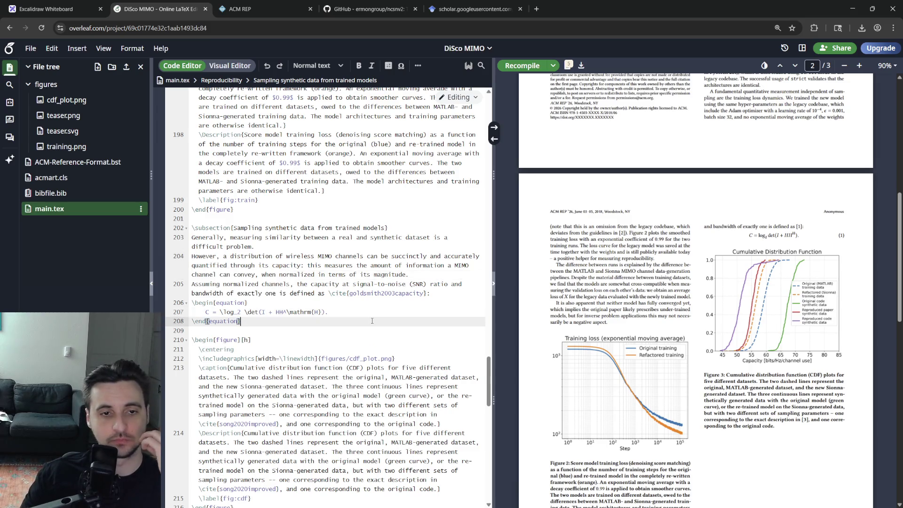
{"action": "left_click", "coordinate": [372, 321]}
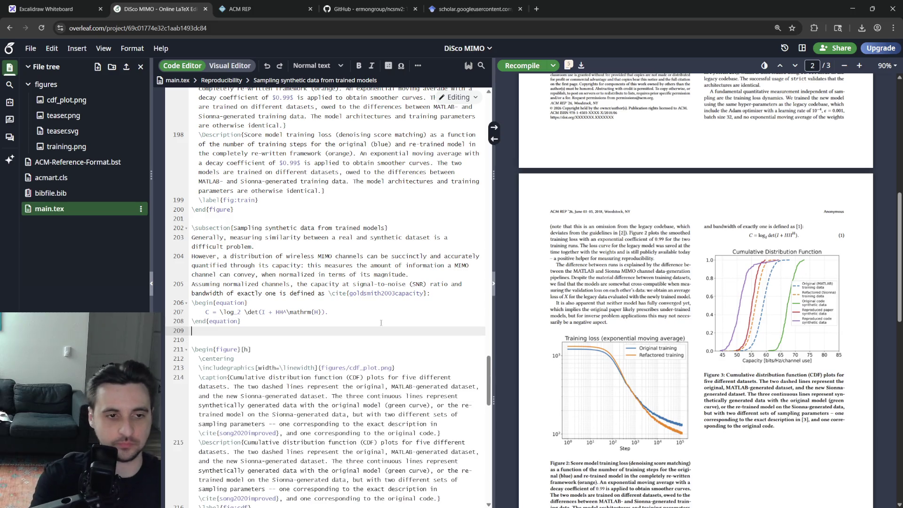
- Write that capacity is a per-realization scalar whose CDF across samples measures similarity to the training dataset, and recompile
{"action": "key", "text": "Return"}
{"action": "key", "text": "Return"}
{"action": "type", "text": "This is a scalar metric for each channel reali"}
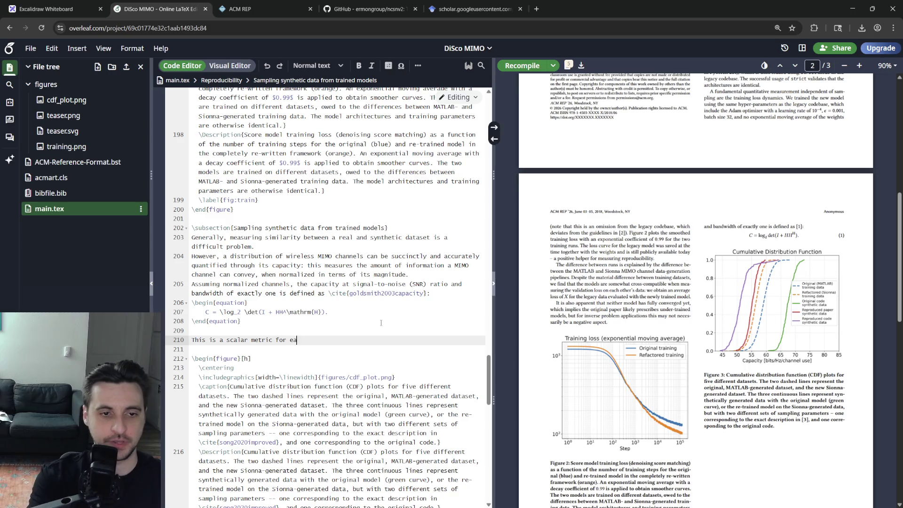
{"action": "type", "text": "zation $H$, and we"}
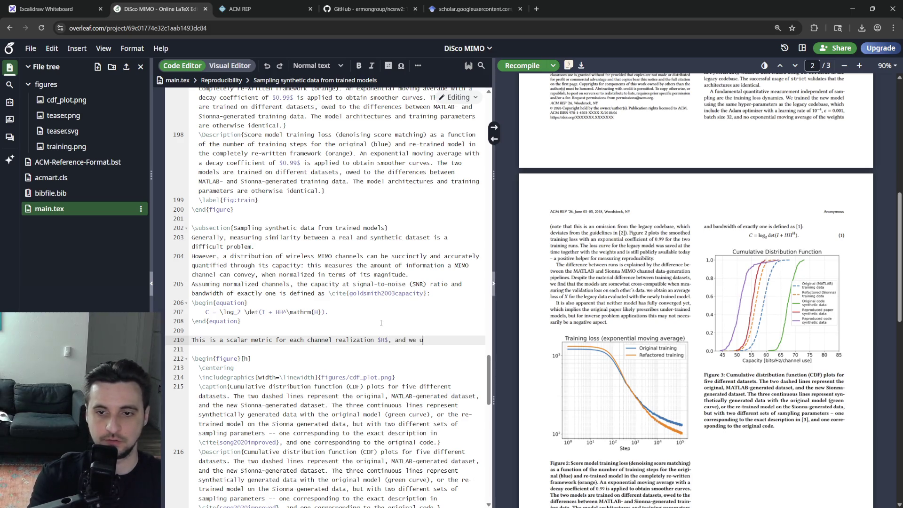
{"action": "type", "text": "umulat"}
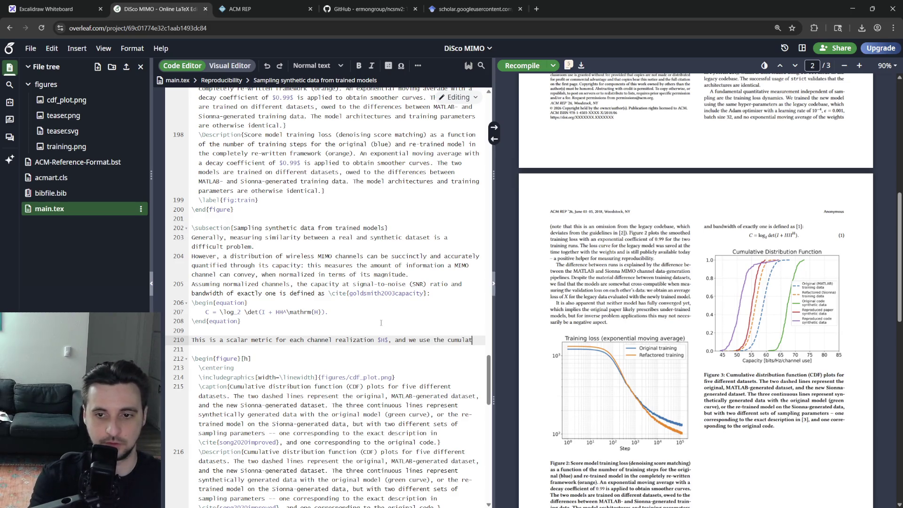
{"action": "type", "text": "ive distribution fun"}
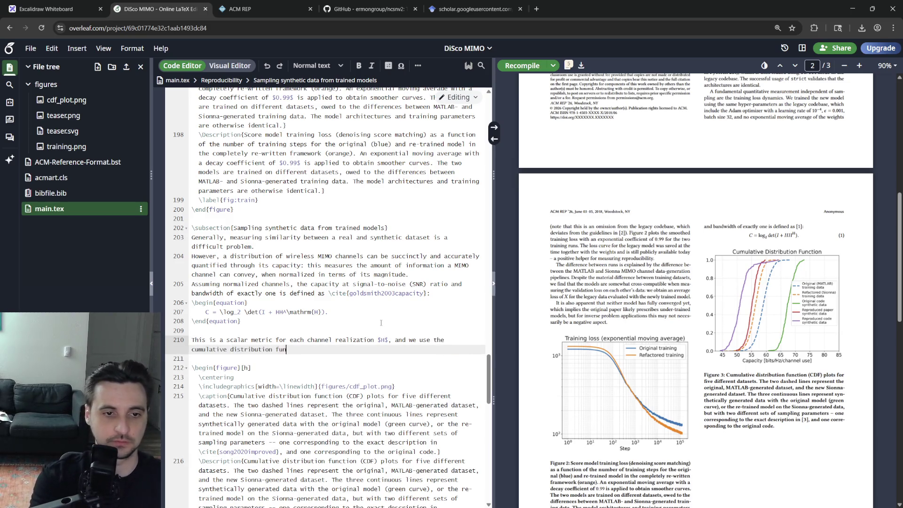
{"action": "type", "text": "ction (CDF) across "}
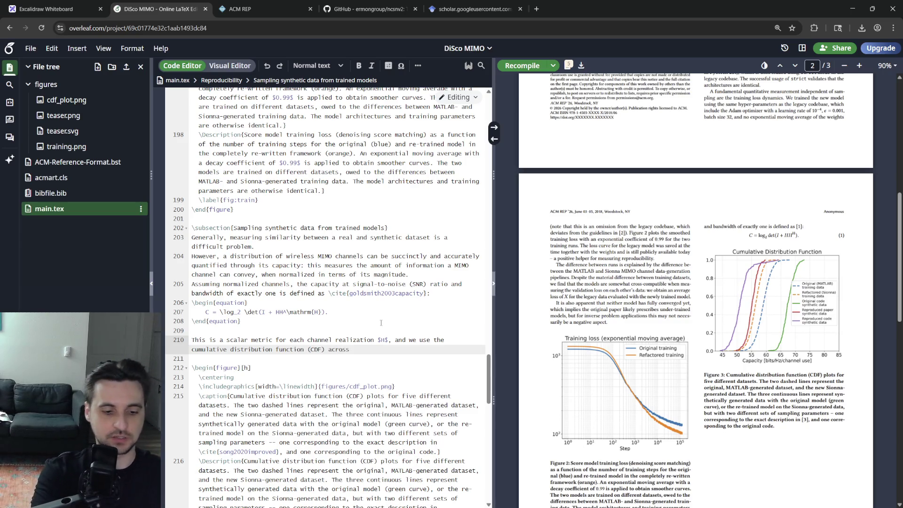
{"action": "type", "text": "$300$"}
{"action": "key", "text": "BackSpace"}
{"action": "key", "text": "BackSpace"}
{"action": "key", "text": "Left"}
{"action": "key", "text": "Left"}
{"action": "key", "text": "Left"}
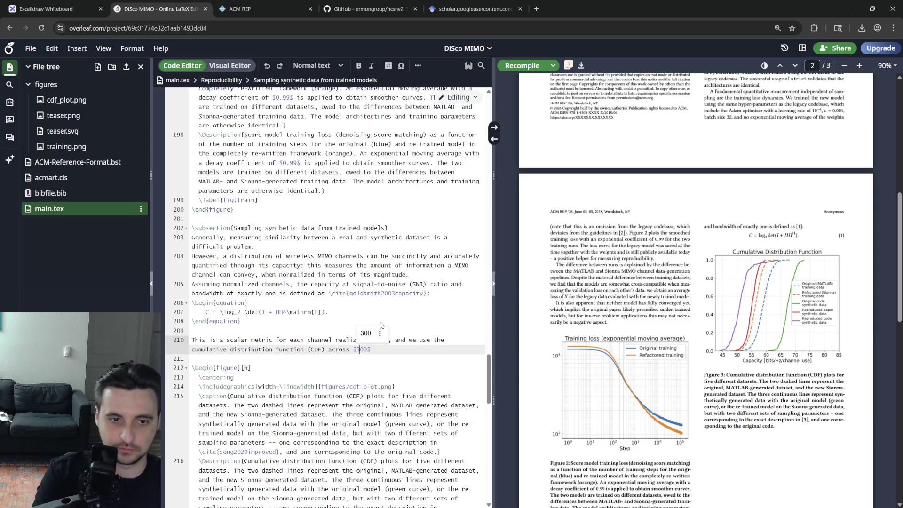
{"action": "key", "text": "ctrl+shift+Right"}
{"action": "type", "text": "multiple samples to "}
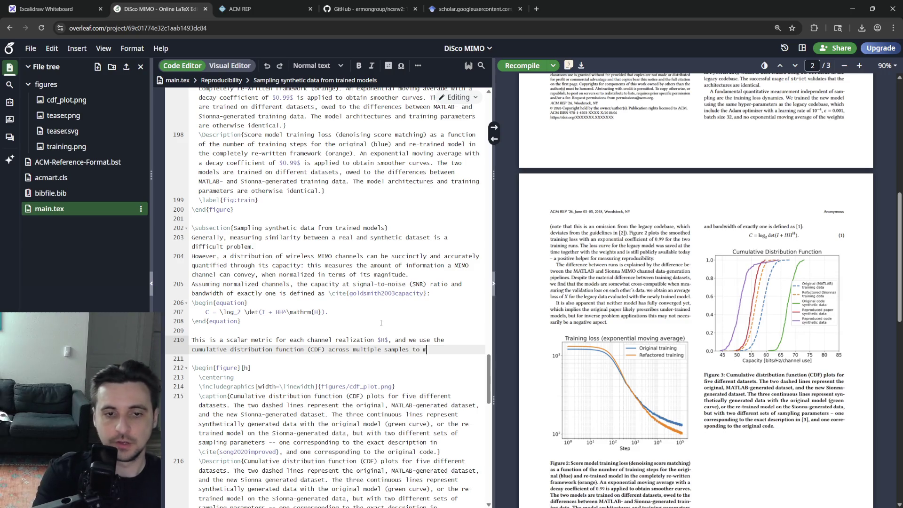
{"action": "type", "text": "measure distributional si"}
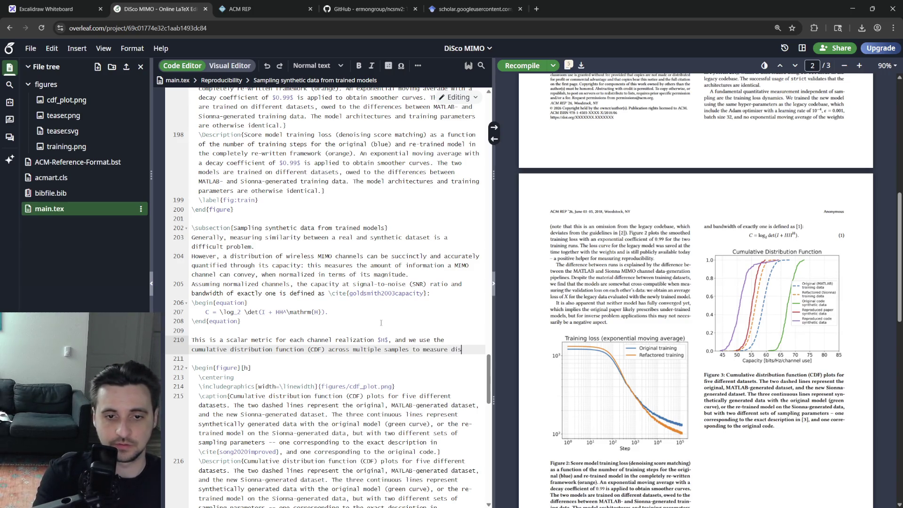
{"action": "type", "text": "milarity: simply put"}
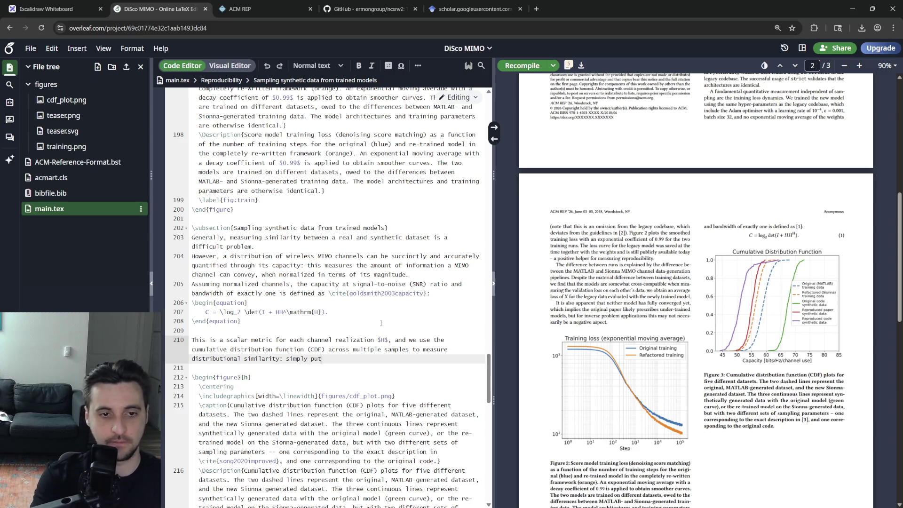
{"action": "type", "text": ", a bet"}
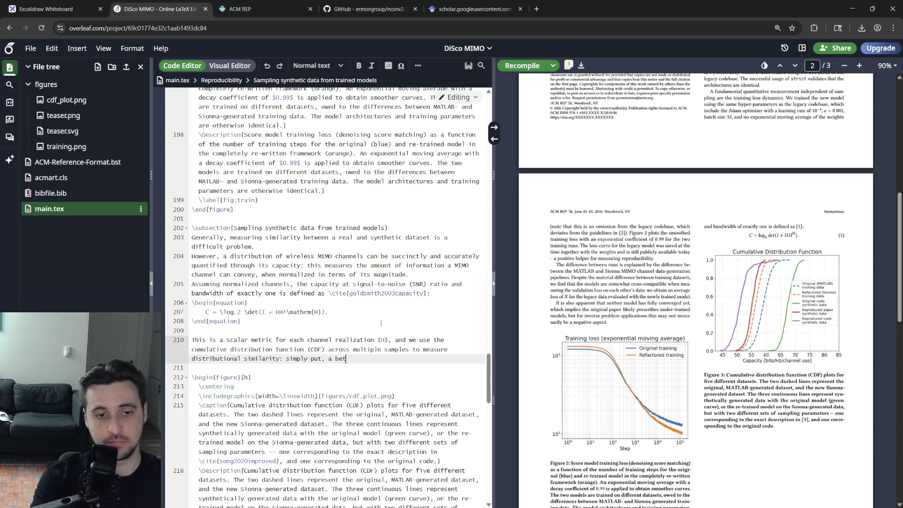
{"action": "type", "text": "ter generative model"}
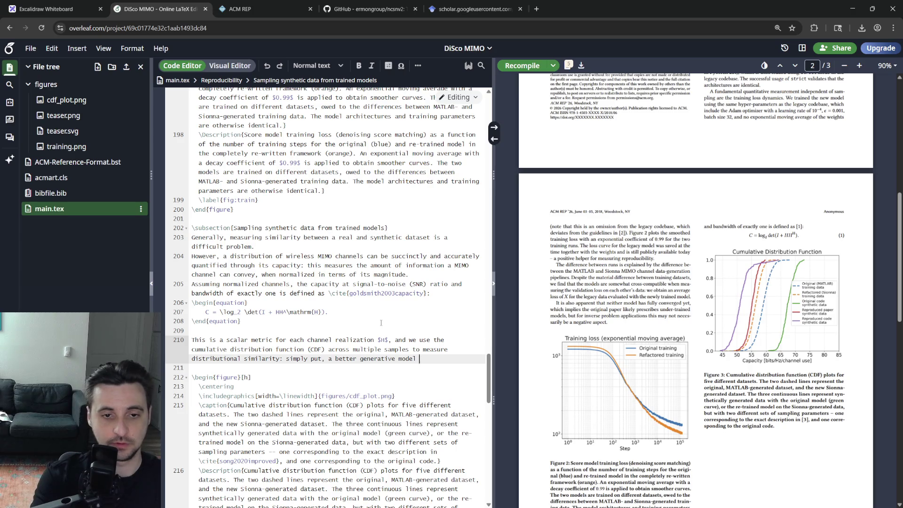
{"action": "type", "text": "gnenerat"}
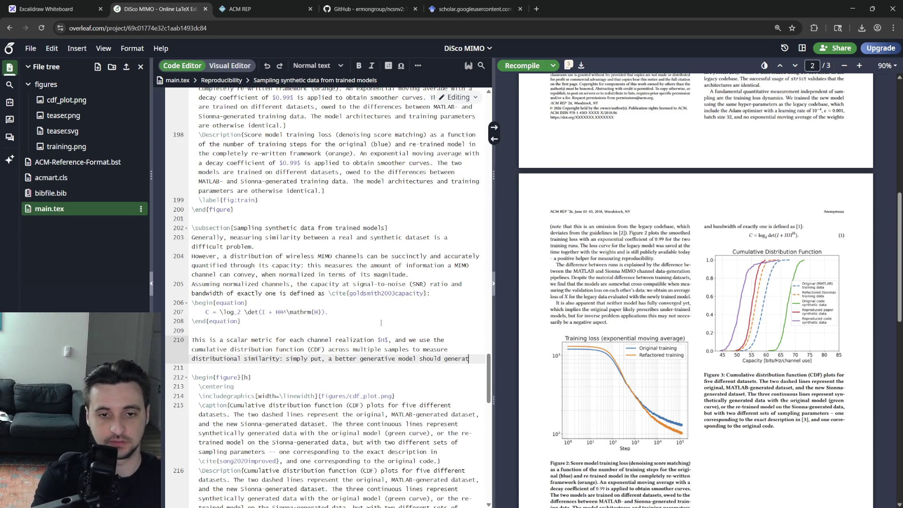
{"action": "type", "text": "ynthetic data with a capacity closer to the one of the"}
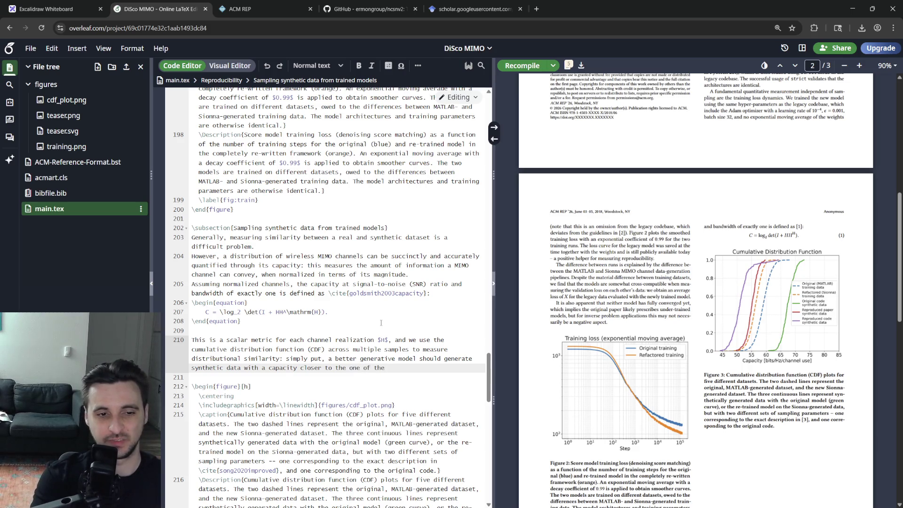
{"action": "type", "text": "aset."}
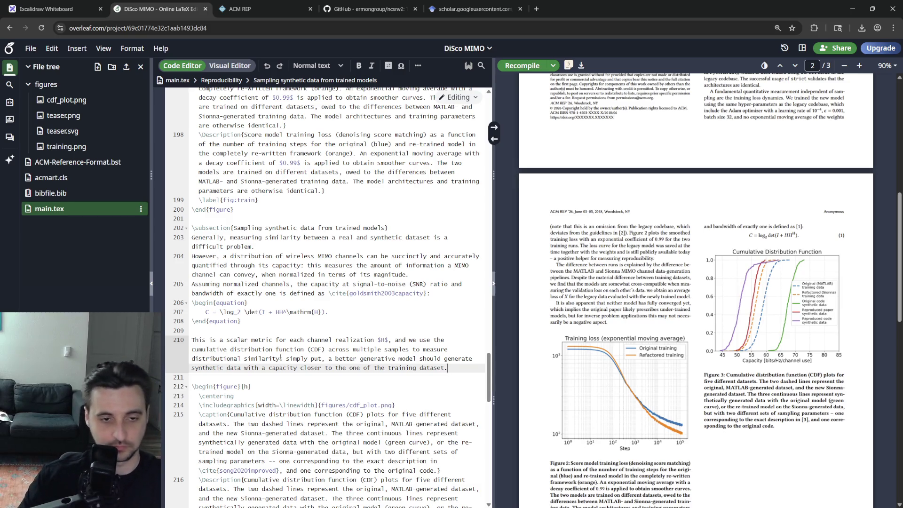
{"action": "type", "text": "CDF"}
{"action": "key", "text": "End"}
{"action": "key", "text": "ctrl+s"}
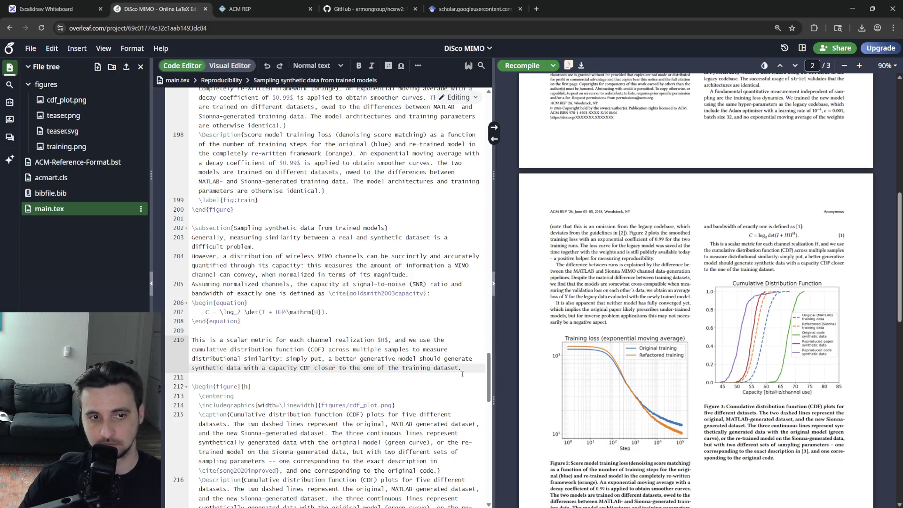
{"action": "key", "text": "Return"}
{"action": "key", "text": "Return"}
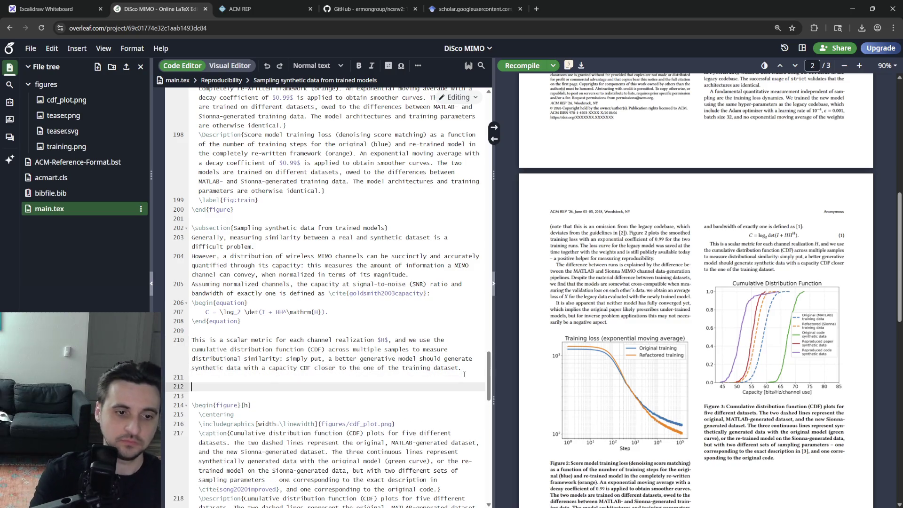
{"action": "type", "text": "This metric"}
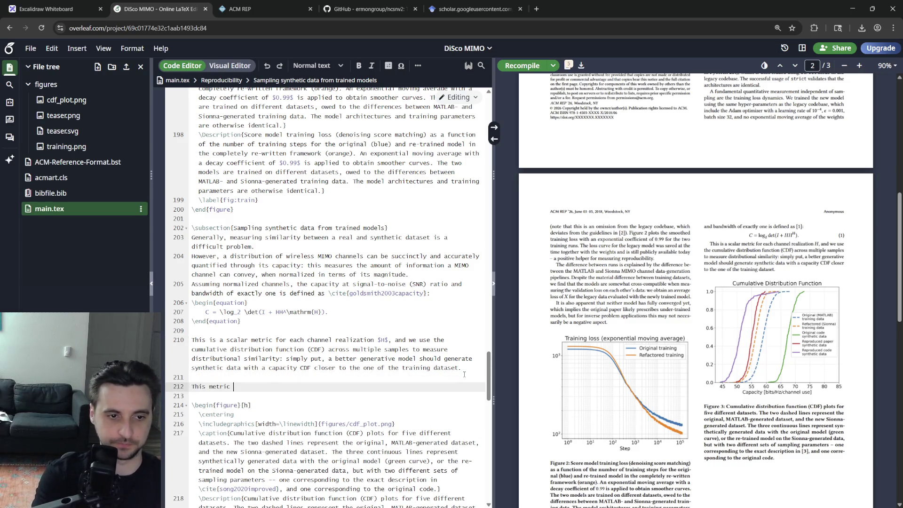
- Write that capacity quantifies the MATLAB–Sionna reproducibility gap shown by the dashed lines in Figure \ref{fig:cdf}, and recompile
{"action": "key", "text": "ctrl+BackSpace"}
{"action": "key", "text": "ctrl+BackSpace"}
{"action": "type", "text": "Cpa"}
{"action": "key", "text": "BackSpace"}
{"action": "key", "text": "BackSpace"}
{"action": "type", "text": "apacity"}
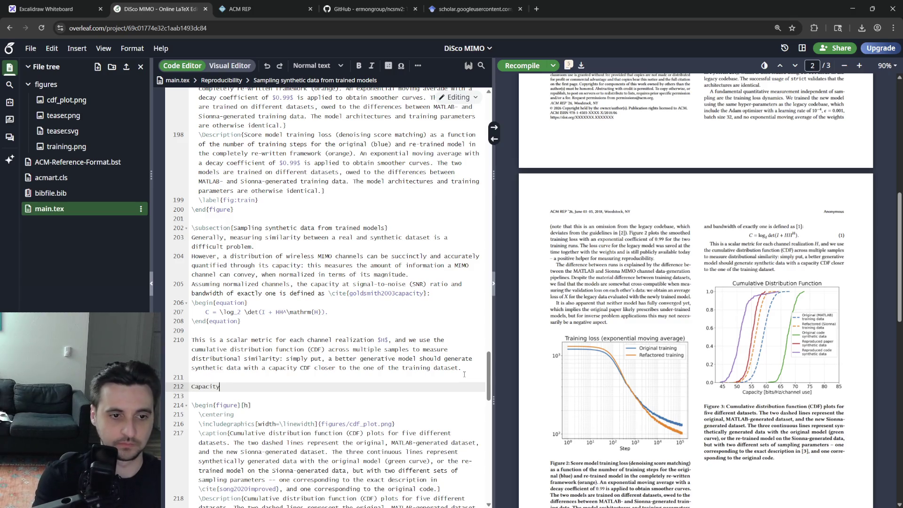
{"action": "type", "text": " also allows "}
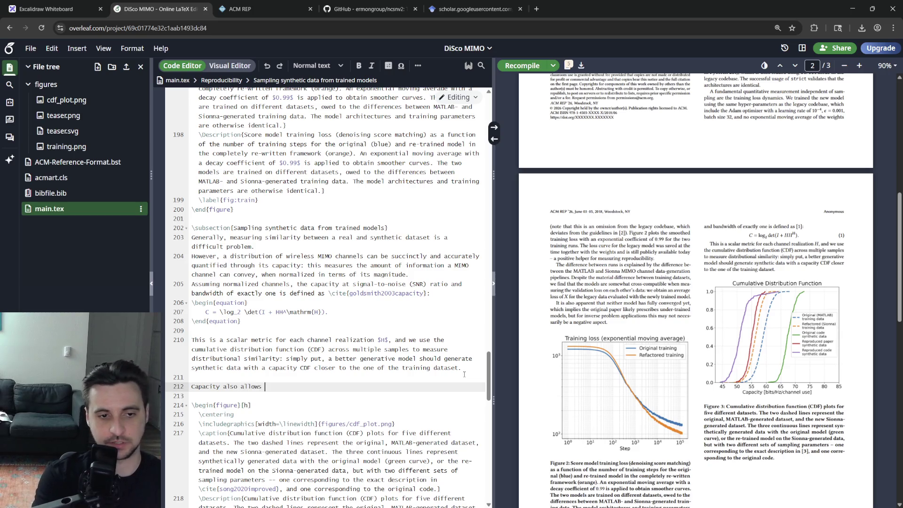
{"action": "type", "text": "us to quantify the reproducibility gap between MATLAB and Sionna, as shown "}
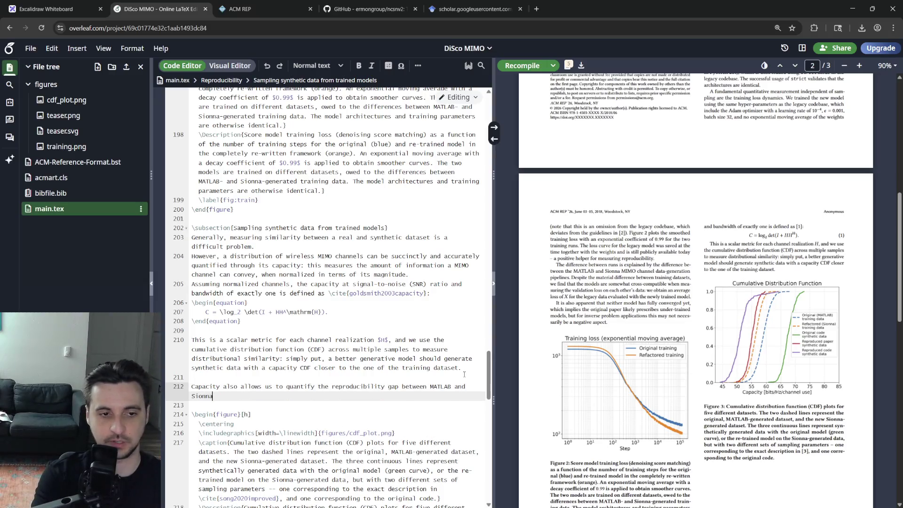
{"action": "type", "text": "by the "}
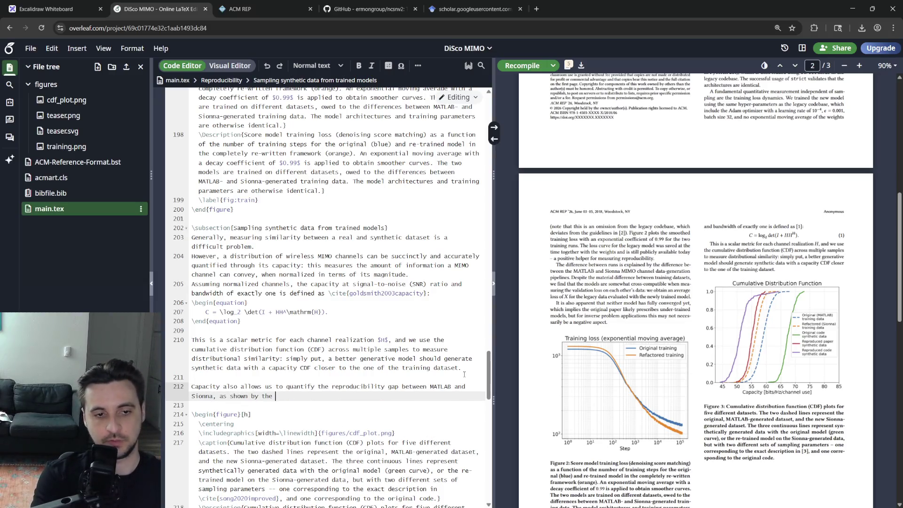
{"action": "type", "text": "dashed lines"}
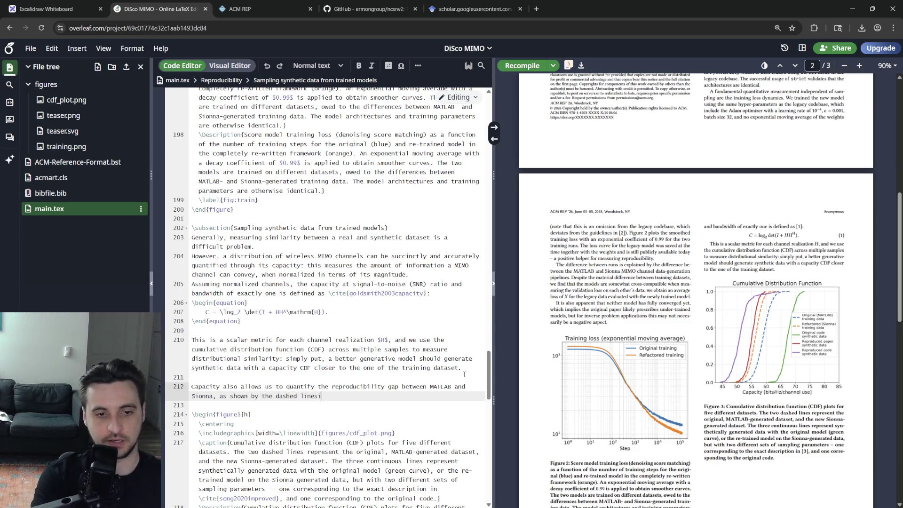
{"action": "key", "text": "BackSpace"}
{"action": "key", "text": "BackSpace"}
{"action": "type", "text": "Figure~\\r"}
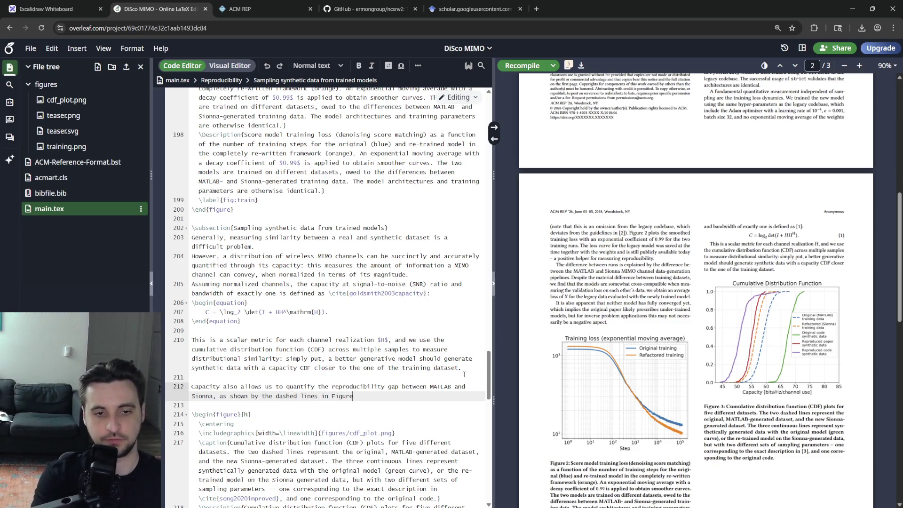
{"action": "type", "text": "ef{f"}
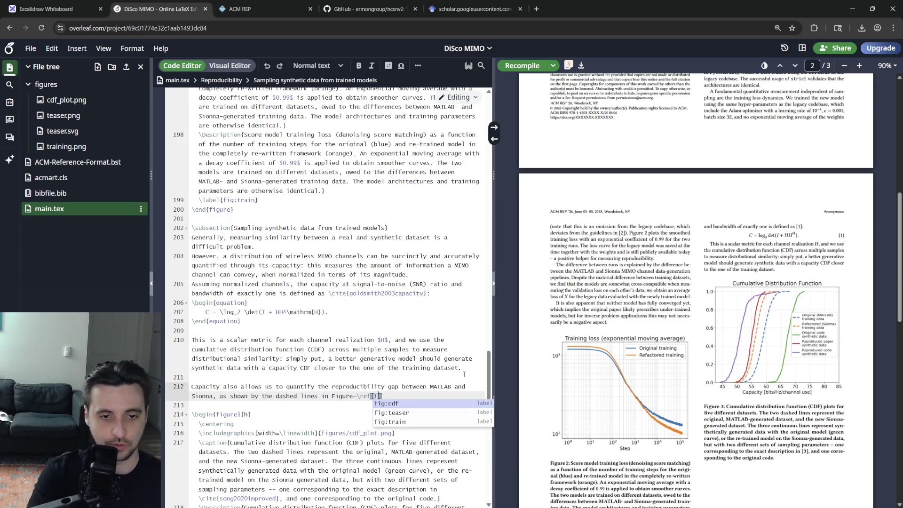
{"action": "key", "text": "Return"}
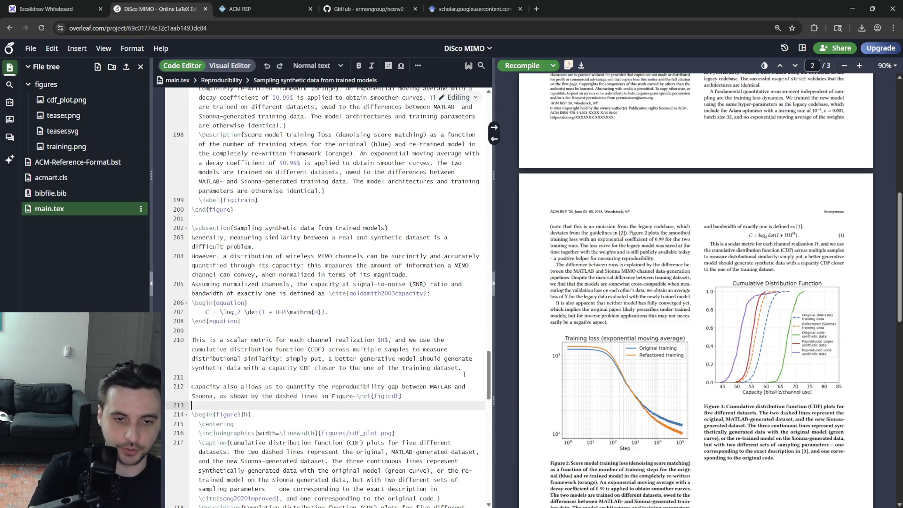
{"action": "type", "text": "."}
{"action": "key", "text": "ctrl+s"}
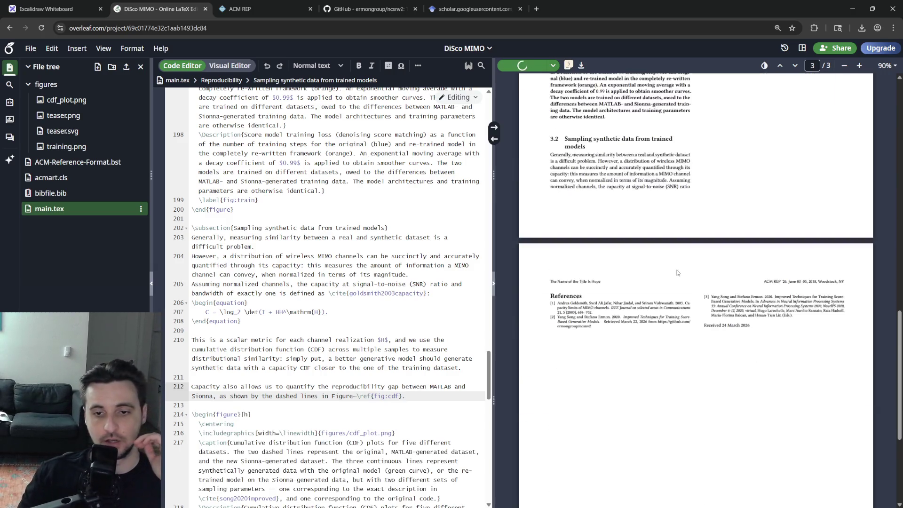
{"action": "scroll", "coordinate": [649, 279], "scroll_direction": "down", "scroll_amount": 5}
{"action": "scroll", "coordinate": [650, 279], "scroll_direction": "down", "scroll_amount": 3}
{"action": "scroll", "coordinate": [649, 280], "scroll_direction": "up", "scroll_amount": 4}
{"action": "scroll", "coordinate": [675, 278], "scroll_direction": "up", "scroll_amount": 8}
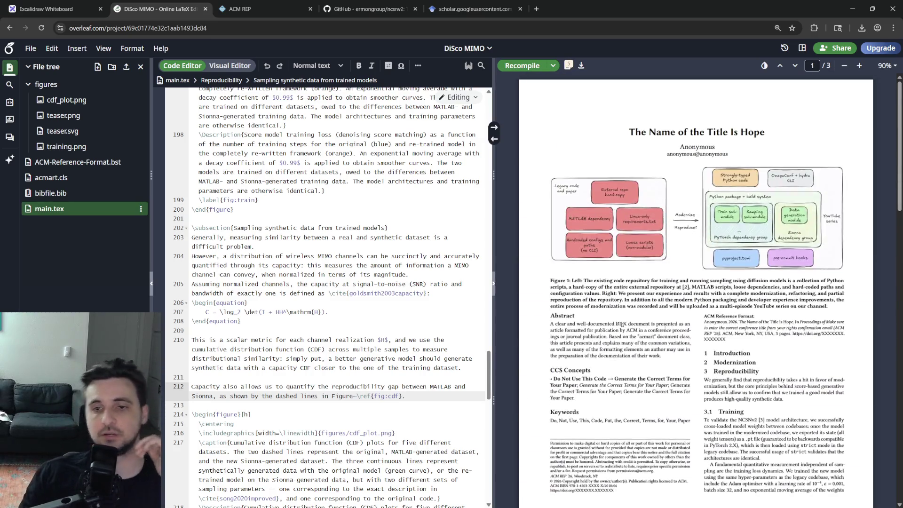
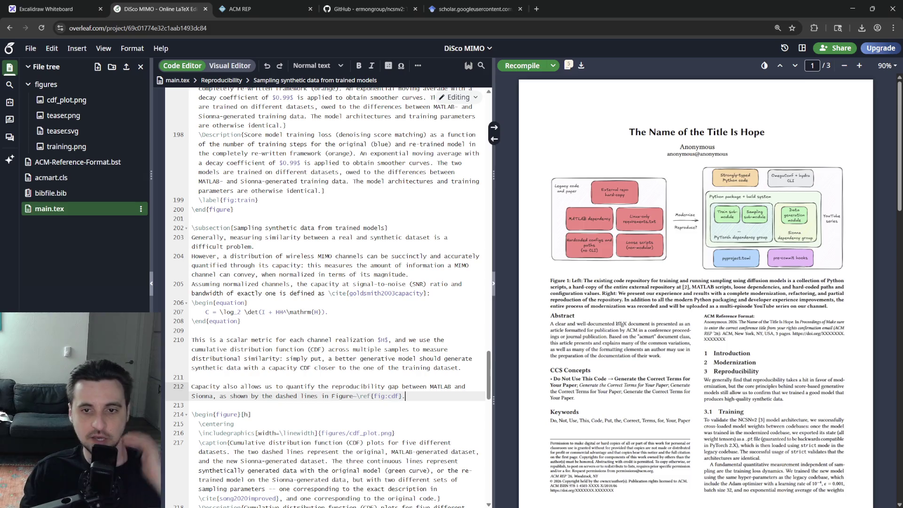
{"action": "scroll", "coordinate": [664, 316], "scroll_direction": "down", "scroll_amount": 8}
{"action": "scroll", "coordinate": [663, 317], "scroll_direction": "up", "scroll_amount": 8}
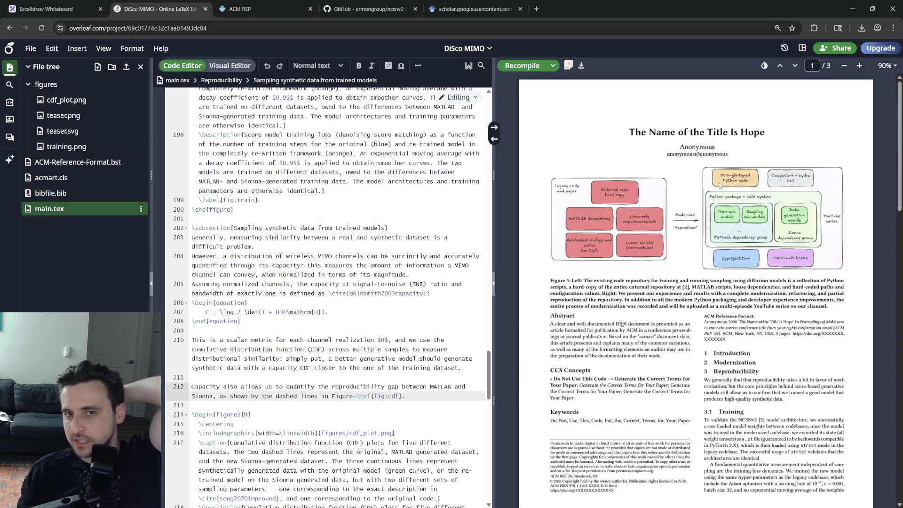
{"action": "scroll", "coordinate": [678, 213], "scroll_direction": "down", "scroll_amount": 12}
{"action": "scroll", "coordinate": [677, 213], "scroll_direction": "down", "scroll_amount": 5}
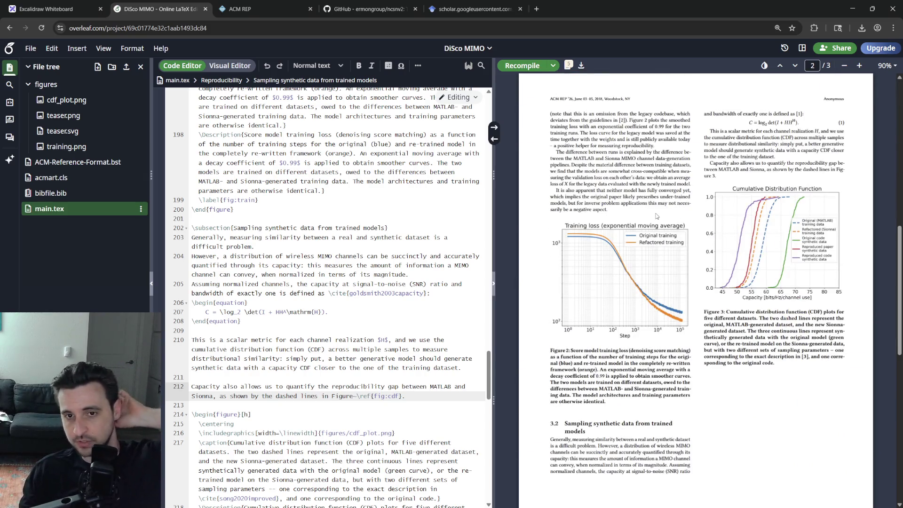
{"action": "scroll", "coordinate": [678, 213], "scroll_direction": "up", "scroll_amount": 10}
{"action": "scroll", "coordinate": [657, 213], "scroll_direction": "down", "scroll_amount": 10}
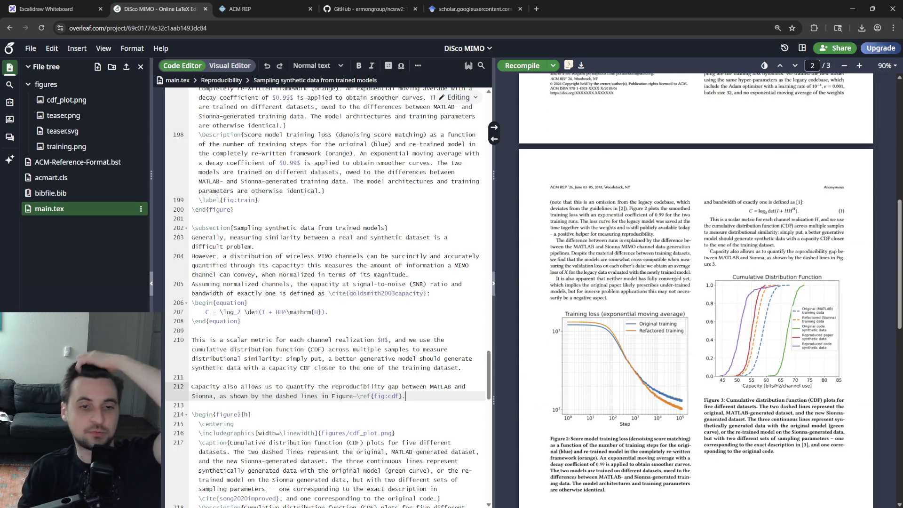
- Review the compiled pages, close the Review panel, and bring the empty \section{Modernization} into view in main.tex
{"action": "left_click", "coordinate": [344, 293]}
{"action": "double_click", "coordinate": [322, 312]}
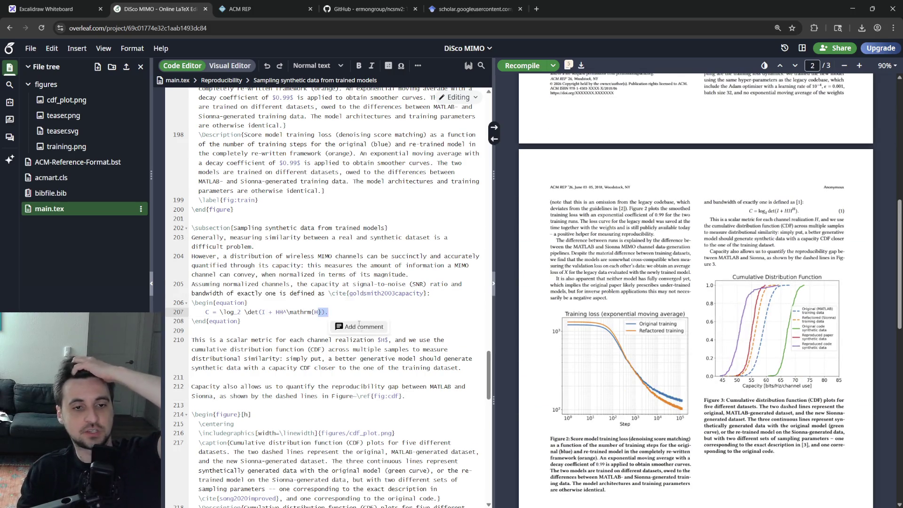
{"action": "left_click", "coordinate": [353, 290]}
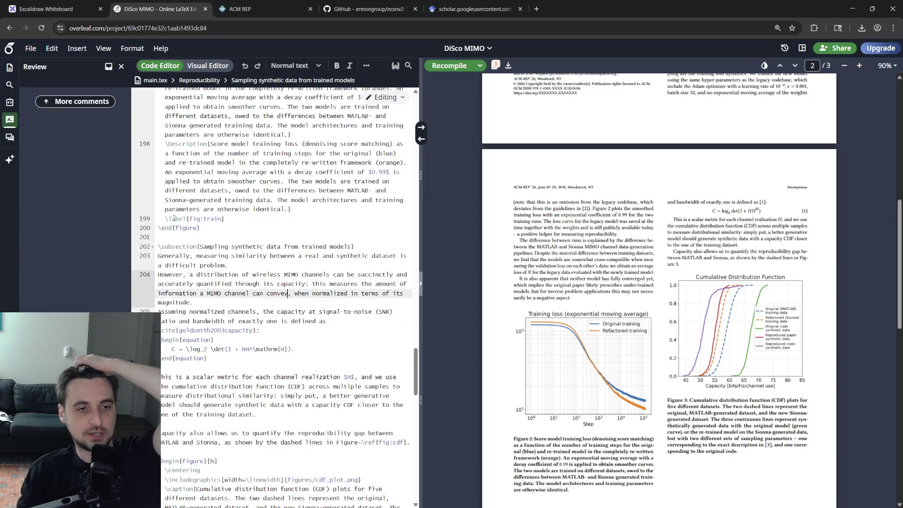
{"action": "left_click", "coordinate": [10, 68]}
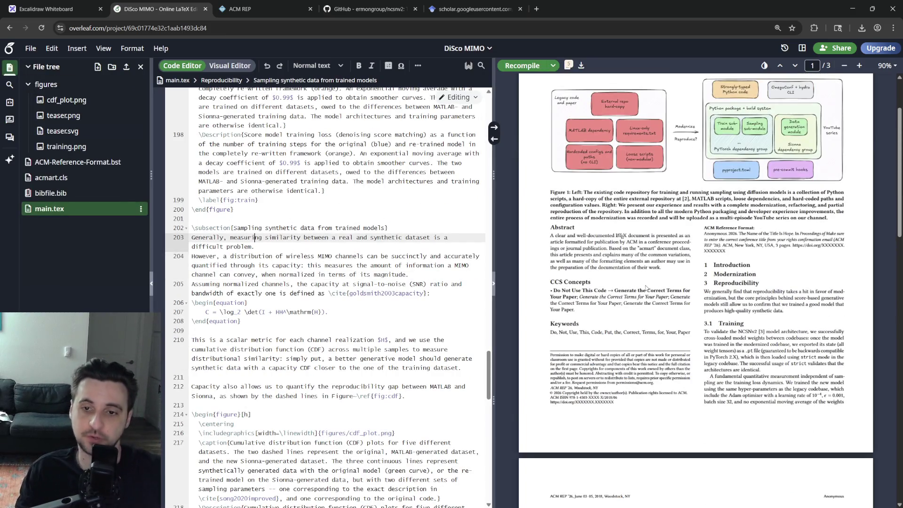
{"action": "scroll", "coordinate": [328, 281], "scroll_direction": "up", "scroll_amount": 3}
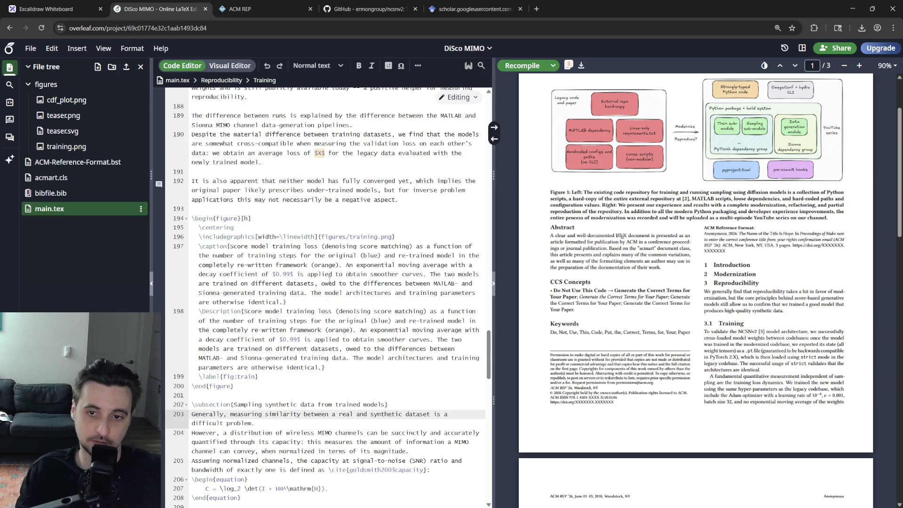
{"action": "scroll", "coordinate": [328, 281], "scroll_direction": "up", "scroll_amount": 5}
{"action": "scroll", "coordinate": [316, 288], "scroll_direction": "up", "scroll_amount": 5}
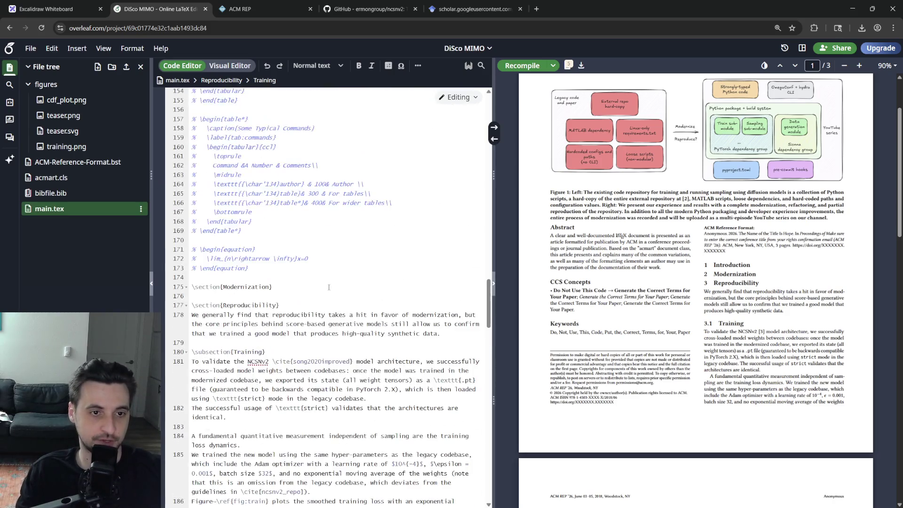
{"action": "left_click", "coordinate": [315, 288]}
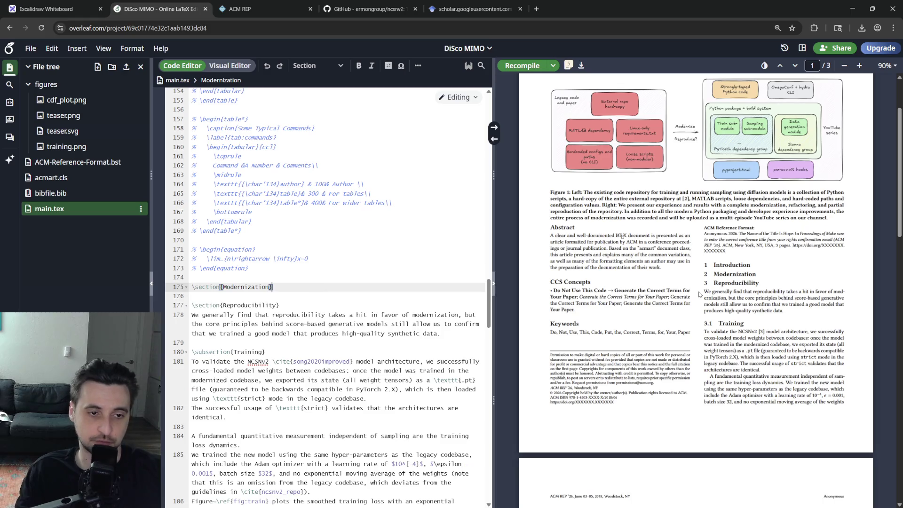
- Add \subsection{Modern Python packaging with \texttt{uv}} under the Modernization heading
{"action": "key", "text": "Return"}
{"action": "type", "text": "\\su"}
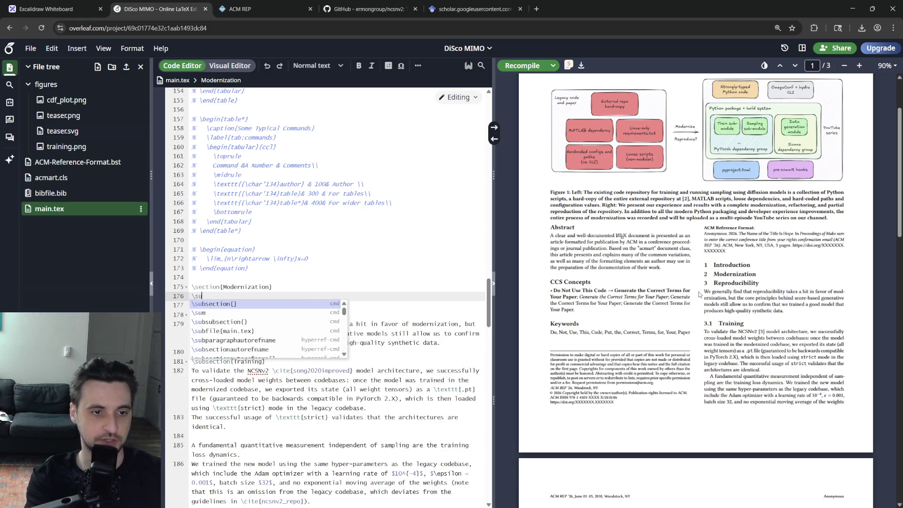
{"action": "type", "text": "bsection{\\"}
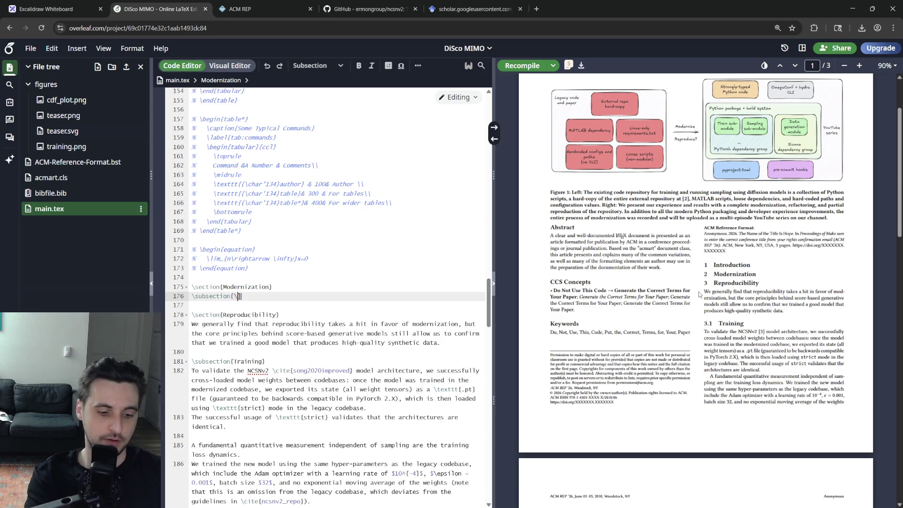
{"action": "type", "text": "t"}
{"action": "key", "text": "BackSpace"}
{"action": "key", "text": "BackSpace"}
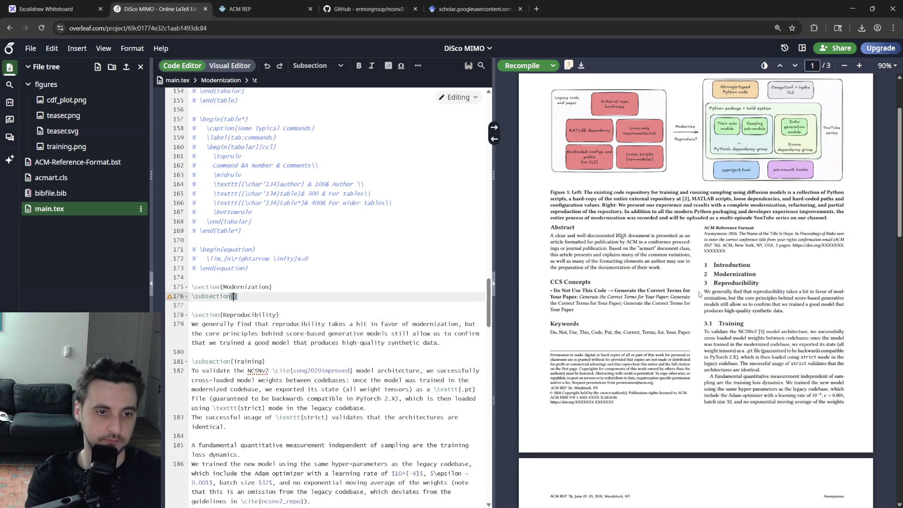
{"action": "type", "text": "Modern Python "}
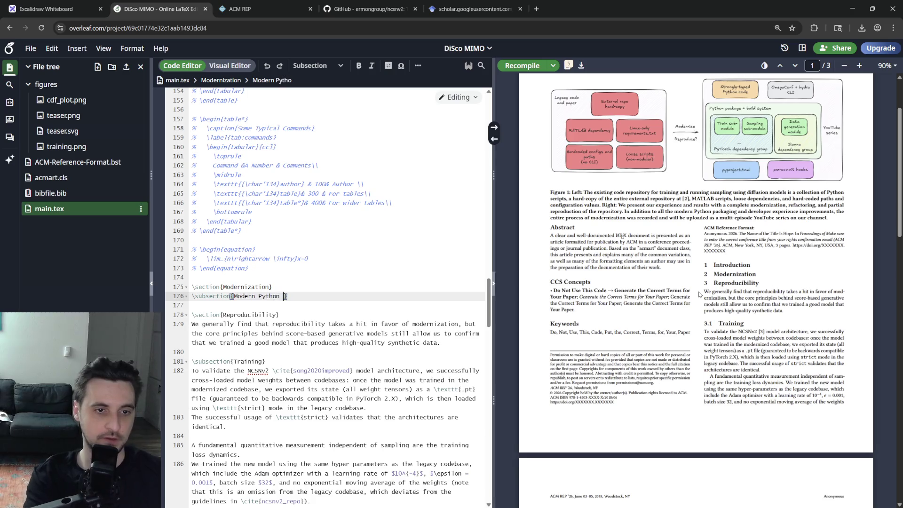
{"action": "type", "text": "packaging "}
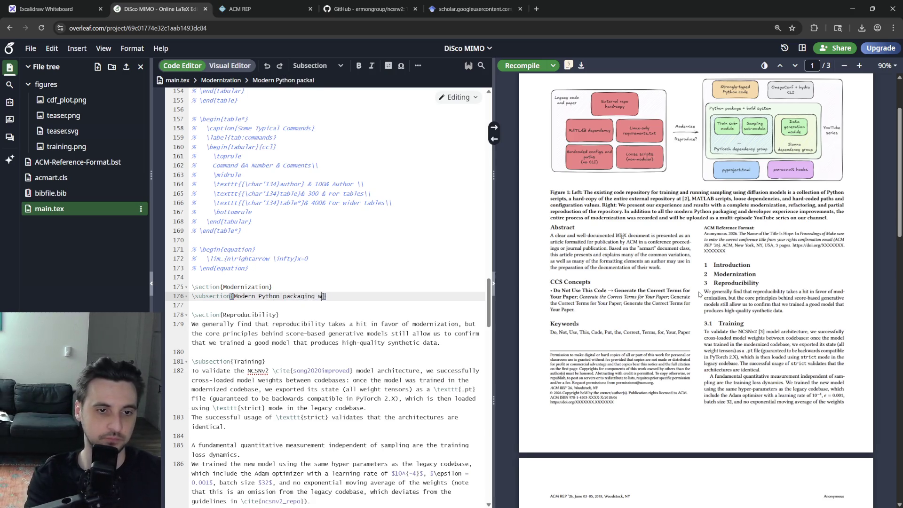
{"action": "type", "text": "with \\texttt{uv}}"}
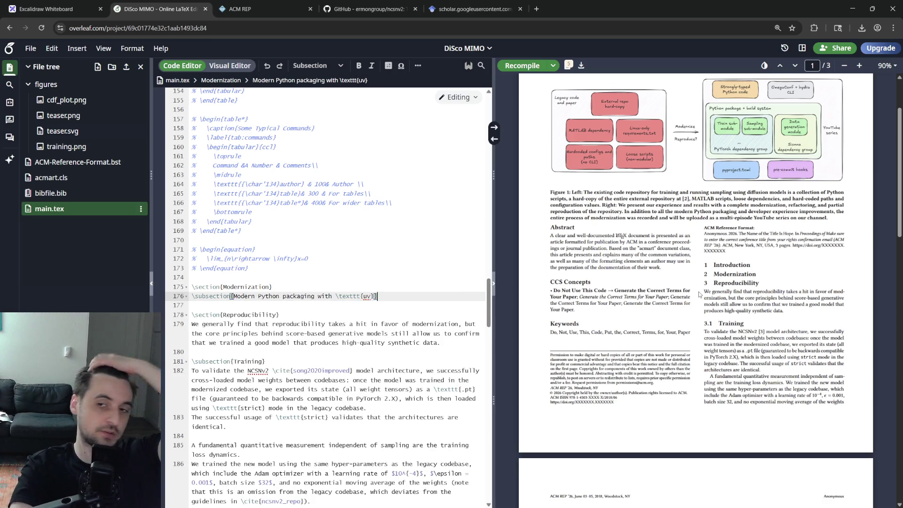
{"action": "key", "text": "Return"}
{"action": "key", "text": "Return"}
{"action": "type", "text": "Basic uv, incompatible dependency groups,"}
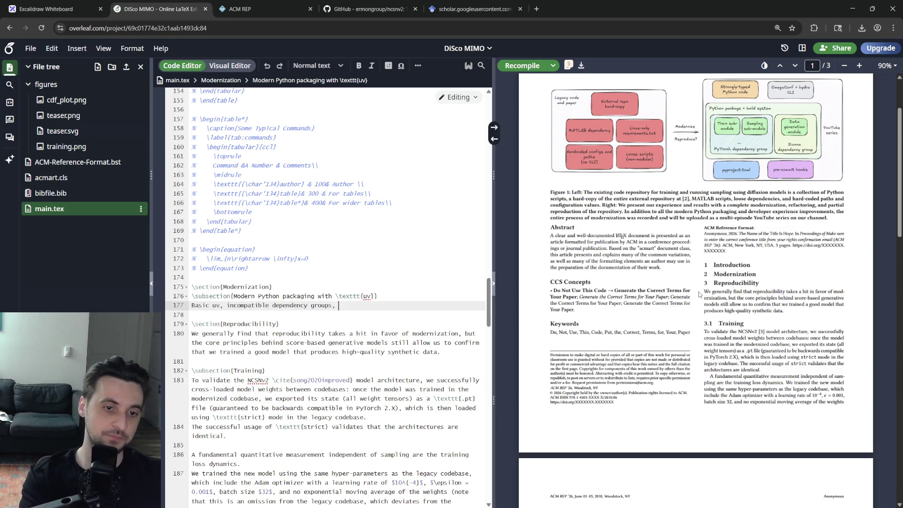
{"action": "type", "text": ", uv for external repos"}
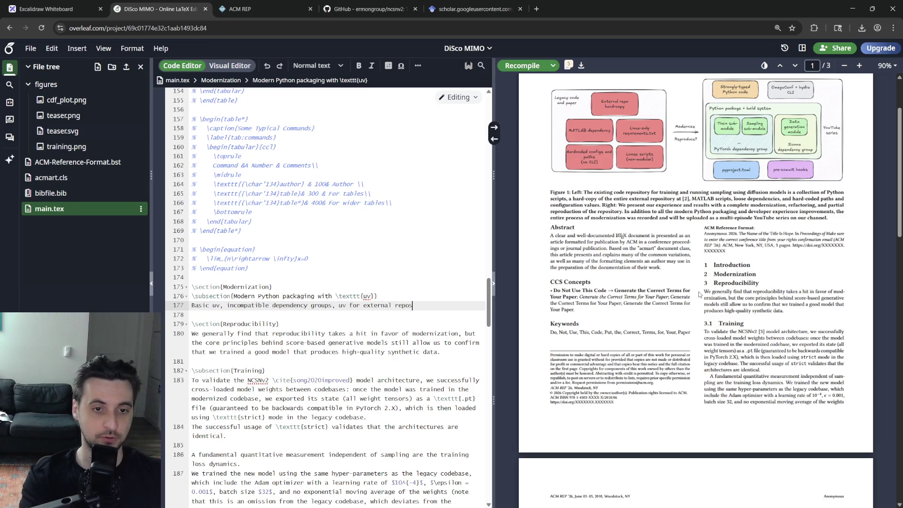
{"action": "type", "text": "modularizing "}
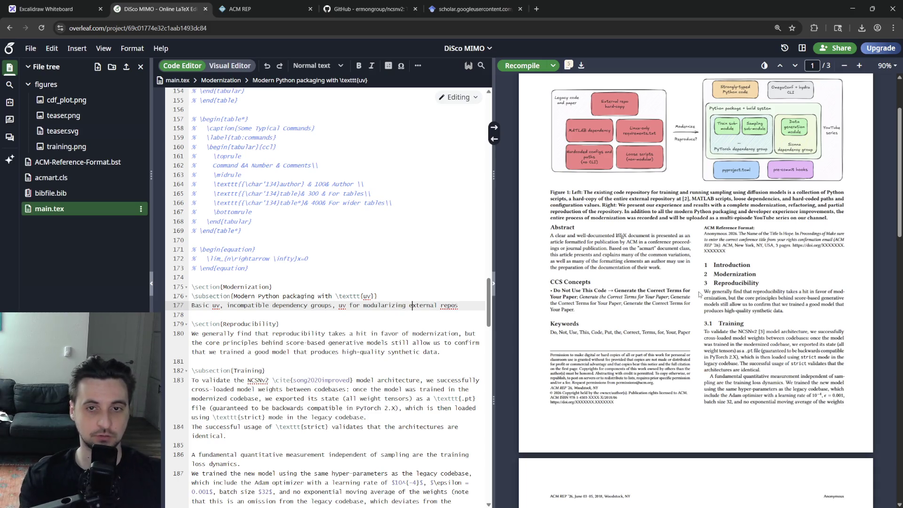
{"action": "type", "text": "."}
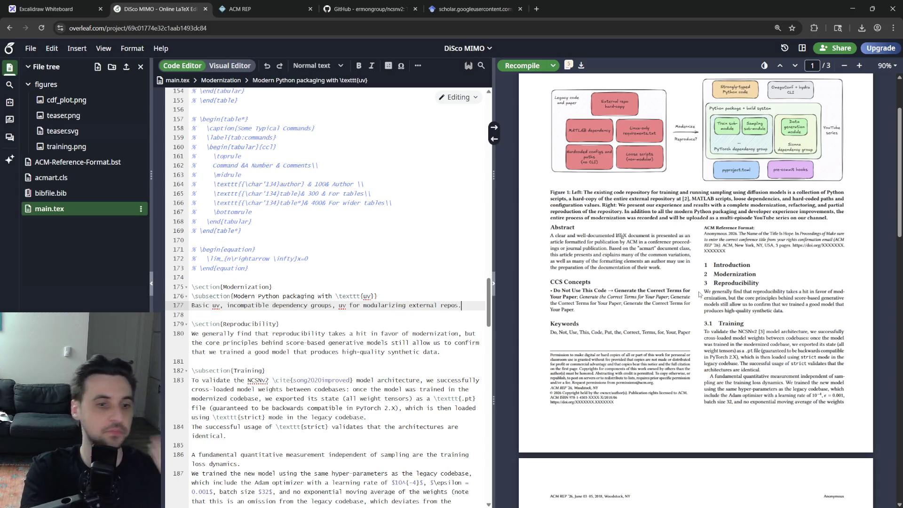
- Write two note lines on dependency groups, external repos and Windows support, leaving room for another subsection
{"action": "key", "text": "Return"}
{"action": "key", "text": "Return"}
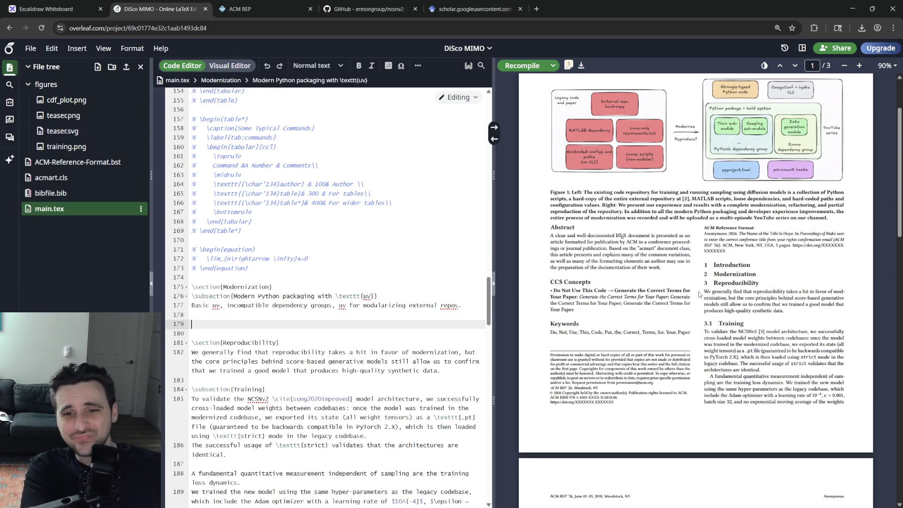
{"action": "type", "text": "uv for cross-pla"}
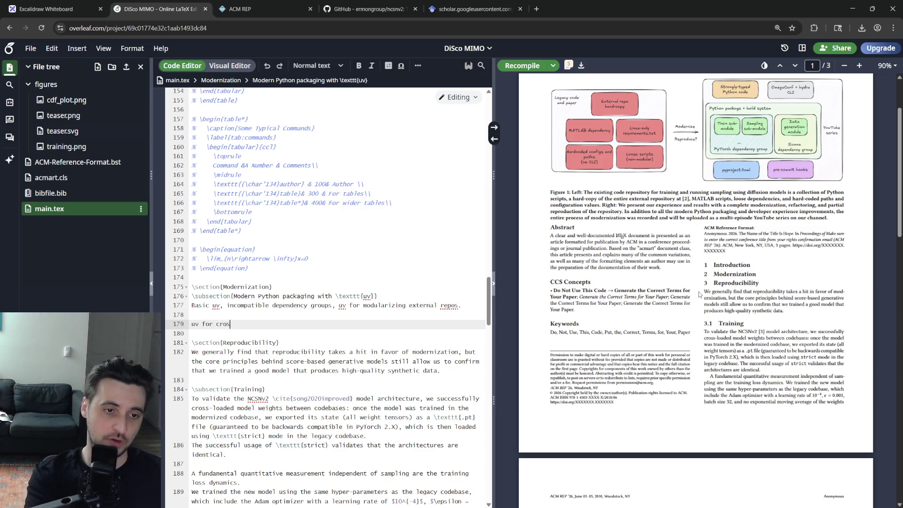
{"action": "type", "text": "tform ena"}
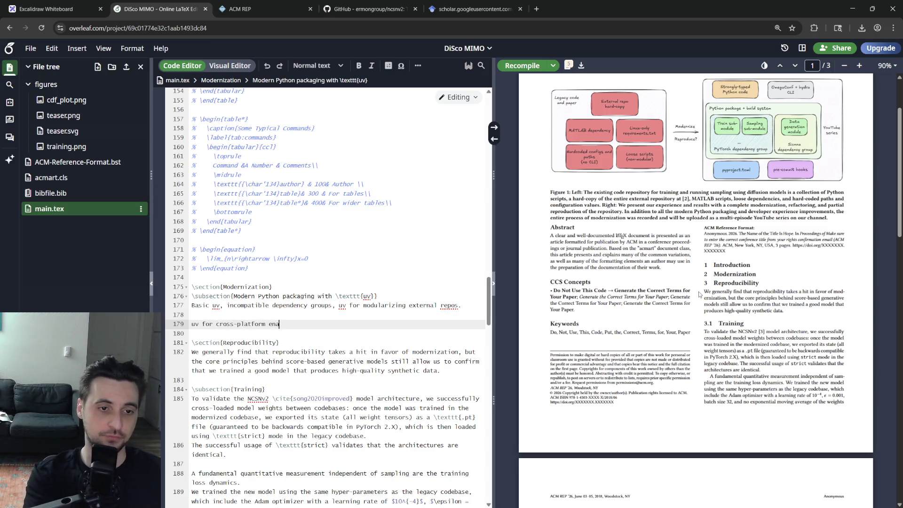
{"action": "type", "text": "t (a"}
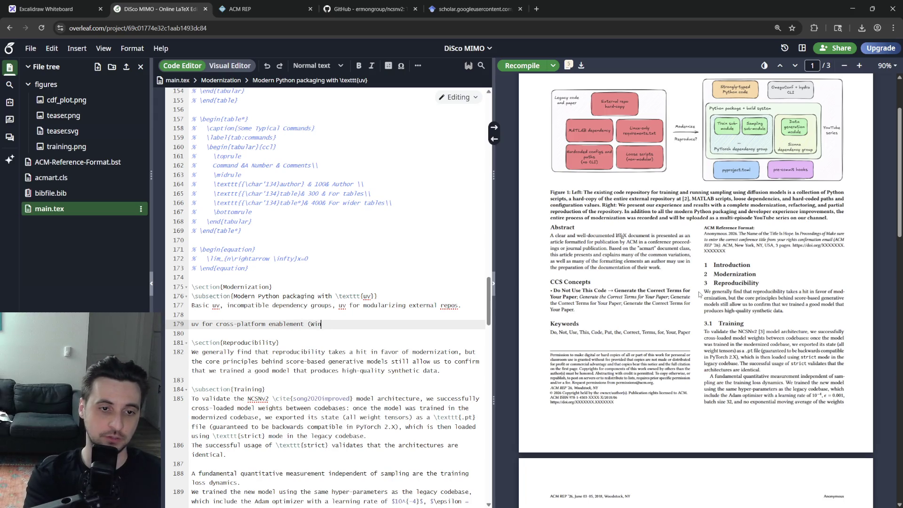
{"action": "key", "text": "Return"}
{"action": "key", "text": "Return"}
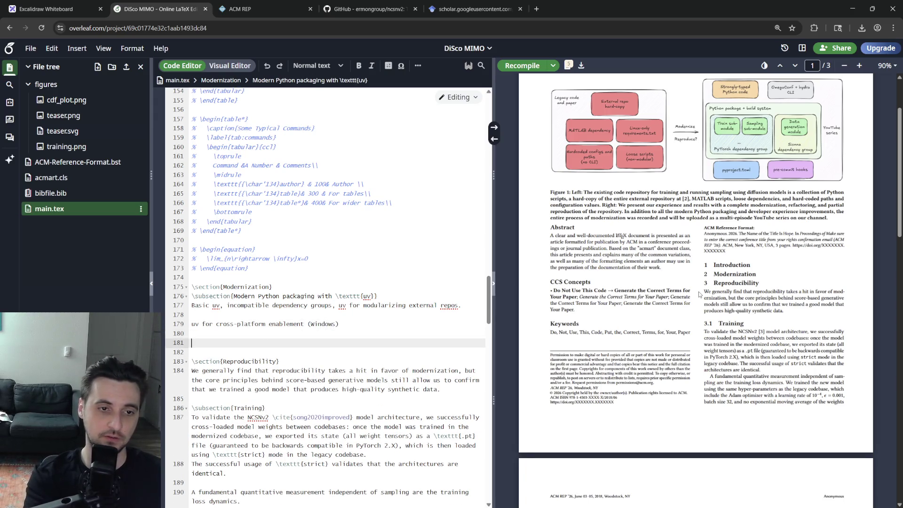
{"action": "key", "text": "BackSpace"}
{"action": "key", "text": "BackSpace"}
{"action": "type", "text": "."}
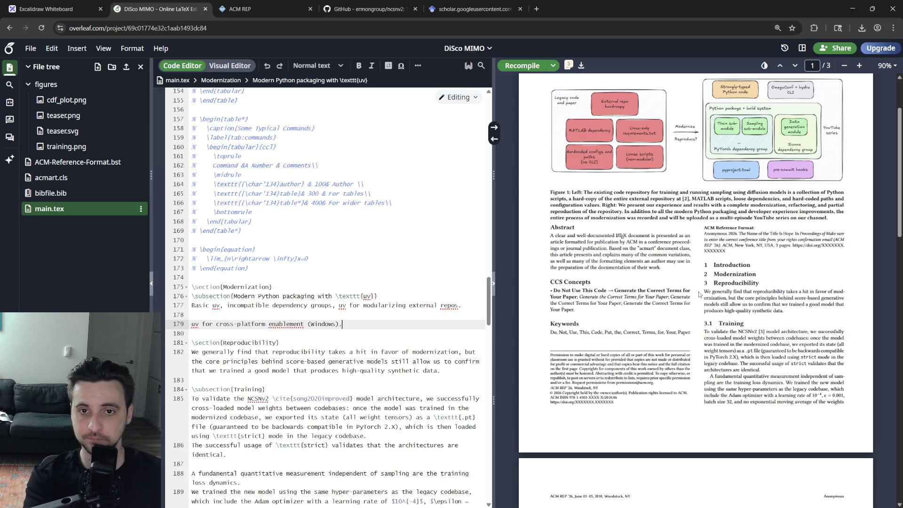
{"action": "key", "text": "Return"}
{"action": "key", "text": "Return"}
{"action": "key", "text": "BackSpace"}
{"action": "key", "text": "BackSpace"}
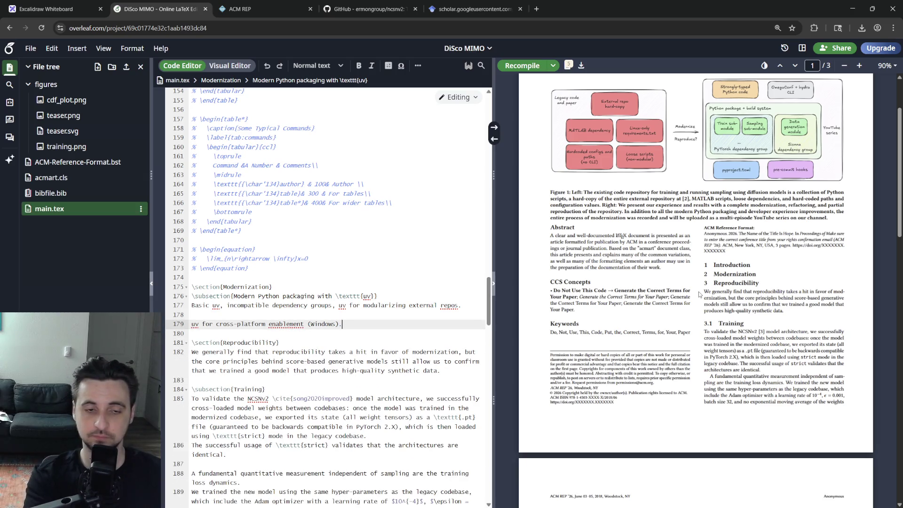
{"action": "key", "text": "Return"}
{"action": "key", "text": "Return"}
{"action": "type", "text": "\\su"}
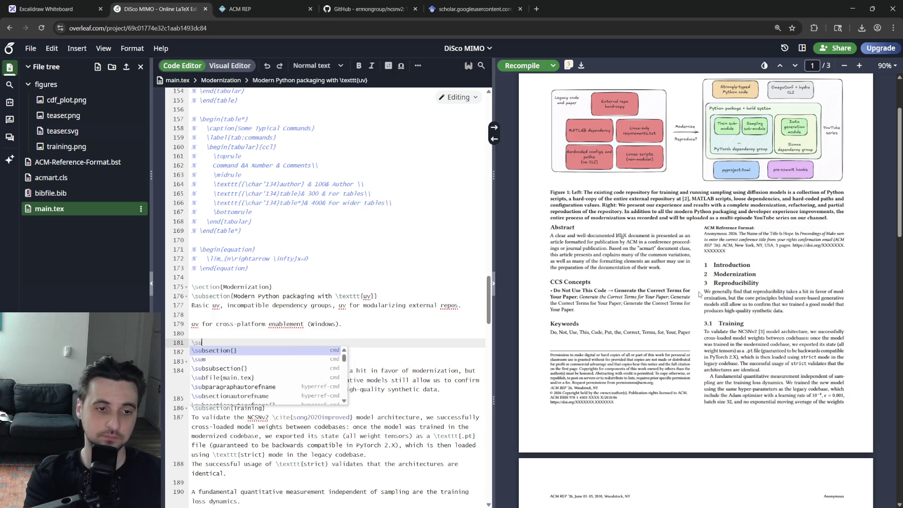
{"action": "type", "text": "bsection{Idiomatic"}
{"action": "type", "text": " Pyt"}
{"action": "type", "text": "hon mo"}
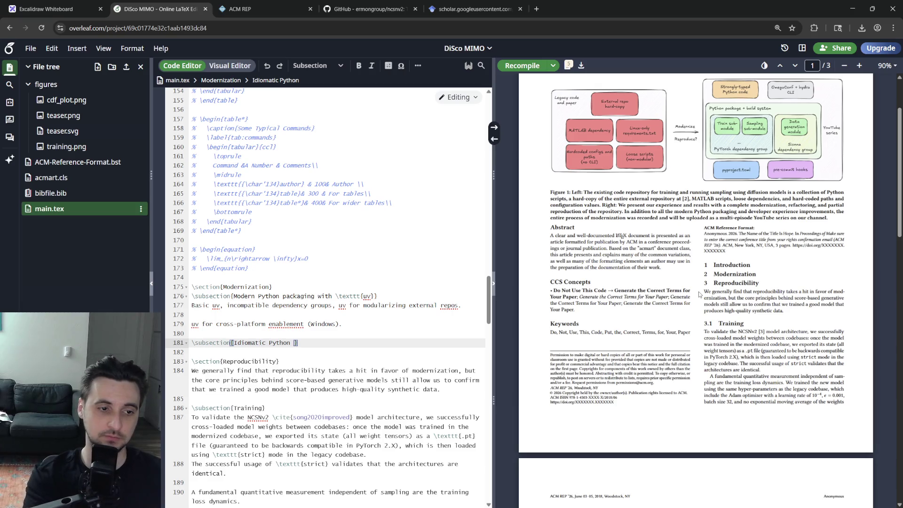
{"action": "type", "text": "dules"}
- Add \subsection{Idiomatic Python modules} noting module structure in \texttt{src} vs. app plotting code, then begin another \subsection
{"action": "key", "text": "End"}
{"action": "key", "text": "Return"}
{"action": "type", "text": "Module and sub"}
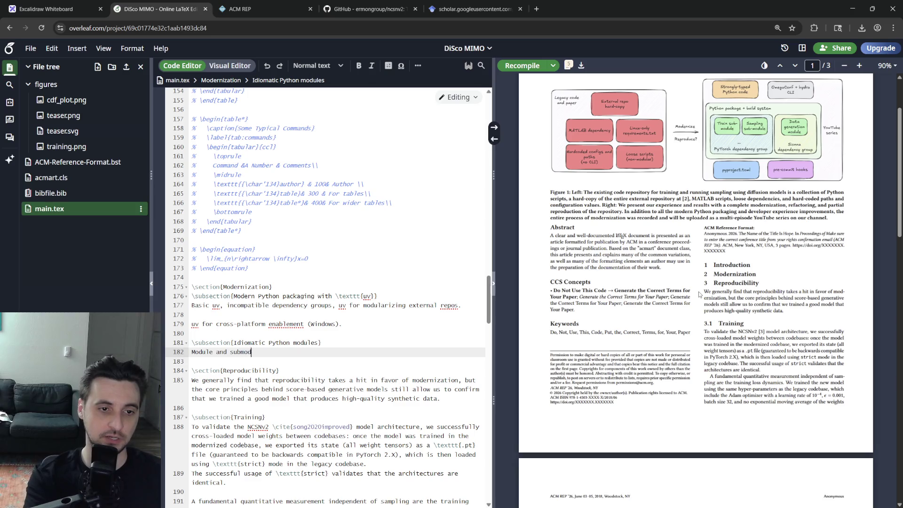
{"action": "key", "text": "BackSpace"}
{"action": "key", "text": "BackSpace"}
{"action": "key", "text": "BackSpace"}
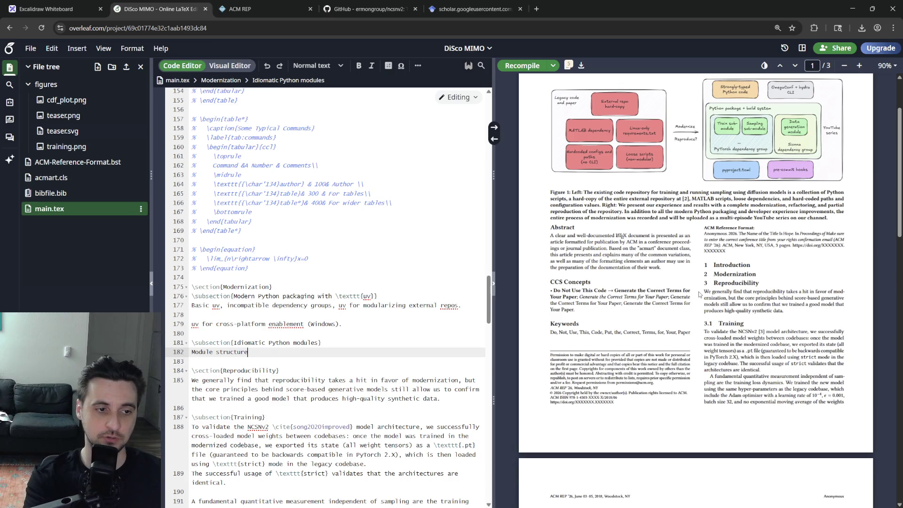
{"action": "type", "text": " in \\texttt"}
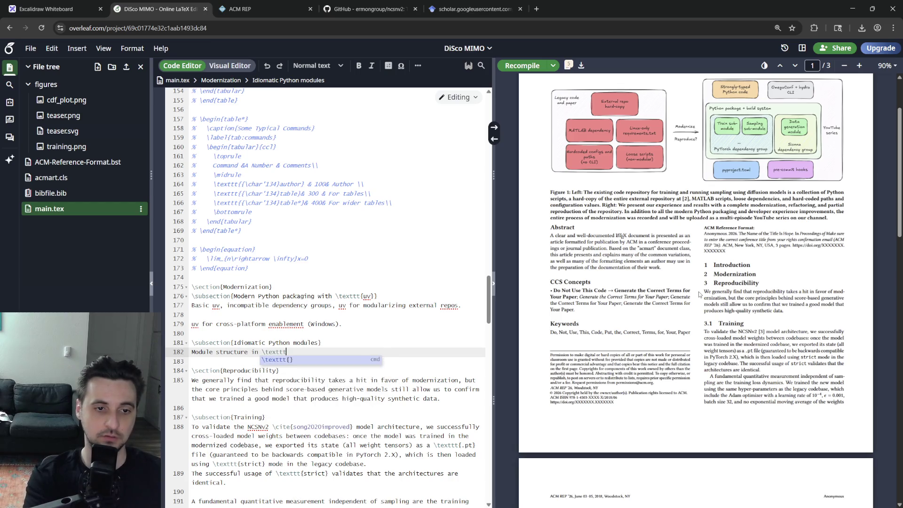
{"action": "type", "text": "{st"}
{"action": "key", "text": "BackSpace"}
{"action": "type", "text": "rc"}
{"action": "type", "text": " vs. "}
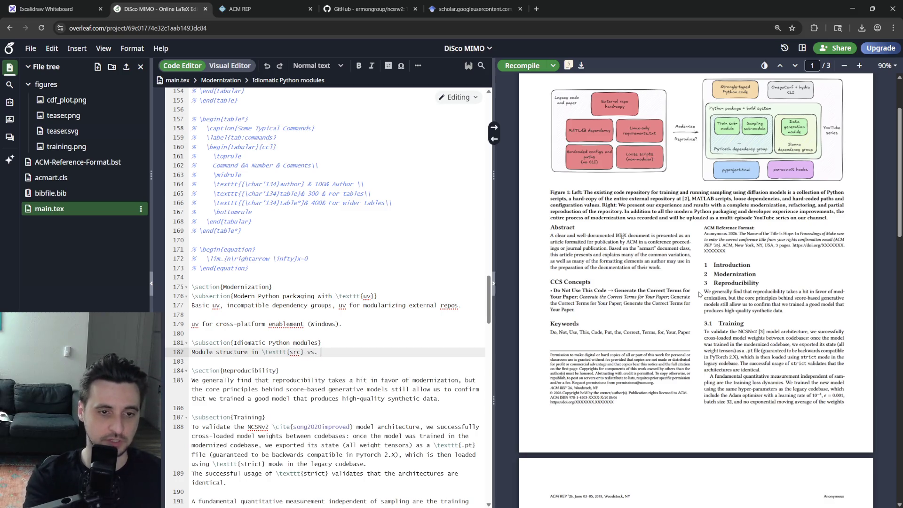
{"action": "type", "text": "app plottin"}
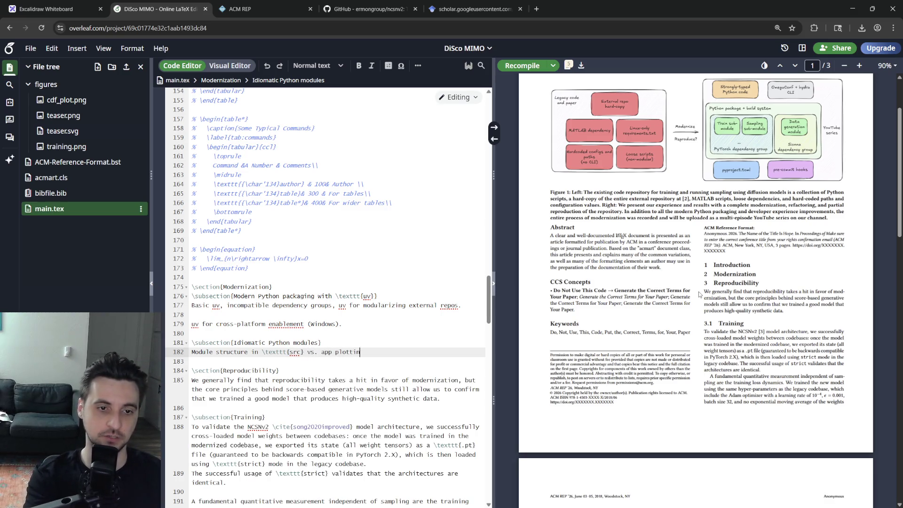
{"action": "type", "text": "g code."}
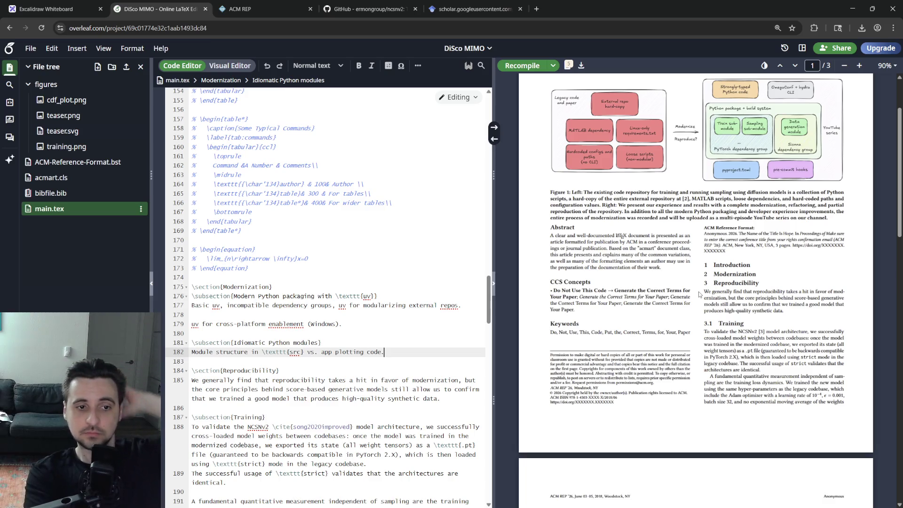
{"action": "key", "text": "Return"}
{"action": "key", "text": "Return"}
{"action": "type", "text": "\\subsection"}
{"action": "key", "text": "Return"}
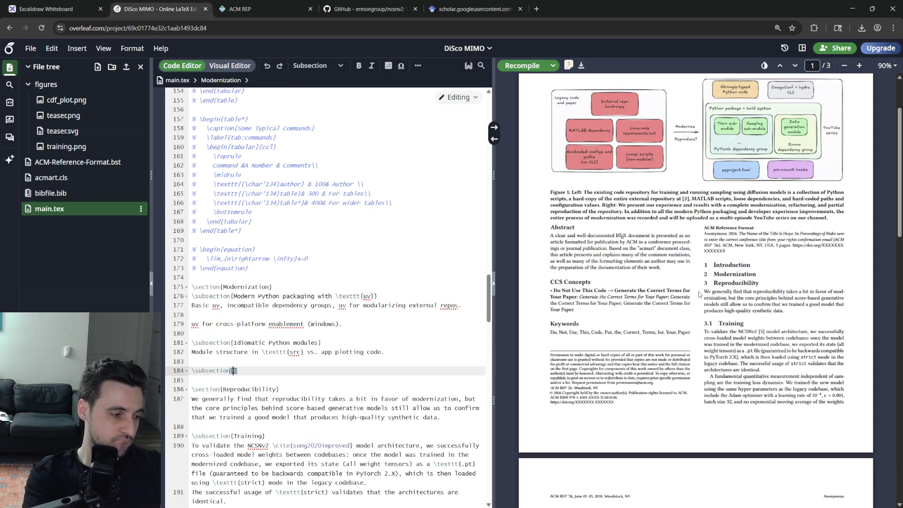
{"action": "type", "text": "Modular CLI"}
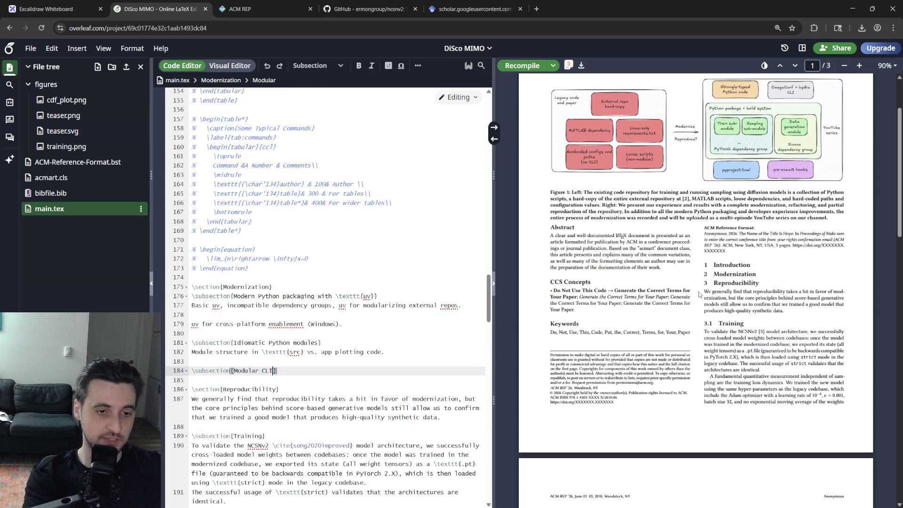
{"action": "type", "text": "s"}
- Add \subsection{Modular CLIs} and \subsection{Strict type checking in Python} headings
{"action": "key", "text": "End"}
{"action": "key", "text": "Return"}
{"action": "key", "text": "Return"}
{"action": "type", "text": "\\subs"}
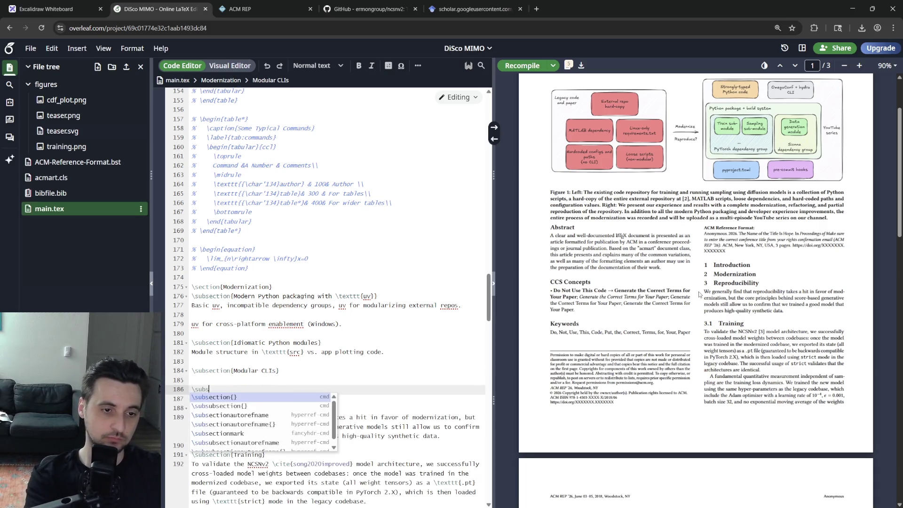
{"action": "type", "text": "ection"}
{"action": "key", "text": "Return"}
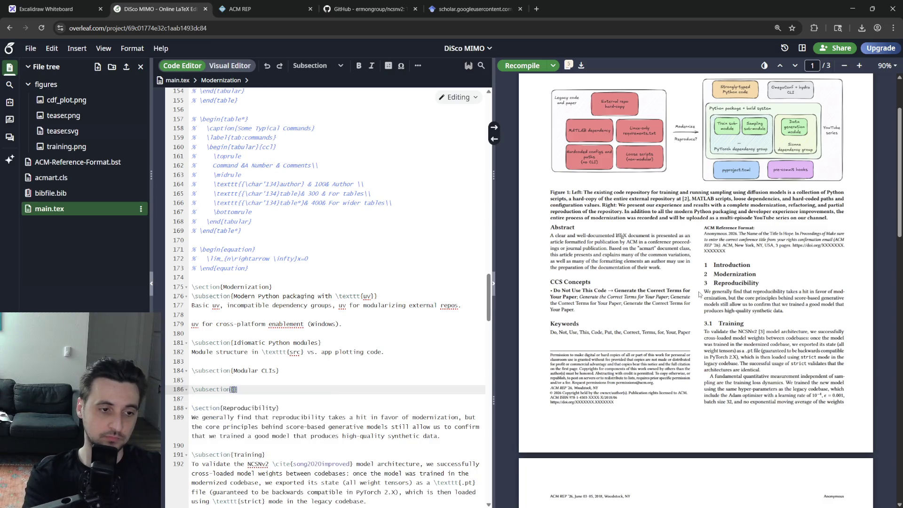
{"action": "type", "text": "rict type checking in Pyth"}
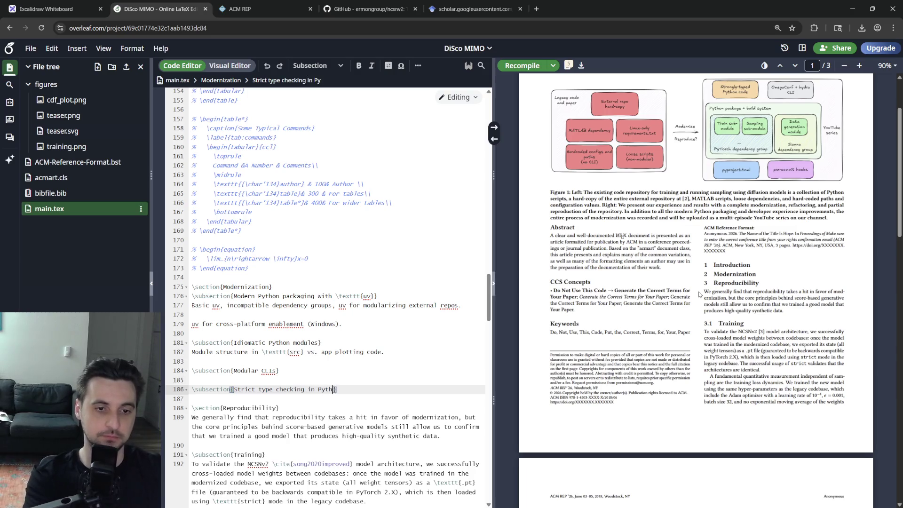
{"action": "type", "text": "on"}
{"action": "key", "text": "Up"}
{"action": "key", "text": "Up"}
- Note 'OmegaConf and Hydra' under Modular CLIs and the basedpyright note under Strict type checking
{"action": "key", "text": "End"}
{"action": "key", "text": "Return"}
{"action": "type", "text": "O"}
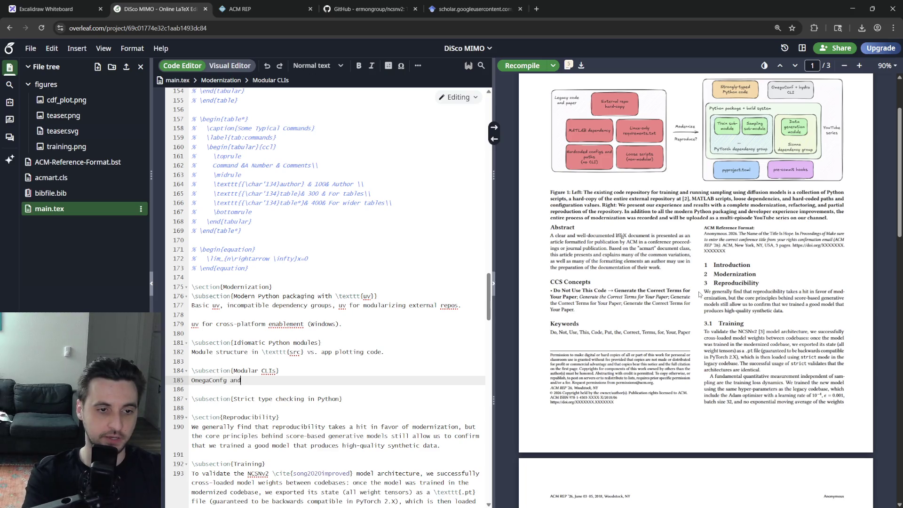
{"action": "type", "text": "nd "}
{"action": "type", "text": "a"}
{"action": "key", "text": "Down"}
{"action": "key", "text": "Down"}
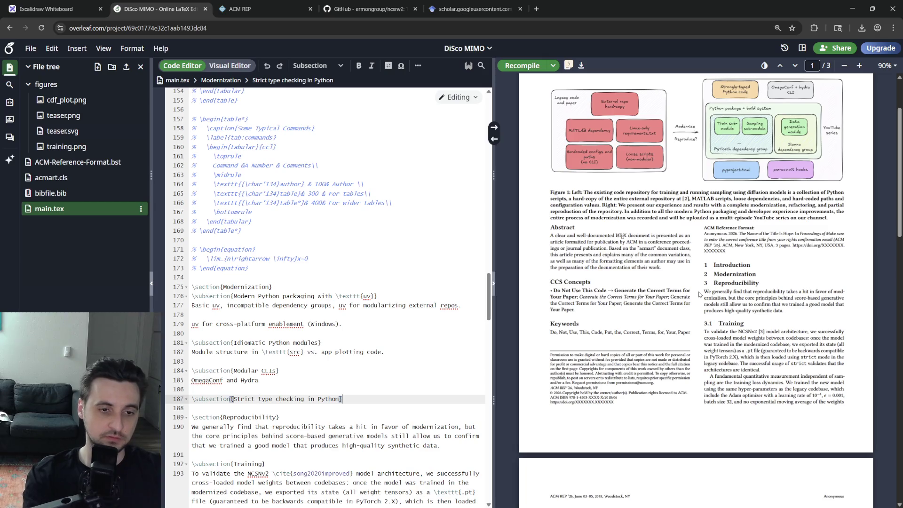
{"action": "key", "text": "End"}
{"action": "key", "text": "Return"}
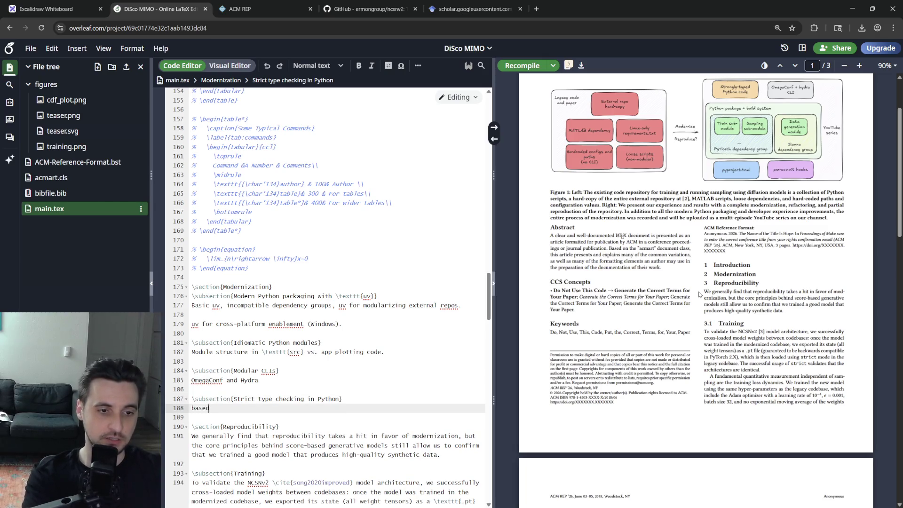
{"action": "type", "text": "nd"}
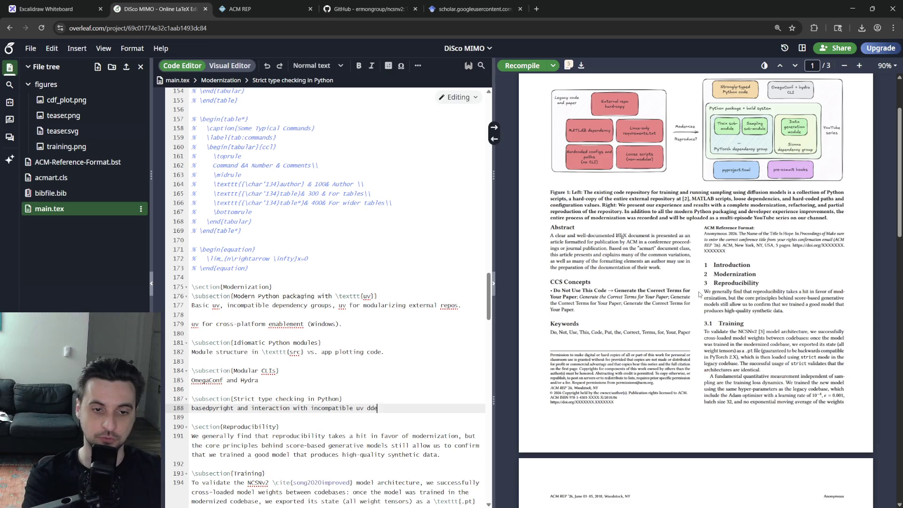
{"action": "type", "text": "groups"}
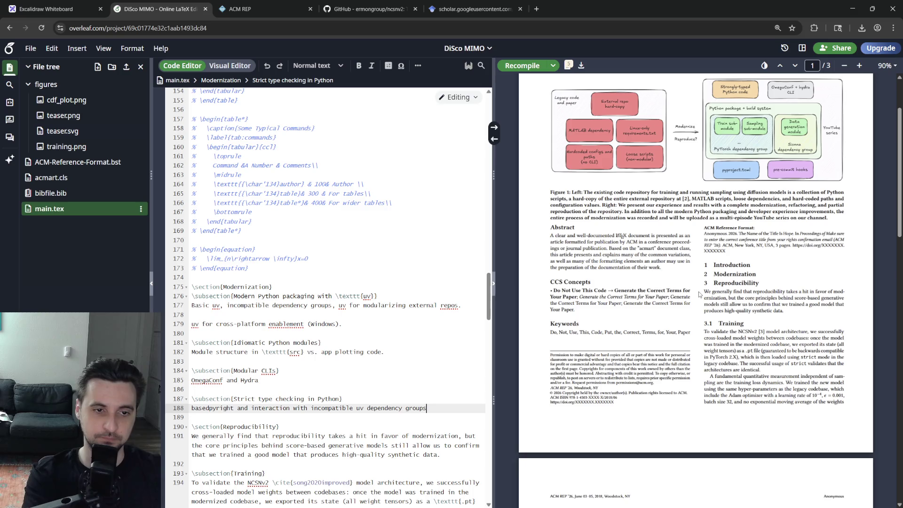
- Discard an unfinished extra subsection, recompile the paper and bring up the compile logs
{"action": "key", "text": "Return"}
{"action": "key", "text": "Return"}
{"action": "type", "text": "\\subsection"}
{"action": "key", "text": "Return"}
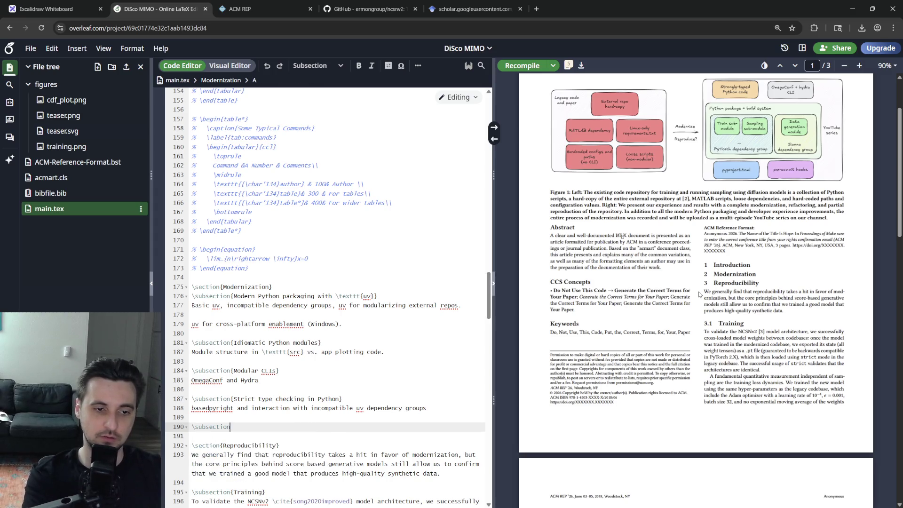
{"action": "key", "text": "BackSpace"}
{"action": "key", "text": "BackSpace"}
{"action": "key", "text": "BackSpace"}
{"action": "key", "text": "BackSpace"}
{"action": "key", "text": "BackSpace"}
{"action": "key", "text": "BackSpace"}
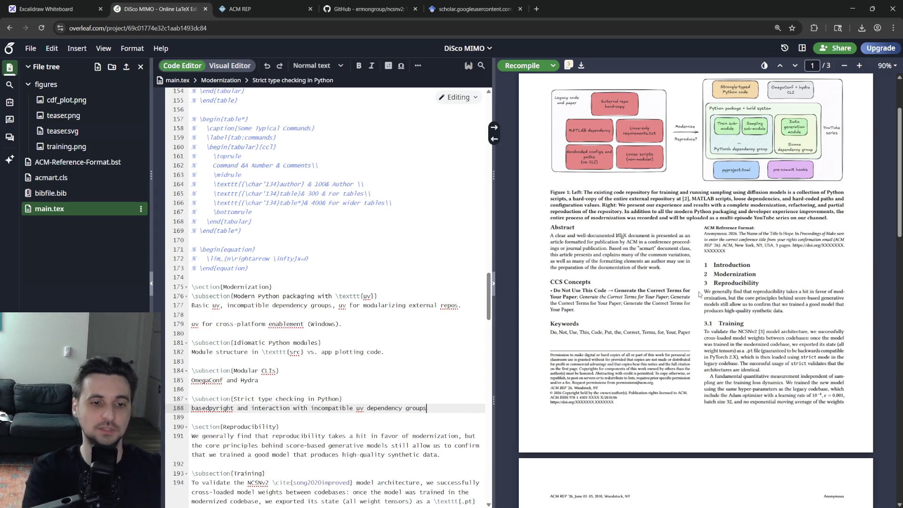
{"action": "key", "text": "ctrl+s"}
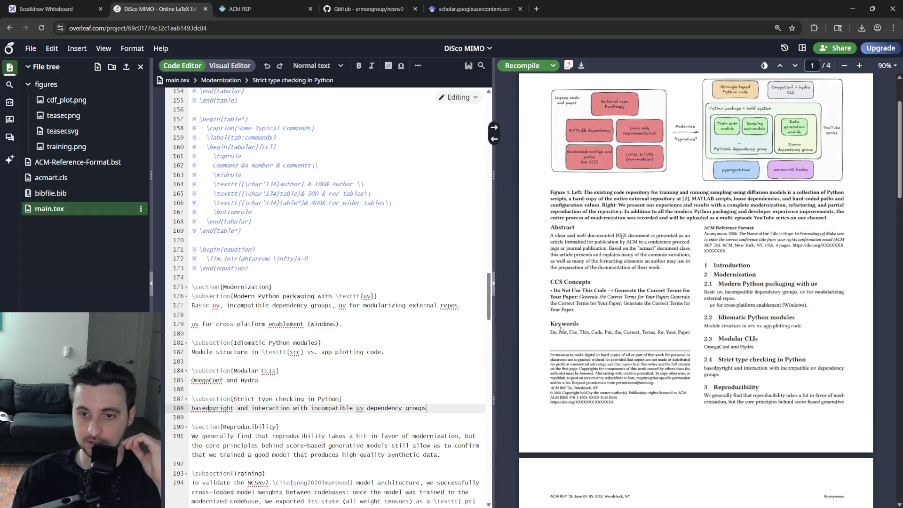
{"action": "left_click", "coordinate": [567, 66]}
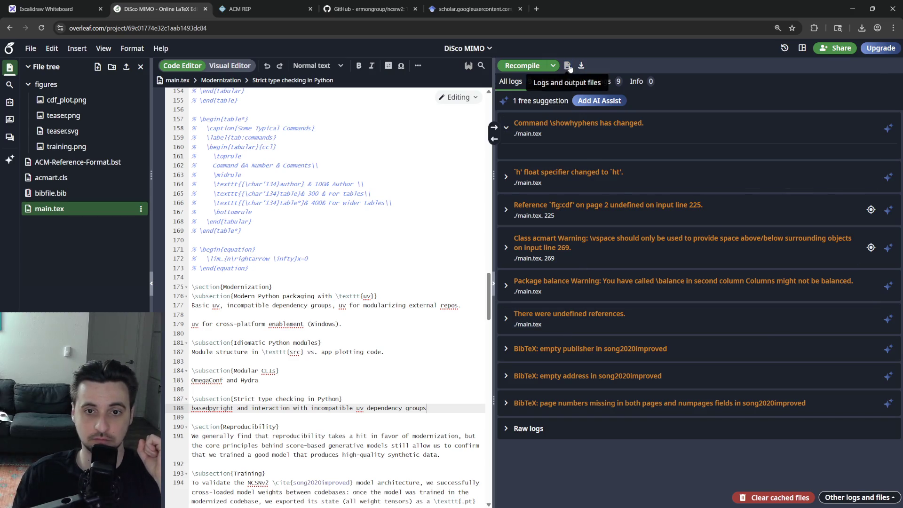
- Inspect the undefined references warning in the logs and return to the PDF preview
{"action": "left_click", "coordinate": [578, 316]}
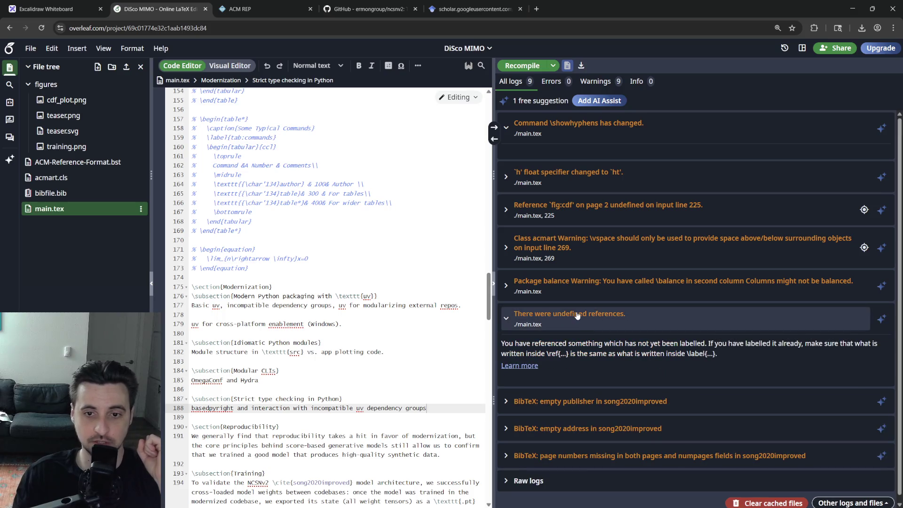
{"action": "left_click", "coordinate": [578, 315]}
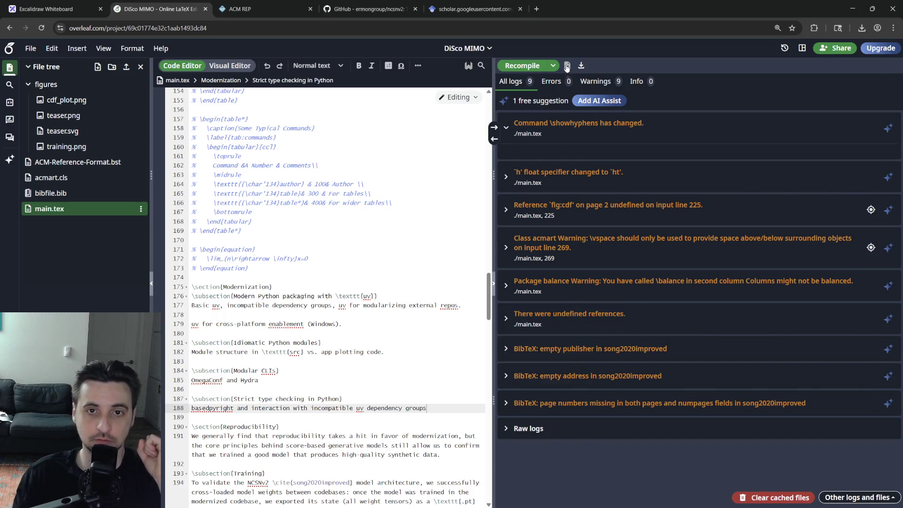
{"action": "key", "text": "Escape"}
{"action": "scroll", "coordinate": [625, 299], "scroll_direction": "down", "scroll_amount": 5}
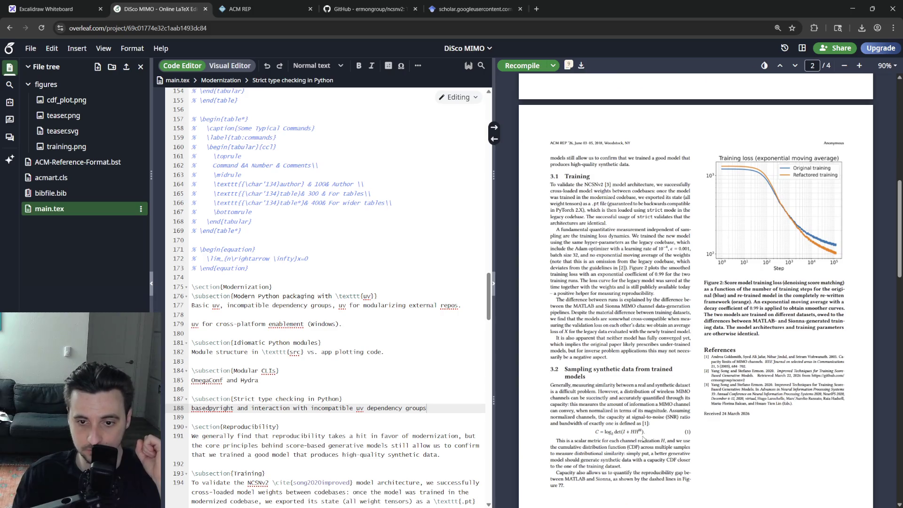
{"action": "scroll", "coordinate": [325, 297], "scroll_direction": "down", "scroll_amount": 10}
{"action": "scroll", "coordinate": [324, 296], "scroll_direction": "down", "scroll_amount": 10}
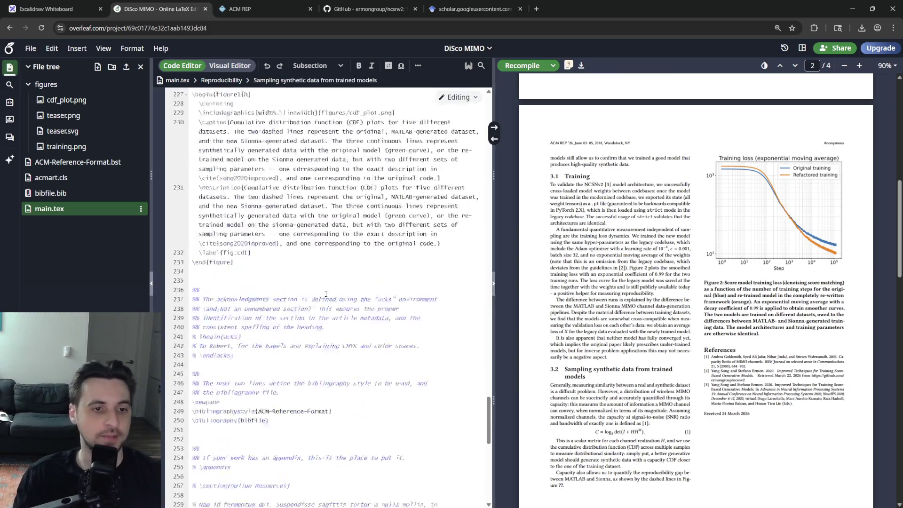
{"action": "scroll", "coordinate": [324, 297], "scroll_direction": "up", "scroll_amount": 8}
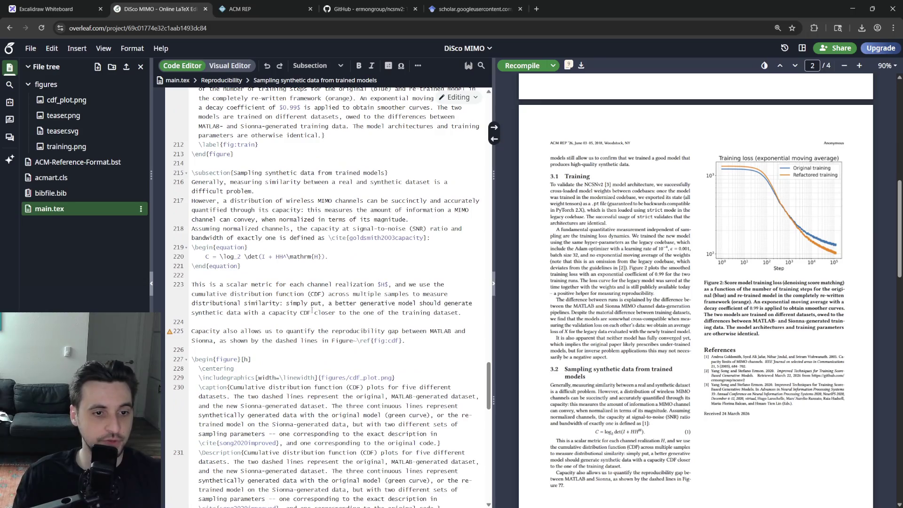
{"action": "scroll", "coordinate": [365, 342], "scroll_direction": "down", "scroll_amount": 3}
{"action": "scroll", "coordinate": [366, 342], "scroll_direction": "down", "scroll_amount": 3}
{"action": "scroll", "coordinate": [365, 342], "scroll_direction": "up", "scroll_amount": 3}
{"action": "scroll", "coordinate": [365, 342], "scroll_direction": "up", "scroll_amount": 3}
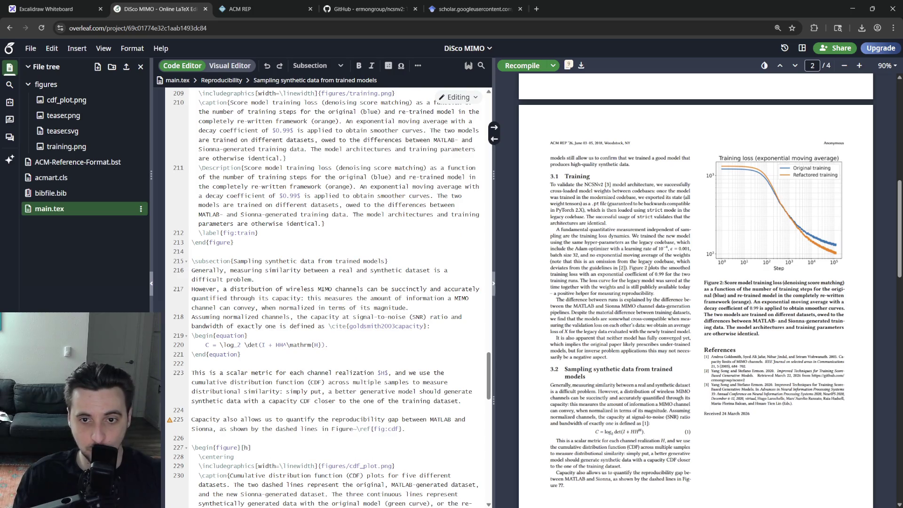
{"action": "scroll", "coordinate": [650, 288], "scroll_direction": "down", "scroll_amount": 5}
{"action": "scroll", "coordinate": [656, 318], "scroll_direction": "down", "scroll_amount": 5}
{"action": "scroll", "coordinate": [663, 346], "scroll_direction": "down", "scroll_amount": 3}
{"action": "scroll", "coordinate": [664, 355], "scroll_direction": "up", "scroll_amount": 4}
{"action": "scroll", "coordinate": [665, 355], "scroll_direction": "up", "scroll_amount": 5}
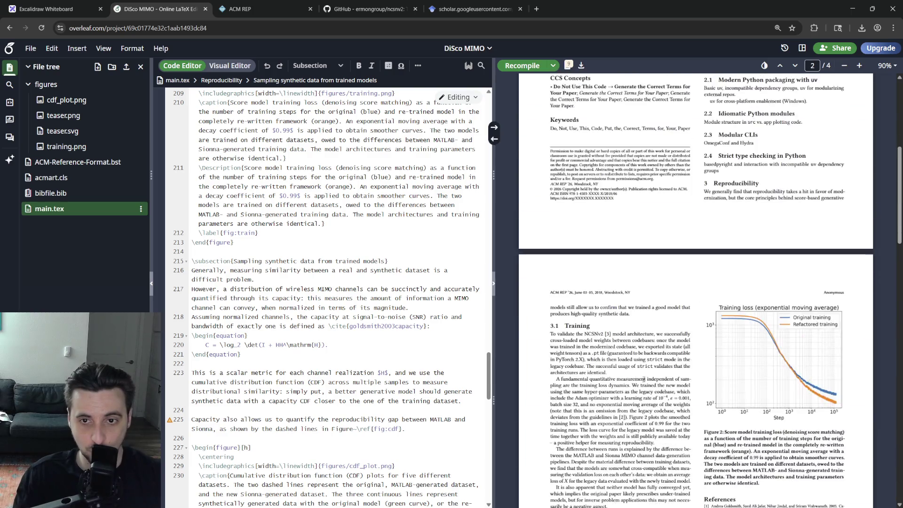
{"action": "scroll", "coordinate": [665, 355], "scroll_direction": "up", "scroll_amount": 5}
{"action": "scroll", "coordinate": [665, 355], "scroll_direction": "up", "scroll_amount": 4}
- Try a stricter placement option on the CDF figure block, then restore its original value
{"action": "left_click", "coordinate": [358, 308]}
{"action": "scroll", "coordinate": [359, 308], "scroll_direction": "down", "scroll_amount": 5}
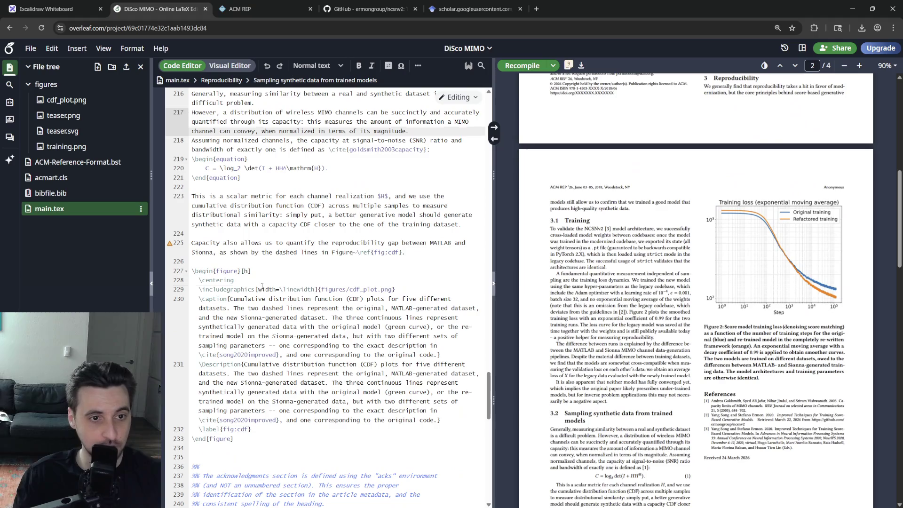
{"action": "left_click", "coordinate": [261, 270]}
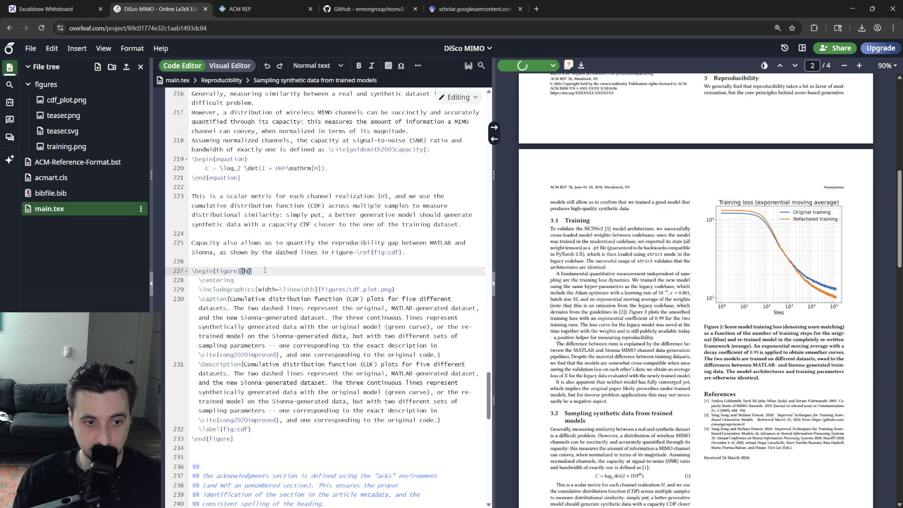
{"action": "scroll", "coordinate": [575, 350], "scroll_direction": "down", "scroll_amount": 5}
{"action": "scroll", "coordinate": [586, 346], "scroll_direction": "down", "scroll_amount": 5}
{"action": "scroll", "coordinate": [591, 346], "scroll_direction": "down", "scroll_amount": 3}
{"action": "scroll", "coordinate": [603, 357], "scroll_direction": "down", "scroll_amount": 3}
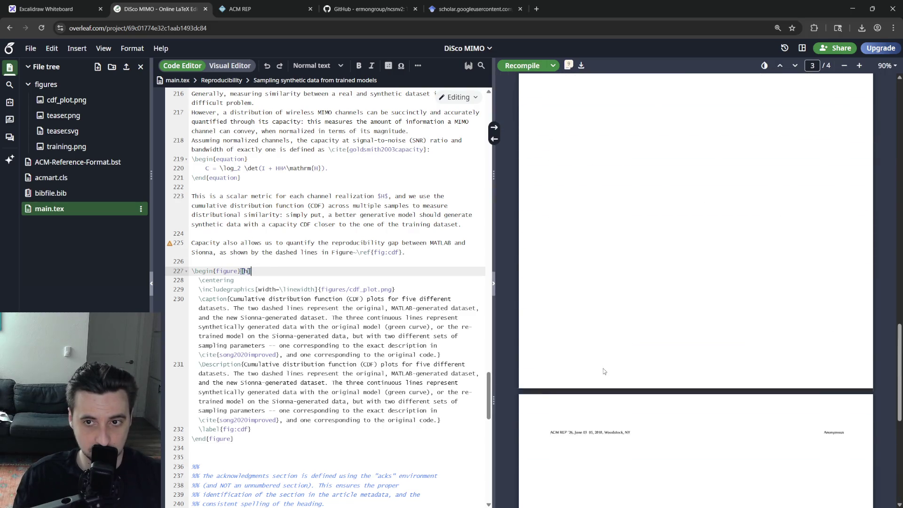
{"action": "scroll", "coordinate": [604, 368], "scroll_direction": "up", "scroll_amount": 5}
{"action": "scroll", "coordinate": [604, 368], "scroll_direction": "up", "scroll_amount": 5}
{"action": "scroll", "coordinate": [603, 368], "scroll_direction": "up", "scroll_amount": 5}
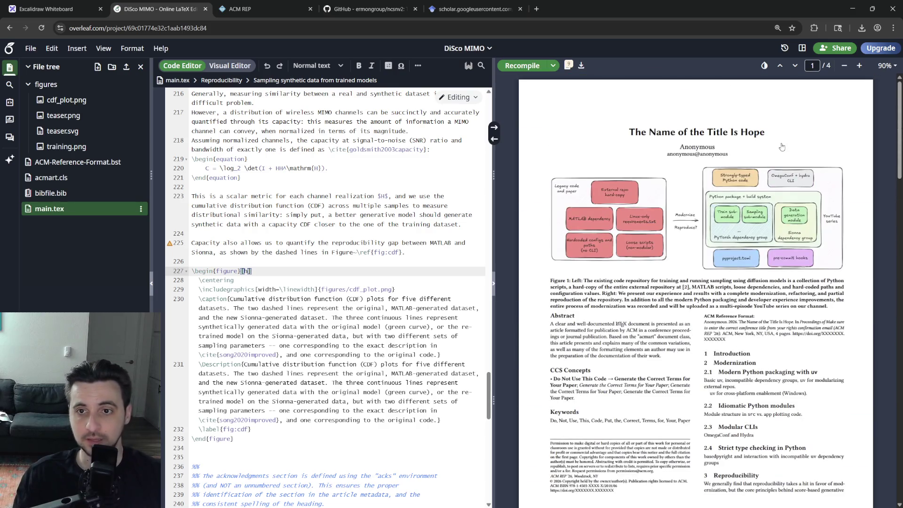
{"action": "scroll", "coordinate": [782, 147], "scroll_direction": "down", "scroll_amount": 8}
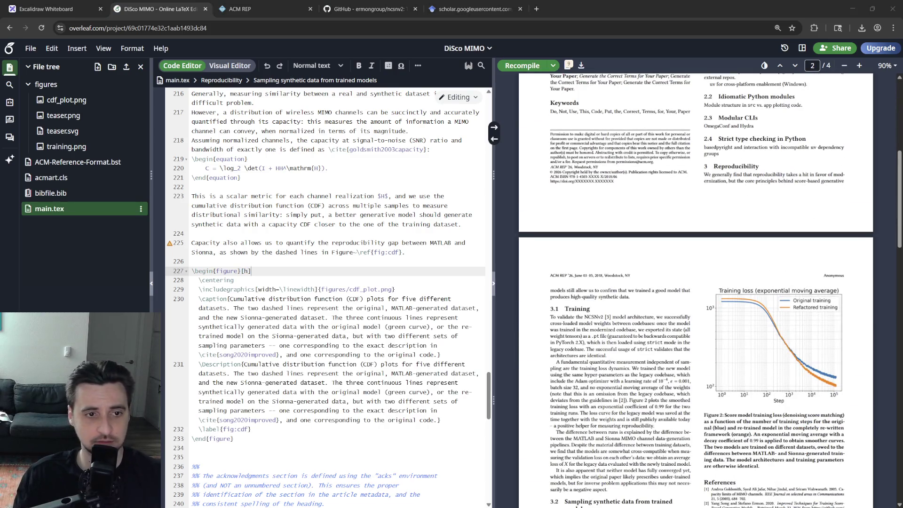
{"action": "left_click", "coordinate": [332, 290]}
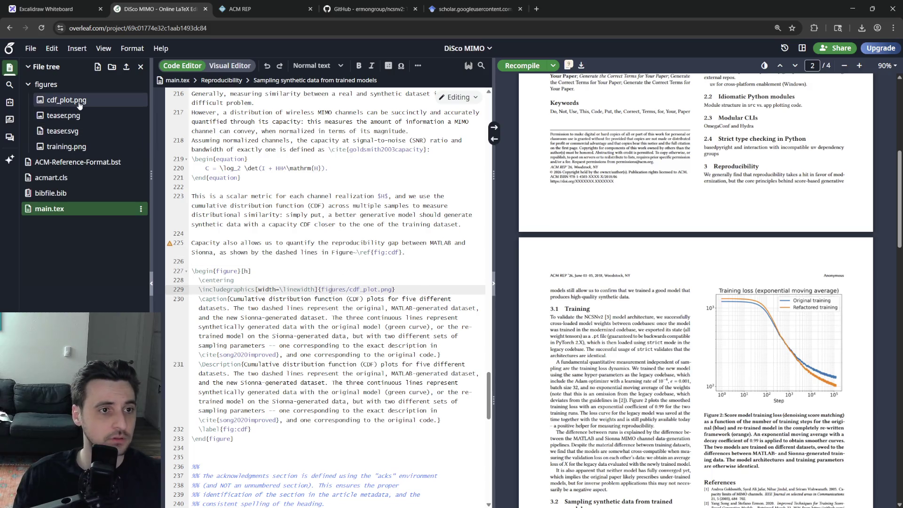
- Preview cdf_plot.png, recompile the paper from scratch, and return to main.tex
{"action": "left_click", "coordinate": [67, 99]}
{"action": "scroll", "coordinate": [649, 282], "scroll_direction": "down", "scroll_amount": 5}
{"action": "scroll", "coordinate": [649, 283], "scroll_direction": "down", "scroll_amount": 5}
{"action": "scroll", "coordinate": [649, 318], "scroll_direction": "down", "scroll_amount": 5}
{"action": "scroll", "coordinate": [649, 355], "scroll_direction": "up", "scroll_amount": 3}
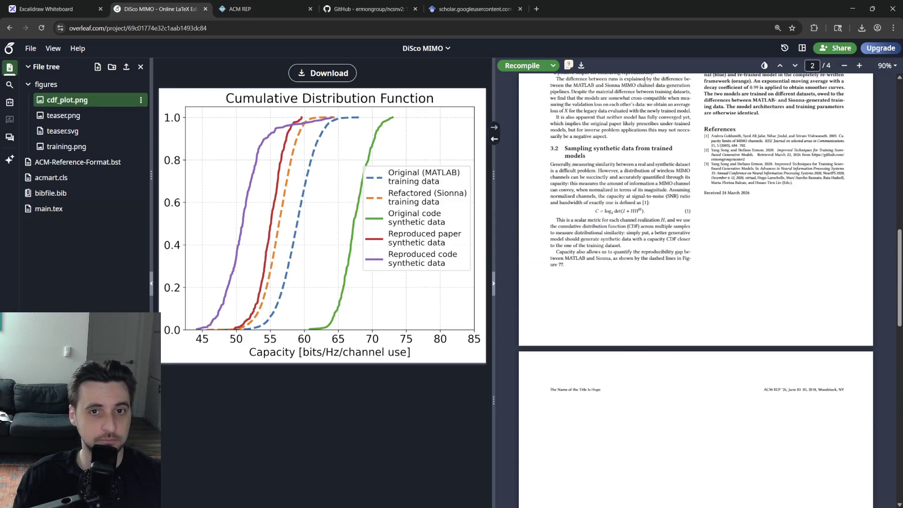
{"action": "left_click", "coordinate": [553, 65]}
{"action": "left_click", "coordinate": [593, 323]}
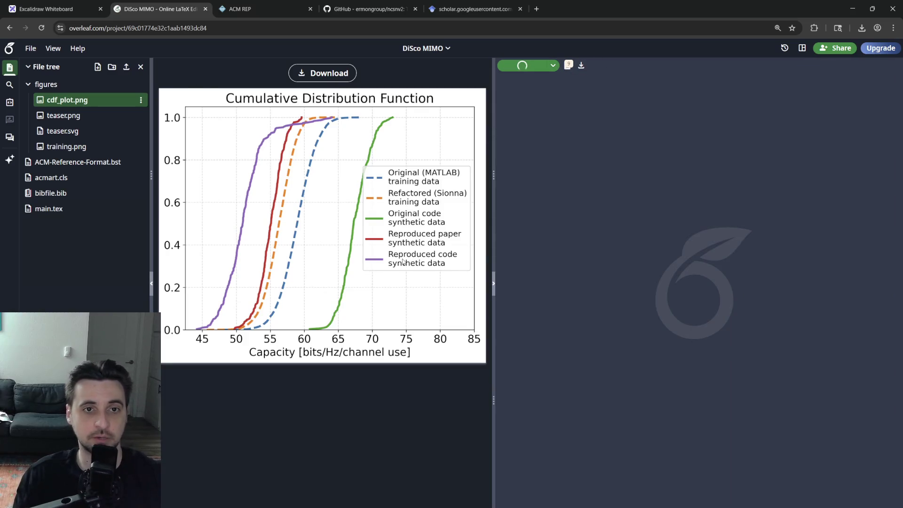
{"action": "left_click", "coordinate": [50, 209]}
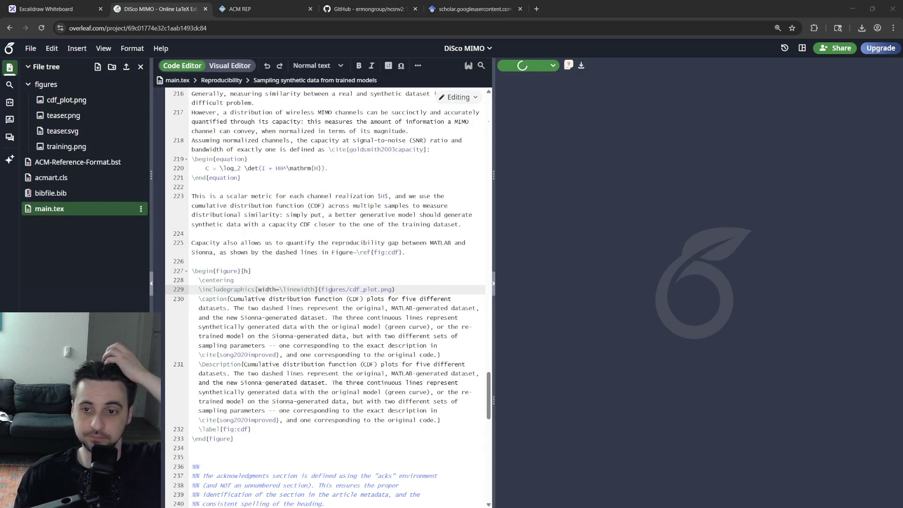
- Select the CDF figure's body lines 228–232 and un-indent them with Shift+Tab
{"action": "left_click", "coordinate": [406, 270]}
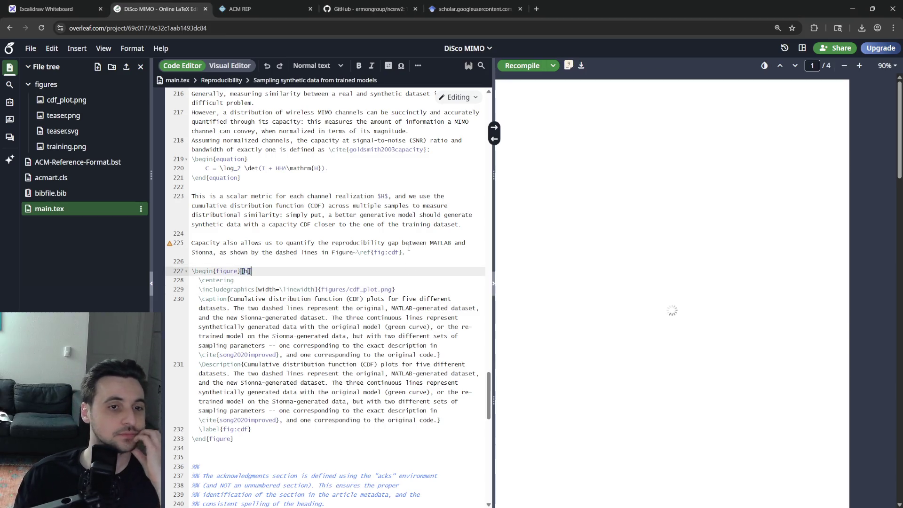
{"action": "scroll", "coordinate": [658, 291], "scroll_direction": "down", "scroll_amount": 5}
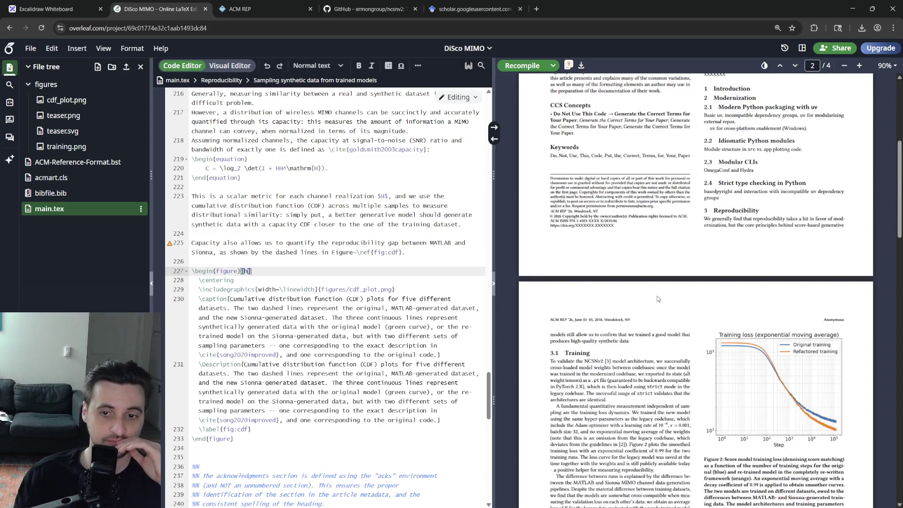
{"action": "scroll", "coordinate": [658, 291], "scroll_direction": "down", "scroll_amount": 5}
{"action": "scroll", "coordinate": [659, 291], "scroll_direction": "down", "scroll_amount": 3}
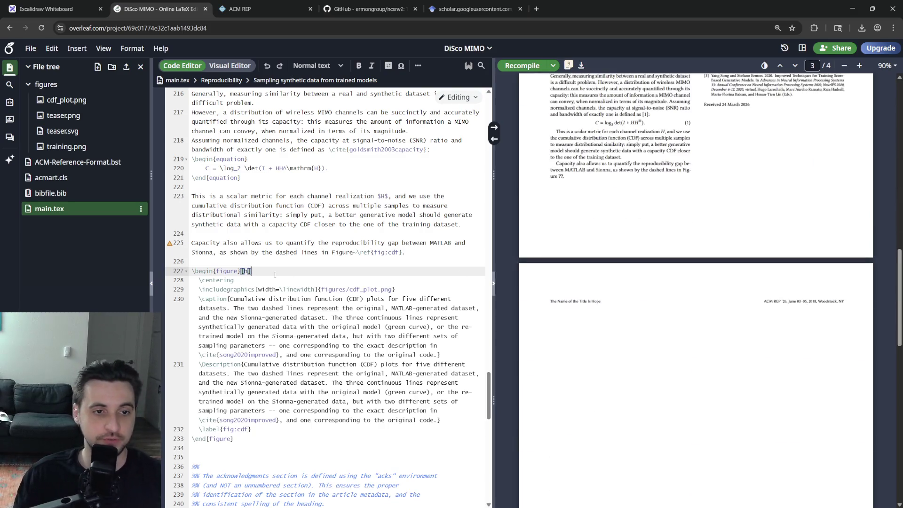
{"action": "scroll", "coordinate": [360, 281], "scroll_direction": "up", "scroll_amount": 5}
{"action": "scroll", "coordinate": [361, 277], "scroll_direction": "down", "scroll_amount": 3}
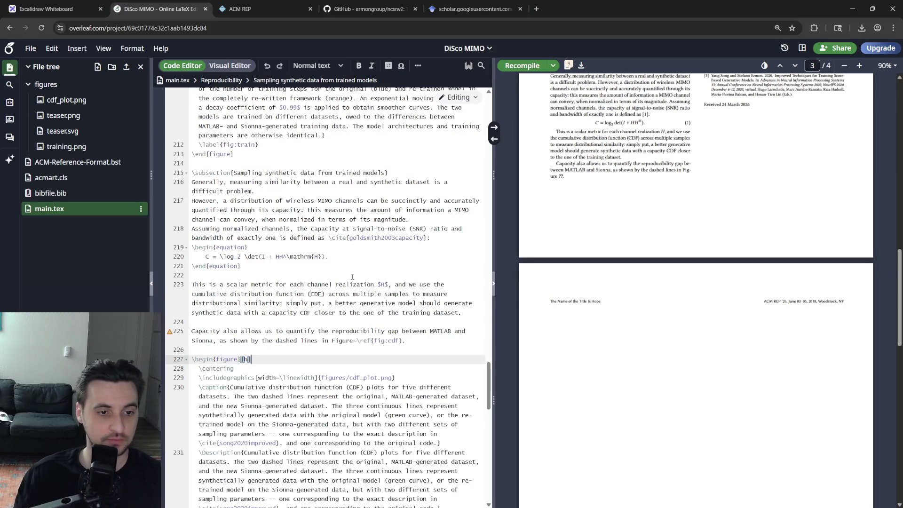
{"action": "left_click", "coordinate": [397, 341]}
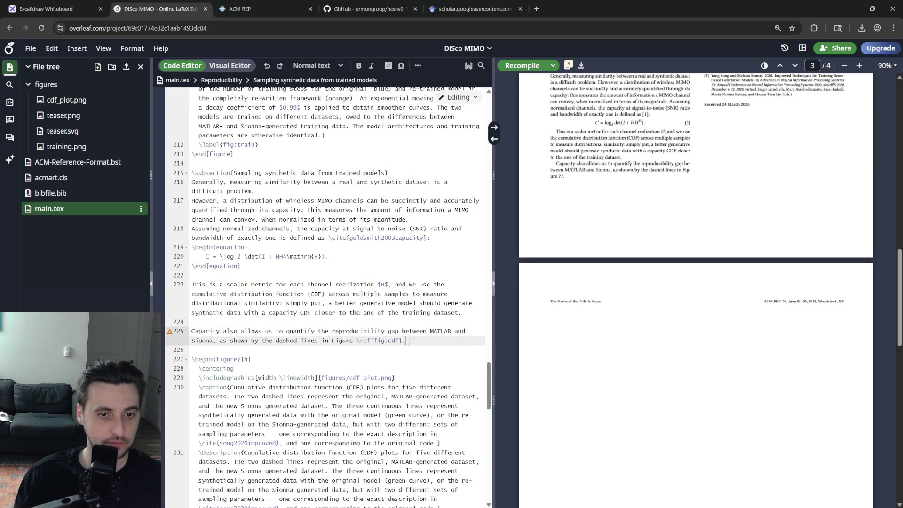
{"action": "scroll", "coordinate": [439, 348], "scroll_direction": "down", "scroll_amount": 4}
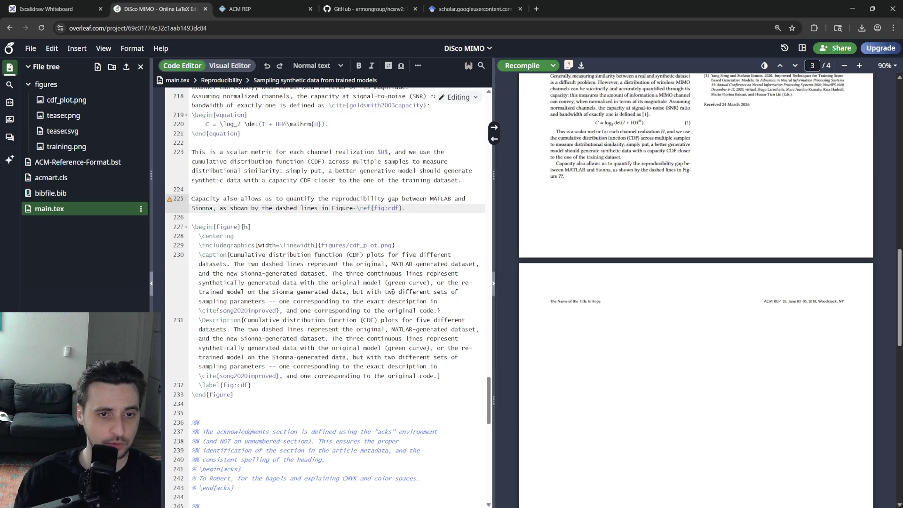
{"action": "left_click", "coordinate": [253, 376]}
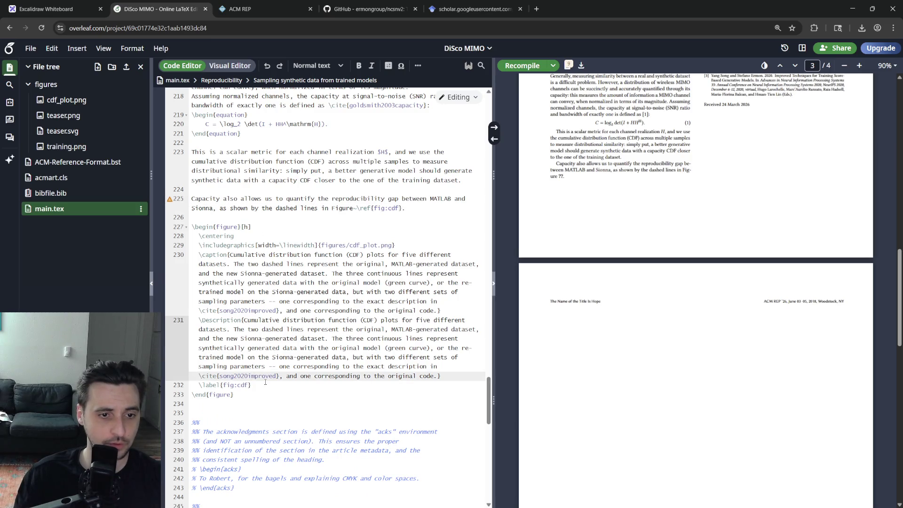
{"action": "left_click_drag", "start_coordinate": [442, 376], "coordinate": [192, 236]}
{"action": "key", "text": "shift+Tab"}
{"action": "left_click", "coordinate": [328, 233]}
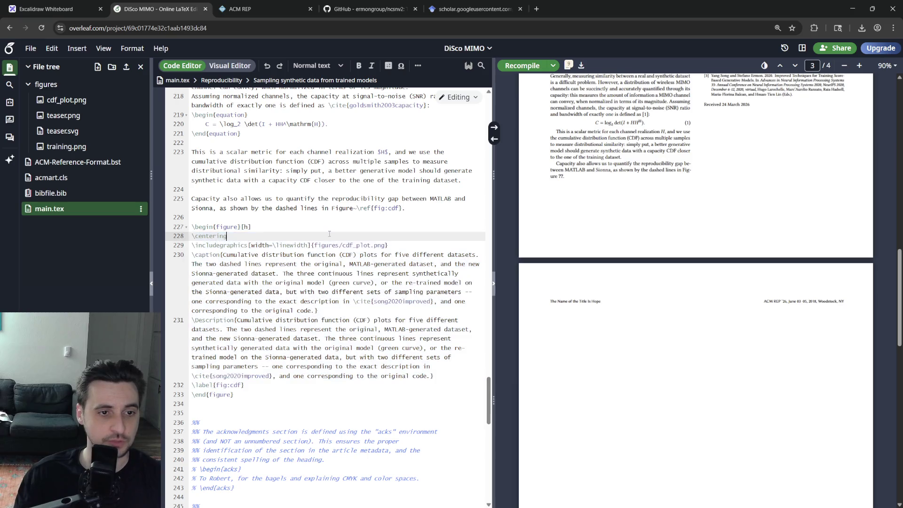
- Copy the fig:train label line for reference, recompile the paper and bring its page 4 into view
{"action": "left_click", "coordinate": [322, 226]}
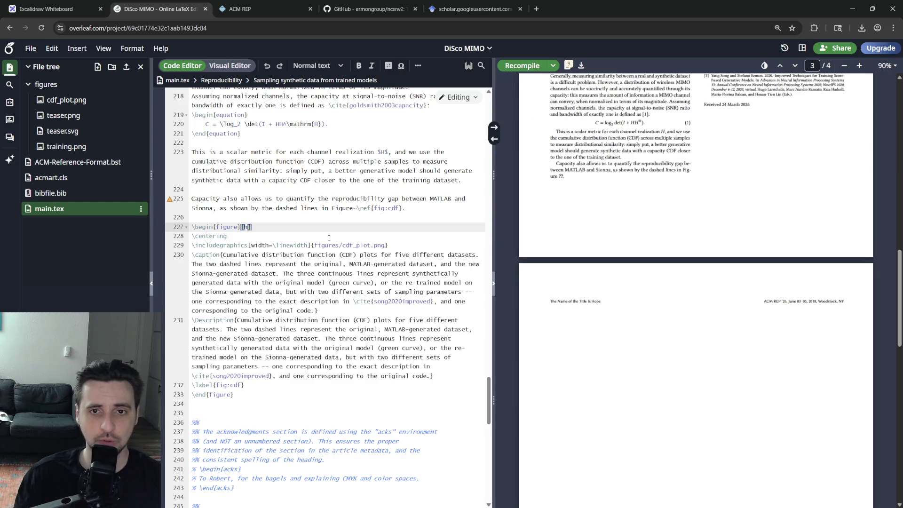
{"action": "scroll", "coordinate": [328, 237], "scroll_direction": "up", "scroll_amount": 4}
{"action": "scroll", "coordinate": [325, 259], "scroll_direction": "up", "scroll_amount": 2}
{"action": "left_click_drag", "start_coordinate": [325, 212], "coordinate": [258, 162]}
{"action": "left_click", "coordinate": [259, 278]}
{"action": "left_click_drag", "start_coordinate": [259, 277], "coordinate": [192, 118]}
{"action": "key", "text": "ctrl+c"}
{"action": "scroll", "coordinate": [353, 240], "scroll_direction": "down", "scroll_amount": 4}
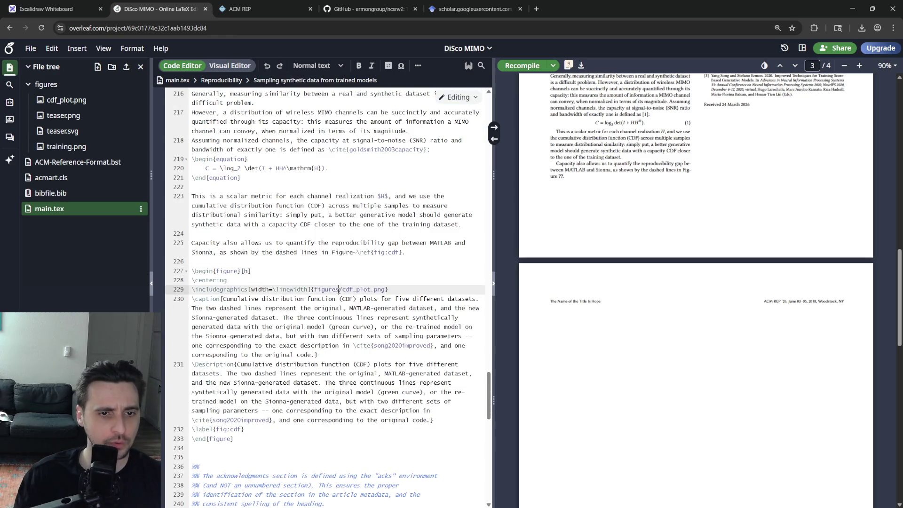
{"action": "scroll", "coordinate": [344, 268], "scroll_direction": "up", "scroll_amount": 5}
{"action": "key", "text": "ctrl+s"}
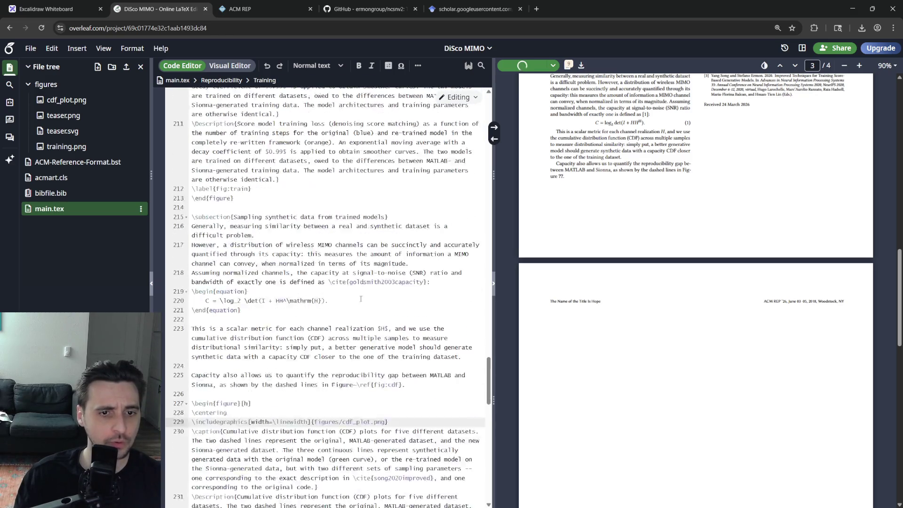
{"action": "scroll", "coordinate": [344, 282], "scroll_direction": "down", "scroll_amount": 4}
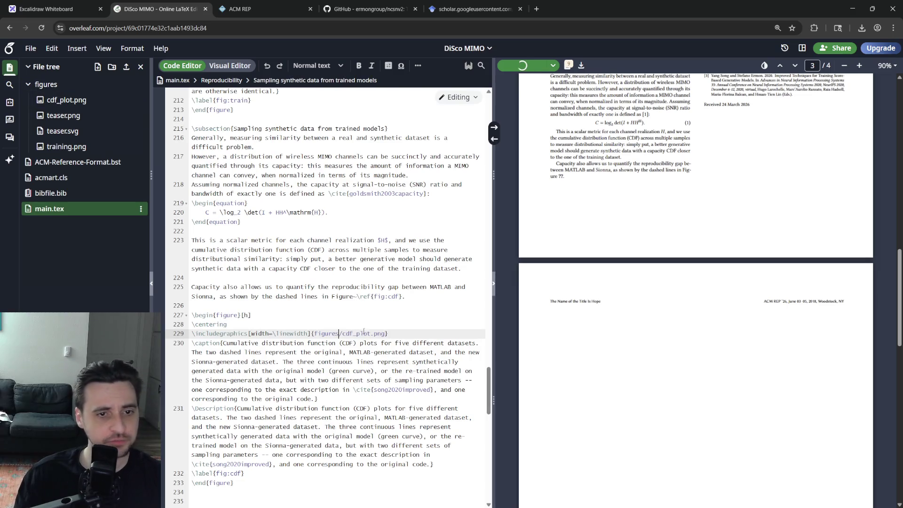
{"action": "scroll", "coordinate": [585, 334], "scroll_direction": "down", "scroll_amount": 5}
{"action": "scroll", "coordinate": [586, 335], "scroll_direction": "down", "scroll_amount": 5}
{"action": "left_click", "coordinate": [404, 326]}
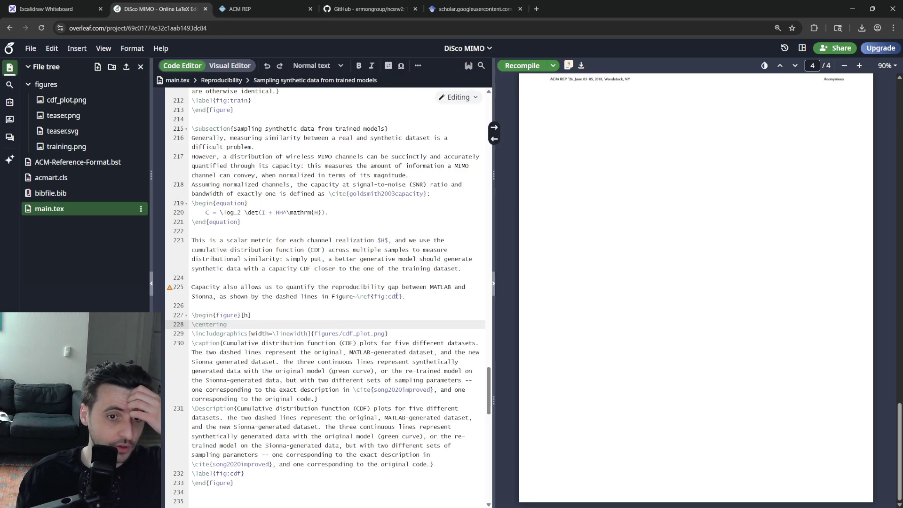
- Rename the in-text reference to \ref{fig:cdf_plot} and copy the new cdf_plot name
{"action": "left_click", "coordinate": [395, 296]}
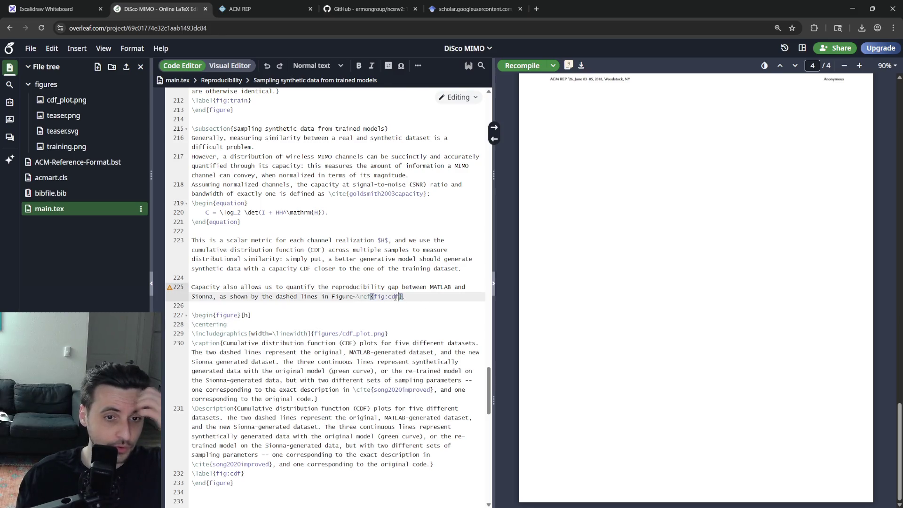
{"action": "type", "text": "_plot"}
{"action": "key", "text": "ctrl+s"}
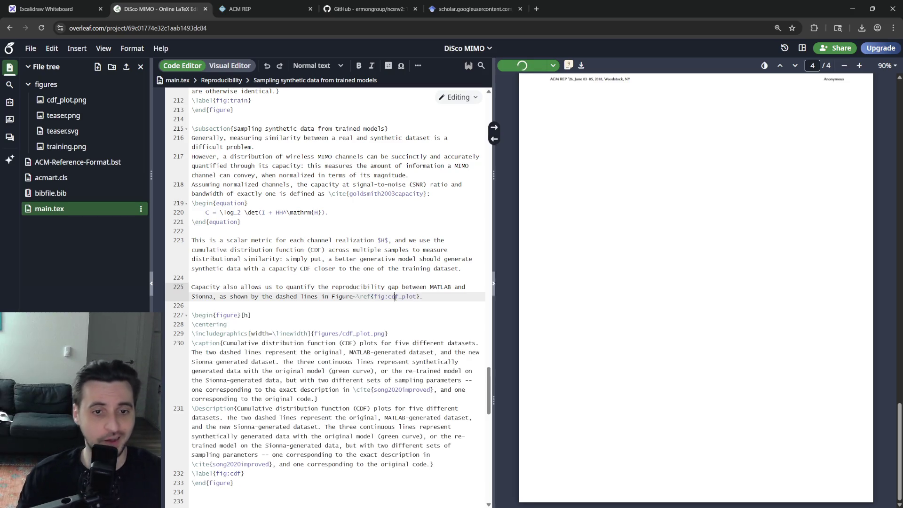
{"action": "double_click", "coordinate": [395, 296]}
{"action": "key", "text": "ctrl+c"}
- Paste cdf_plot into the figure's \label{fig:cdf_plot} and recompile the paper
{"action": "double_click", "coordinate": [236, 472]}
{"action": "key", "text": "ctrl+v"}
{"action": "key", "text": "ctrl+s"}
{"action": "left_click", "coordinate": [308, 362]}
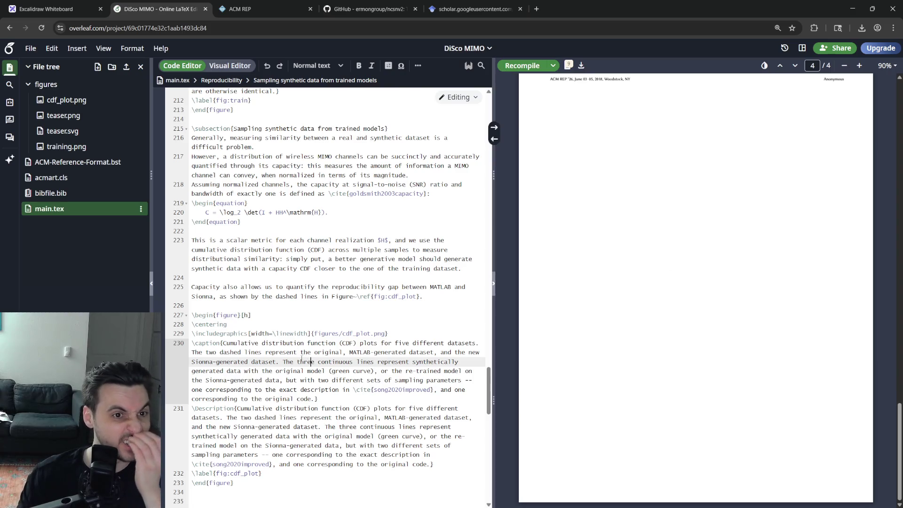
{"action": "left_click", "coordinate": [522, 66]}
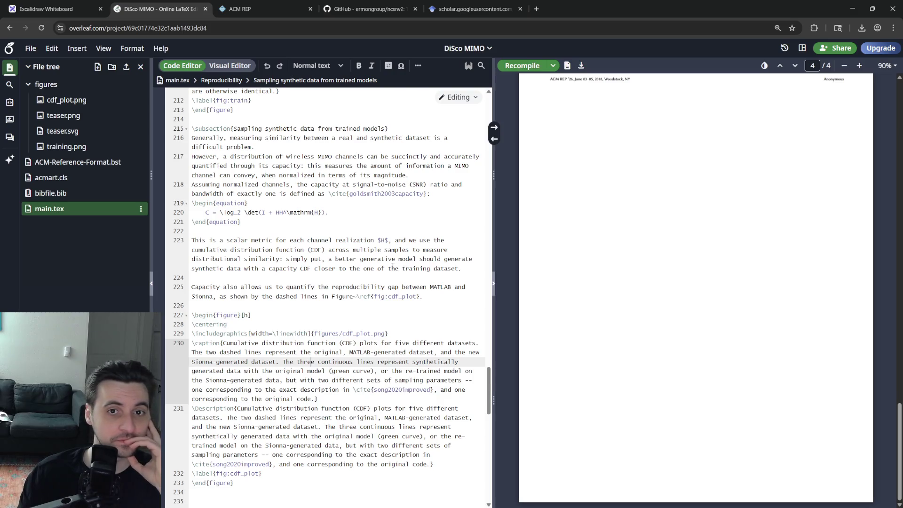
{"action": "scroll", "coordinate": [339, 283], "scroll_direction": "up", "scroll_amount": 5}
{"action": "scroll", "coordinate": [339, 283], "scroll_direction": "up", "scroll_amount": 5}
{"action": "scroll", "coordinate": [339, 282], "scroll_direction": "up", "scroll_amount": 5}
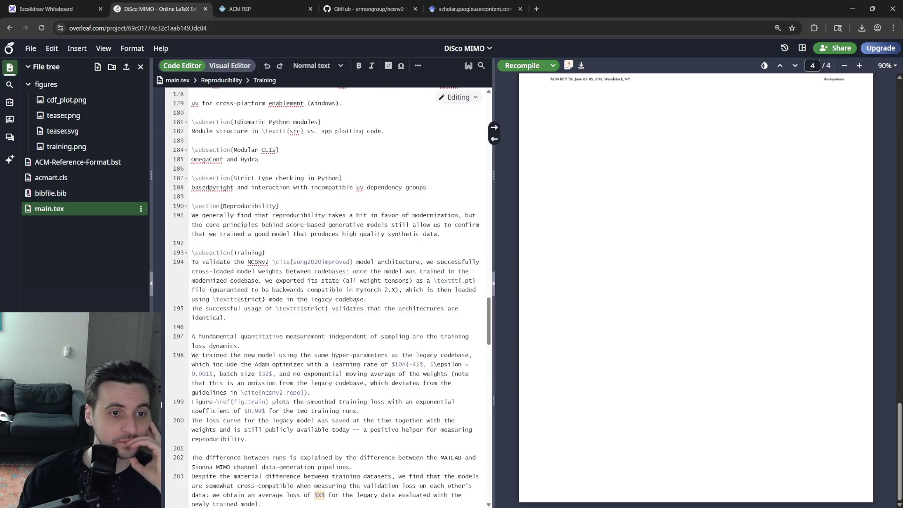
{"action": "scroll", "coordinate": [362, 299], "scroll_direction": "up", "scroll_amount": 4}
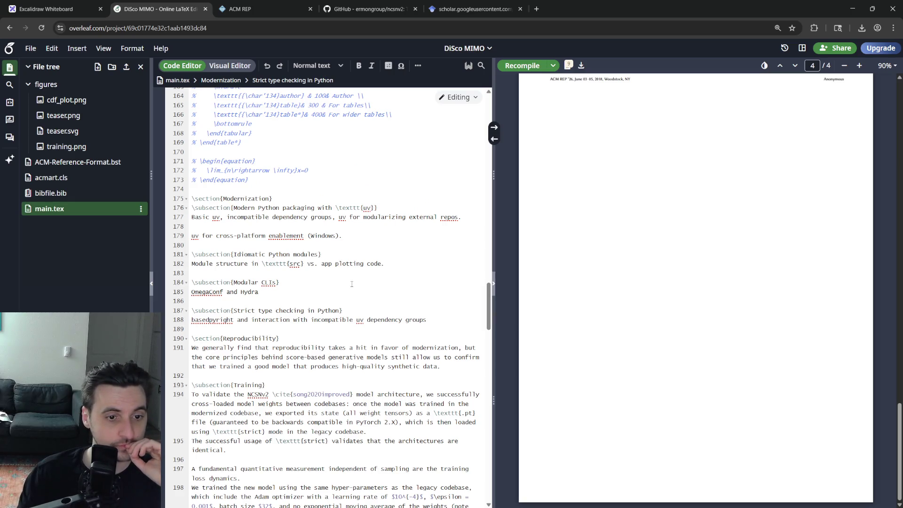
{"action": "scroll", "coordinate": [351, 282], "scroll_direction": "down", "scroll_amount": 5}
{"action": "scroll", "coordinate": [352, 282], "scroll_direction": "down", "scroll_amount": 5}
{"action": "scroll", "coordinate": [352, 282], "scroll_direction": "down", "scroll_amount": 5}
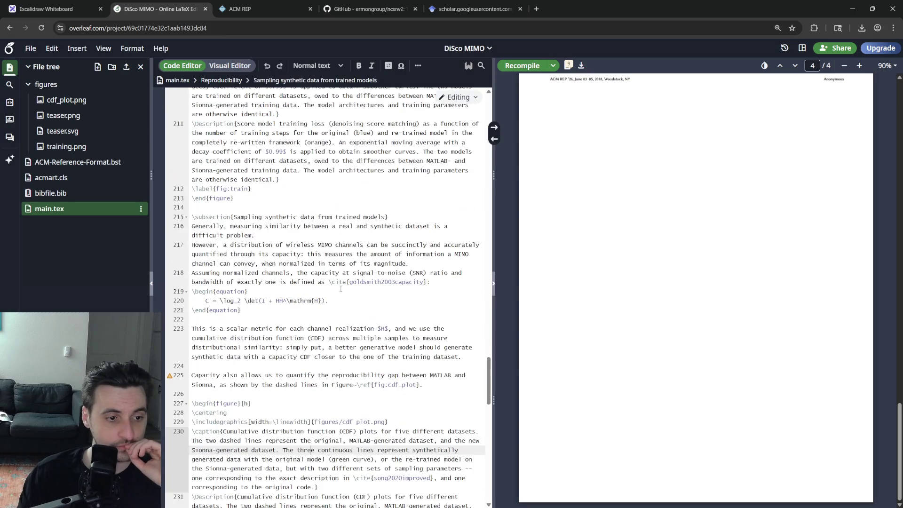
{"action": "scroll", "coordinate": [352, 282], "scroll_direction": "down", "scroll_amount": 3}
{"action": "scroll", "coordinate": [336, 283], "scroll_direction": "up", "scroll_amount": 5}
{"action": "scroll", "coordinate": [336, 284], "scroll_direction": "up", "scroll_amount": 3}
{"action": "scroll", "coordinate": [336, 284], "scroll_direction": "down", "scroll_amount": 8}
{"action": "scroll", "coordinate": [310, 357], "scroll_direction": "down", "scroll_amount": 5}
{"action": "scroll", "coordinate": [309, 356], "scroll_direction": "up", "scroll_amount": 3}
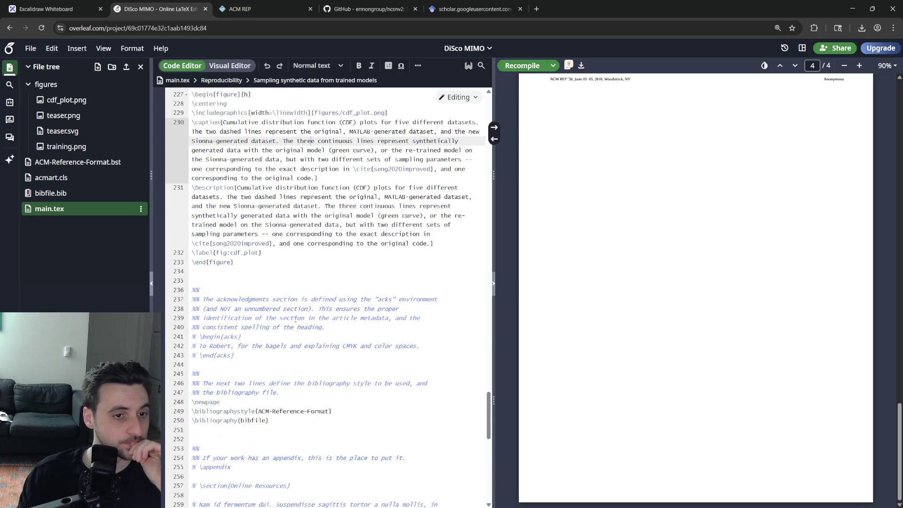
- Add \section{Conclusion} after the CDF figure and recompile so section 4 appears in the PDF
{"action": "left_click", "coordinate": [300, 274]}
{"action": "key", "text": "Return"}
{"action": "type", "text": "\\sect"}
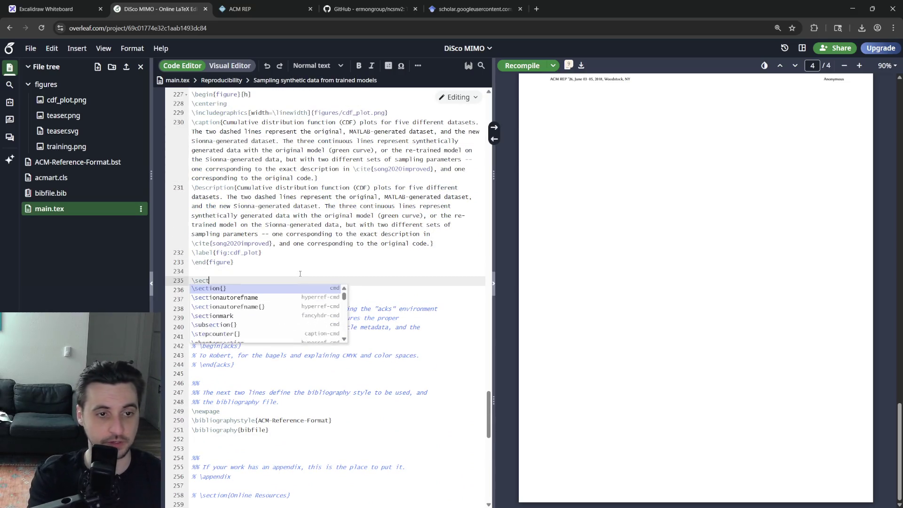
{"action": "key", "text": "Return"}
{"action": "type", "text": "Conclusion"}
{"action": "key", "text": "ctrl+s"}
{"action": "key", "text": "Up"}
{"action": "scroll", "coordinate": [297, 276], "scroll_direction": "up", "scroll_amount": 5}
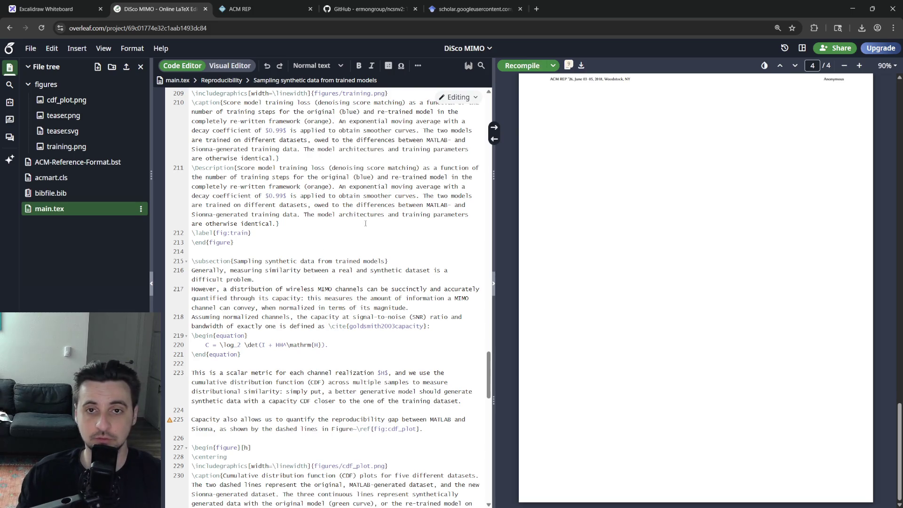
{"action": "scroll", "coordinate": [651, 354], "scroll_direction": "up", "scroll_amount": 10}
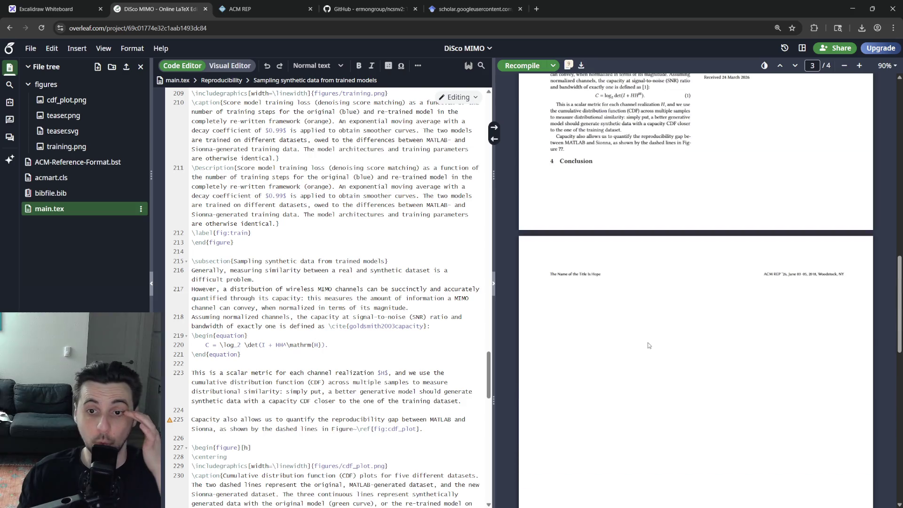
{"action": "scroll", "coordinate": [651, 354], "scroll_direction": "up", "scroll_amount": 4}
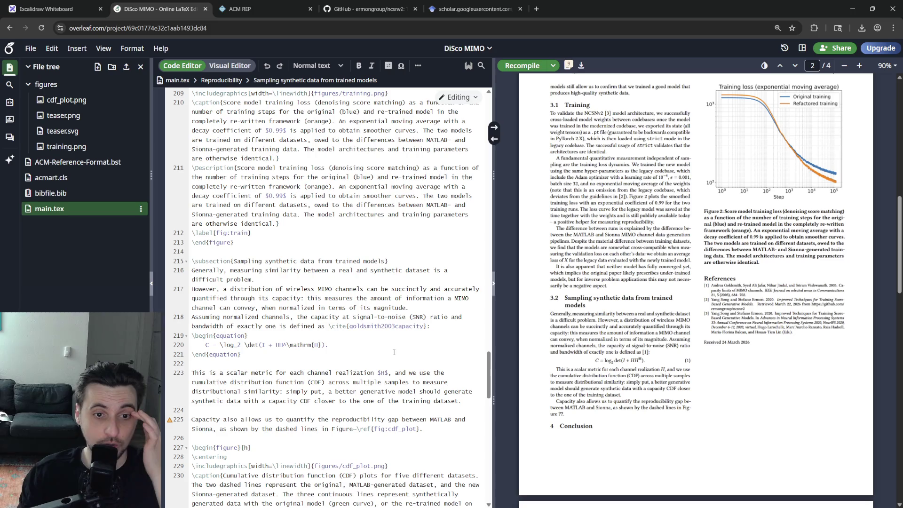
{"action": "scroll", "coordinate": [325, 318], "scroll_direction": "down", "scroll_amount": 4}
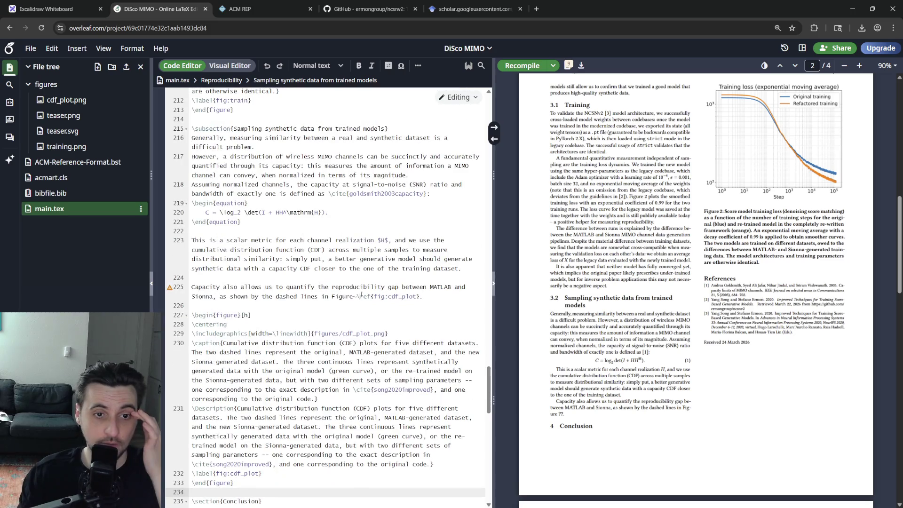
{"action": "left_click", "coordinate": [353, 297]}
{"action": "key", "text": "ctrl+s"}
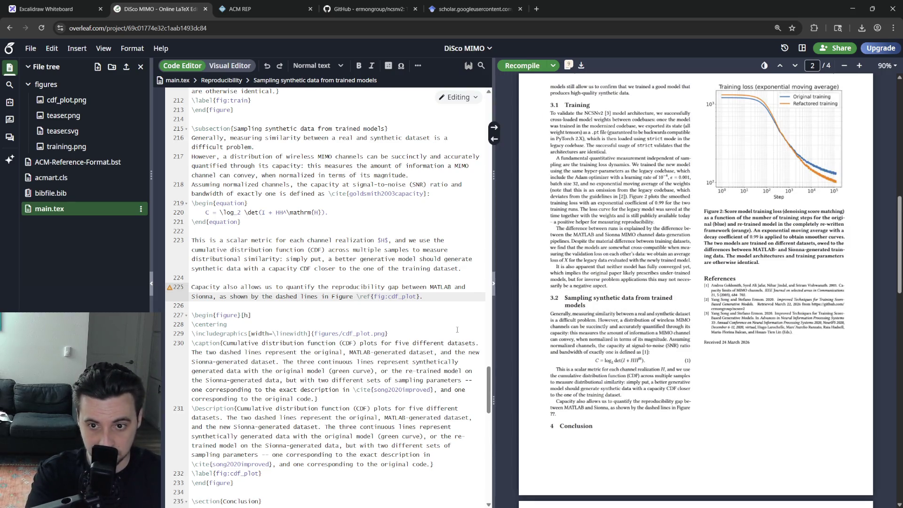
{"action": "left_click_drag", "start_coordinate": [353, 296], "coordinate": [418, 296]}
{"action": "key", "text": "Delete"}
{"action": "key", "text": "ctrl+s"}
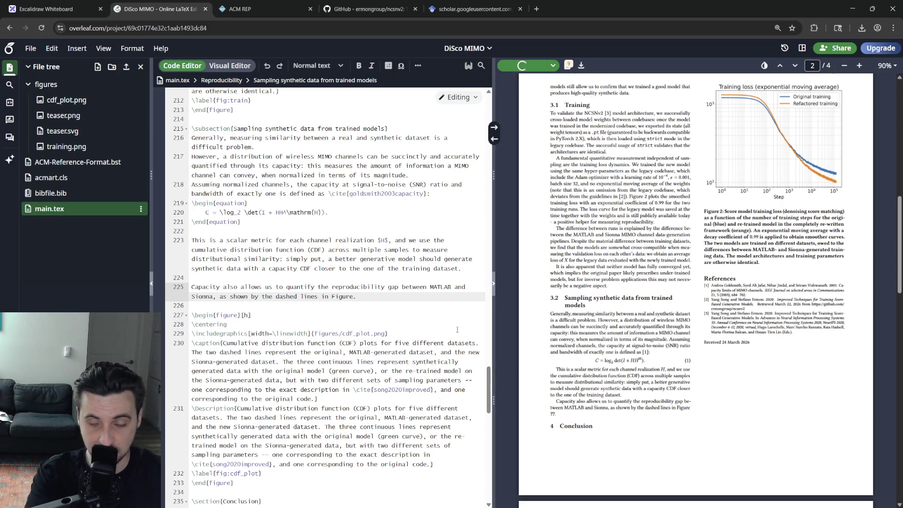
{"action": "scroll", "coordinate": [457, 329], "scroll_direction": "down", "scroll_amount": 5}
{"action": "scroll", "coordinate": [631, 353], "scroll_direction": "down", "scroll_amount": 3}
{"action": "scroll", "coordinate": [632, 388], "scroll_direction": "up", "scroll_amount": 8}
{"action": "scroll", "coordinate": [632, 417], "scroll_direction": "up", "scroll_amount": 5}
{"action": "scroll", "coordinate": [632, 353], "scroll_direction": "down", "scroll_amount": 3}
{"action": "scroll", "coordinate": [382, 358], "scroll_direction": "down", "scroll_amount": 4}
{"action": "scroll", "coordinate": [381, 358], "scroll_direction": "down", "scroll_amount": 2}
{"action": "scroll", "coordinate": [374, 332], "scroll_direction": "up", "scroll_amount": 4}
{"action": "scroll", "coordinate": [381, 326], "scroll_direction": "up", "scroll_amount": 4}
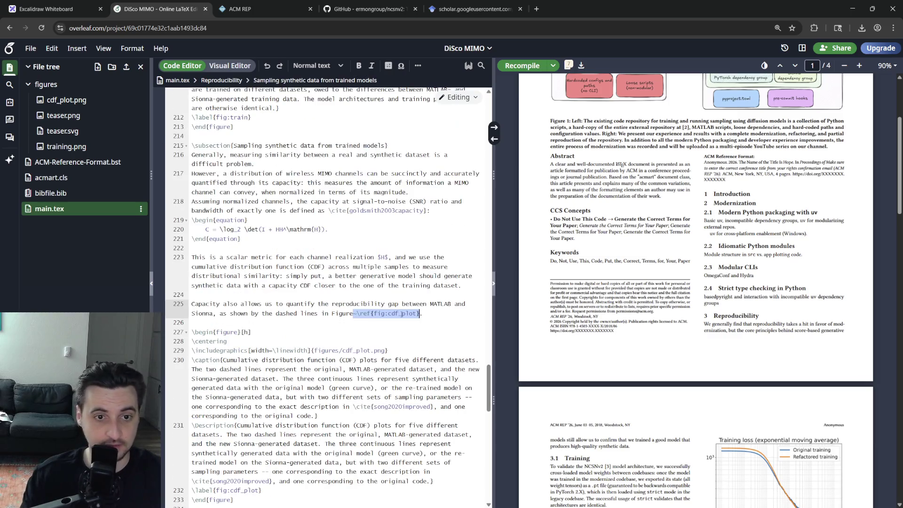
{"action": "left_click", "coordinate": [329, 350]}
{"action": "scroll", "coordinate": [328, 390], "scroll_direction": "up", "scroll_amount": 4}
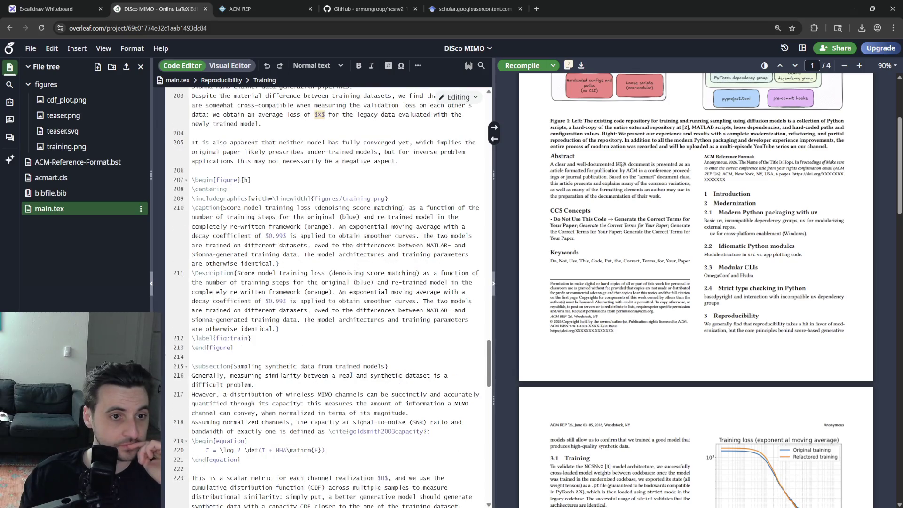
{"action": "scroll", "coordinate": [351, 374], "scroll_direction": "down", "scroll_amount": 4}
{"action": "scroll", "coordinate": [351, 373], "scroll_direction": "up", "scroll_amount": 4}
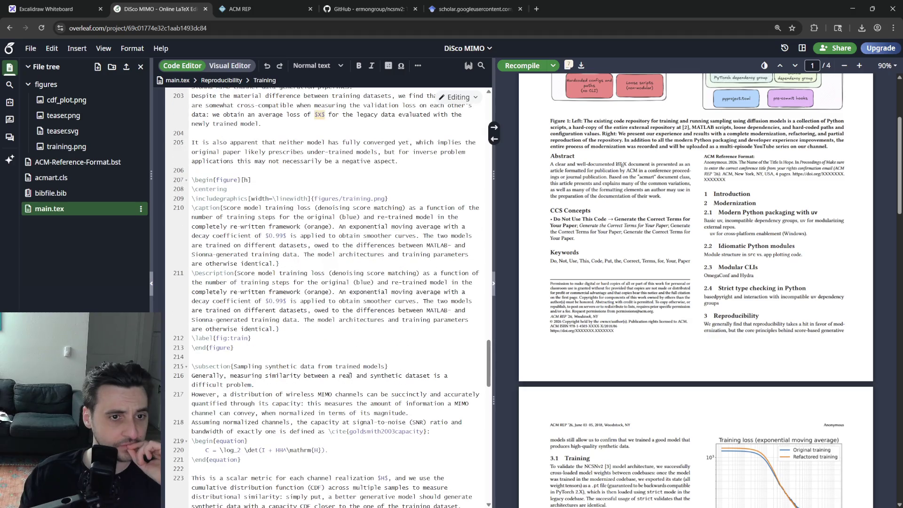
{"action": "scroll", "coordinate": [351, 375], "scroll_direction": "down", "scroll_amount": 4}
{"action": "left_click_drag", "start_coordinate": [389, 394], "coordinate": [312, 394]}
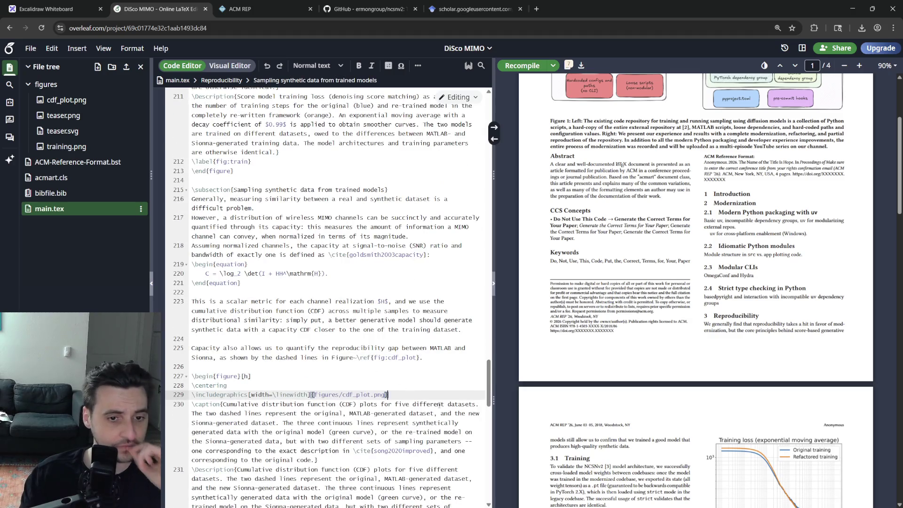
{"action": "type", "text": "fig"}
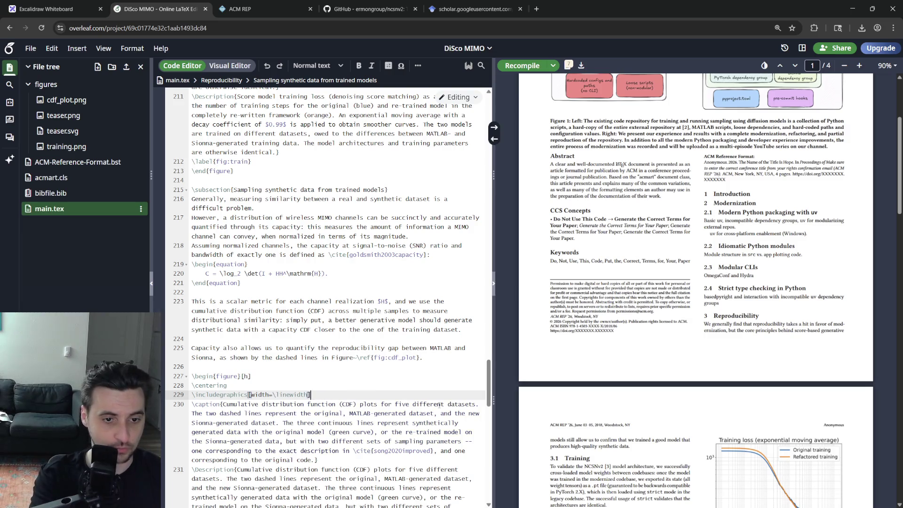
- Re-insert the figures/cdf_plot.png path via autocomplete, delete teaser.svg from the project, and reopen main.tex
{"action": "key", "text": "BackSpace"}
{"action": "key", "text": "BackSpace"}
{"action": "key", "text": "BackSpace"}
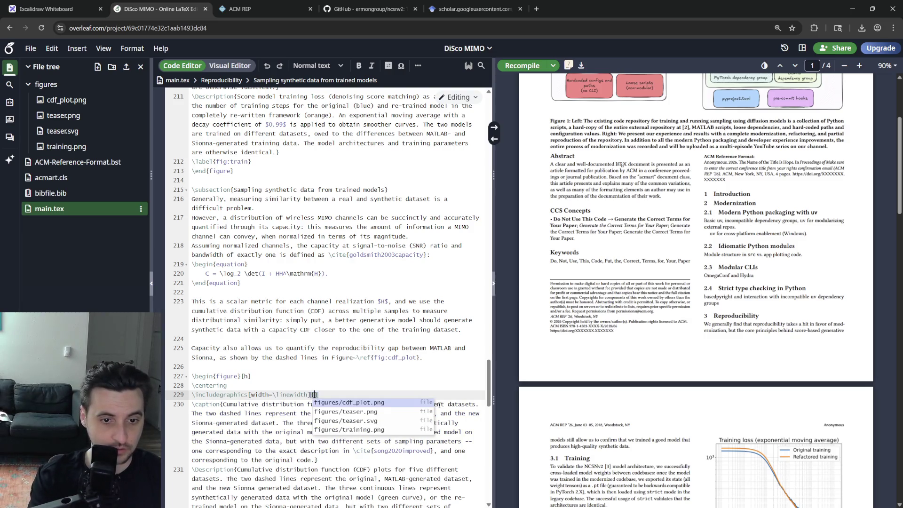
{"action": "key", "text": "Return"}
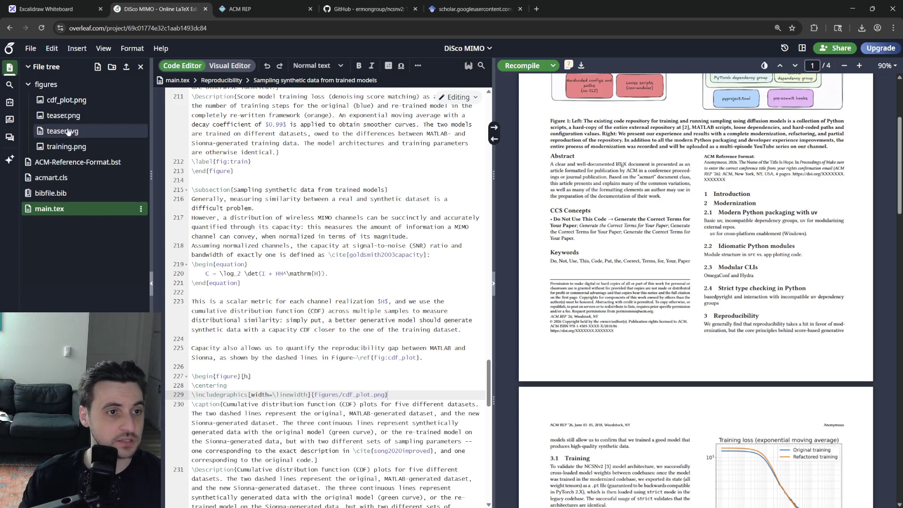
{"action": "right_click", "coordinate": [71, 133]}
{"action": "left_click", "coordinate": [85, 175]}
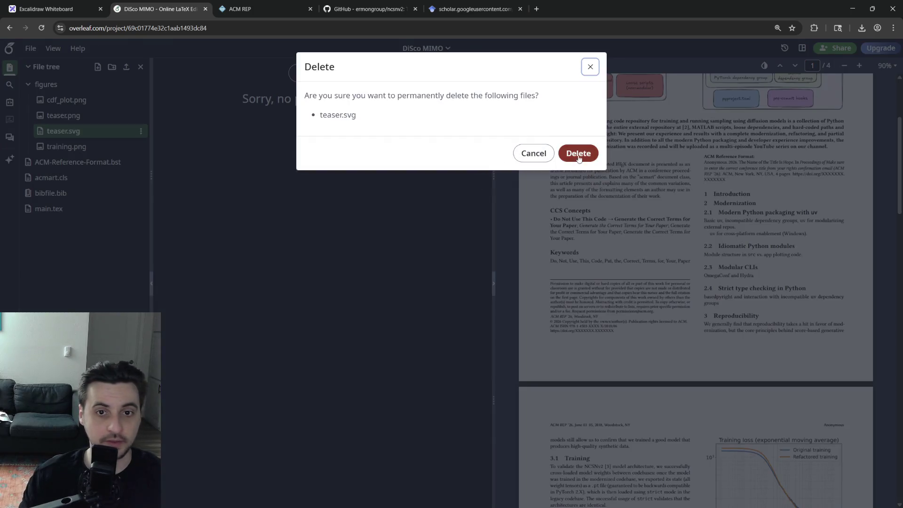
{"action": "left_click", "coordinate": [579, 154]}
{"action": "left_click", "coordinate": [55, 101]}
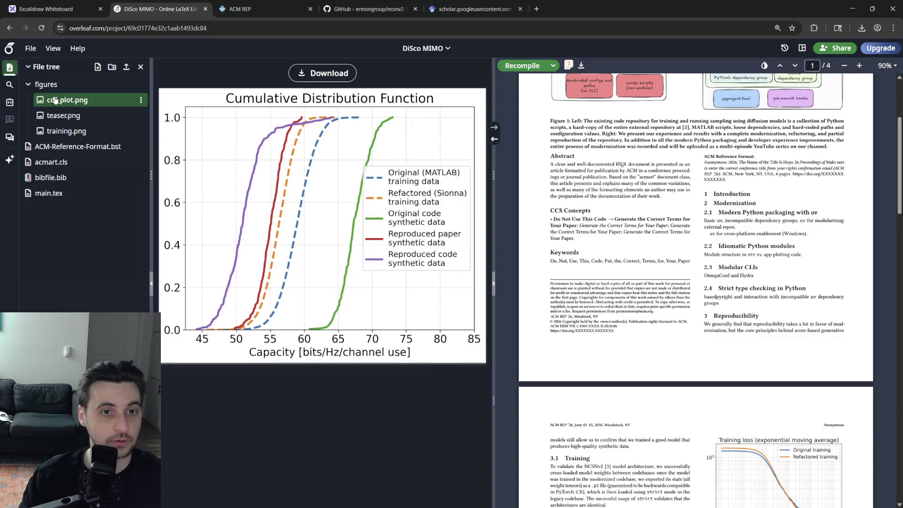
{"action": "left_click", "coordinate": [49, 192]}
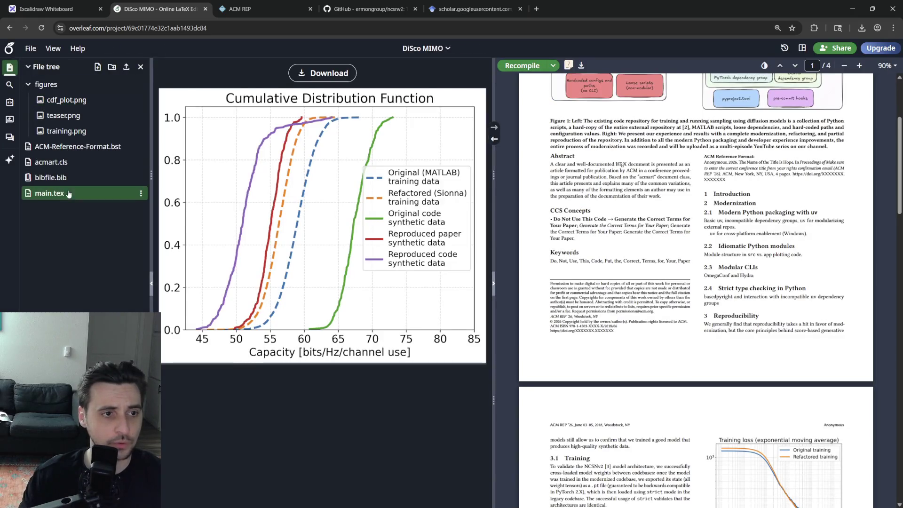
{"action": "scroll", "coordinate": [378, 430], "scroll_direction": "down", "scroll_amount": 5}
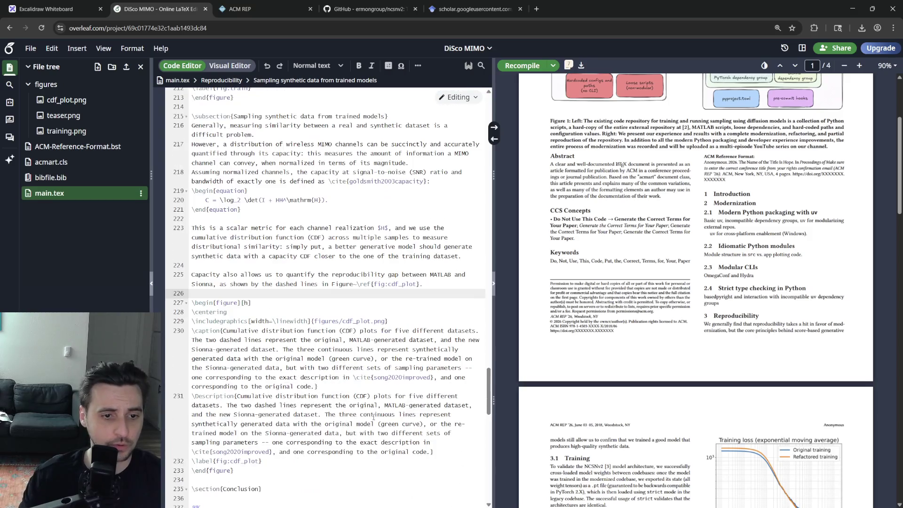
- Recompile the paper, download the four-page PDF and open the downloaded file
{"action": "left_click", "coordinate": [352, 387]}
{"action": "key", "text": "ctrl+s"}
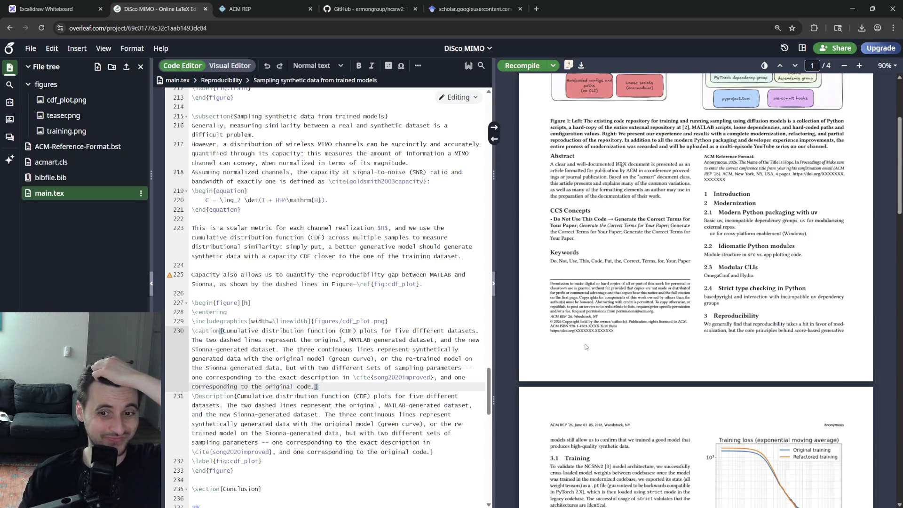
{"action": "scroll", "coordinate": [584, 345], "scroll_direction": "down", "scroll_amount": 3}
{"action": "scroll", "coordinate": [581, 352], "scroll_direction": "down", "scroll_amount": 5}
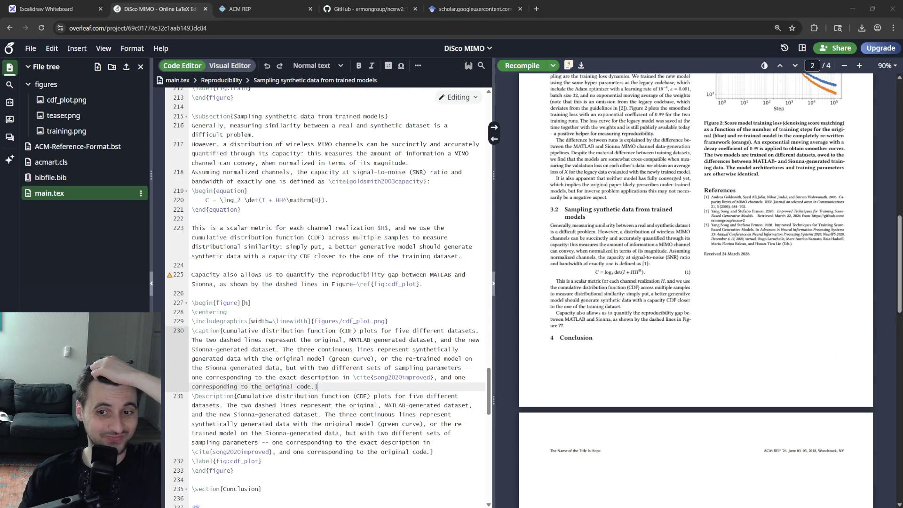
{"action": "scroll", "coordinate": [695, 283], "scroll_direction": "down", "scroll_amount": 5}
{"action": "scroll", "coordinate": [696, 282], "scroll_direction": "down", "scroll_amount": 5}
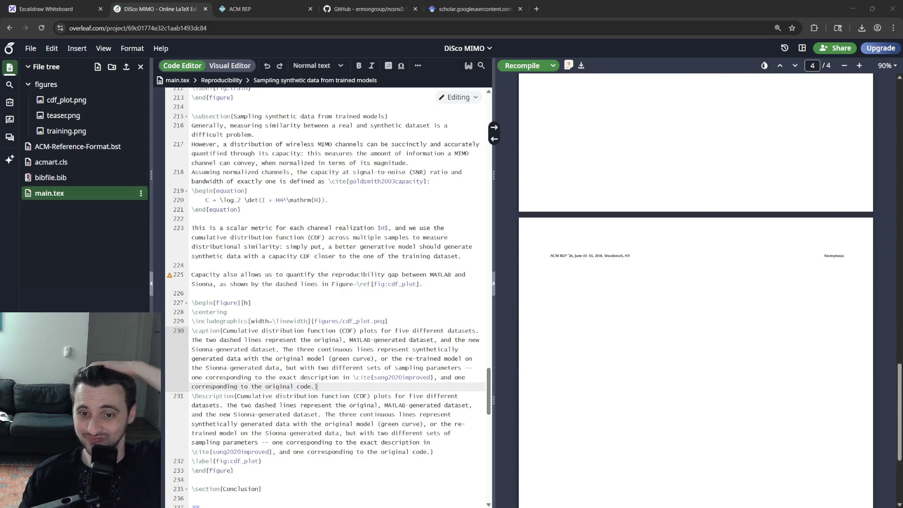
{"action": "scroll", "coordinate": [696, 282], "scroll_direction": "up", "scroll_amount": 3}
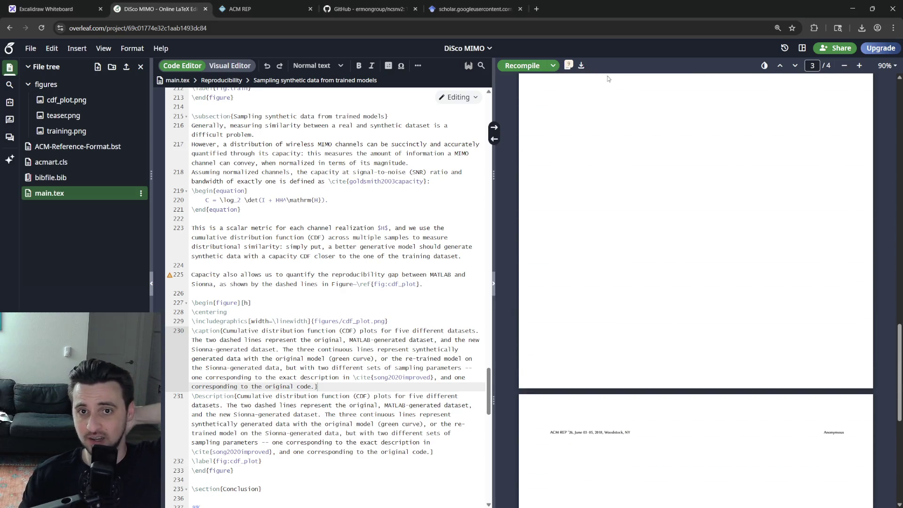
{"action": "left_click", "coordinate": [581, 65]}
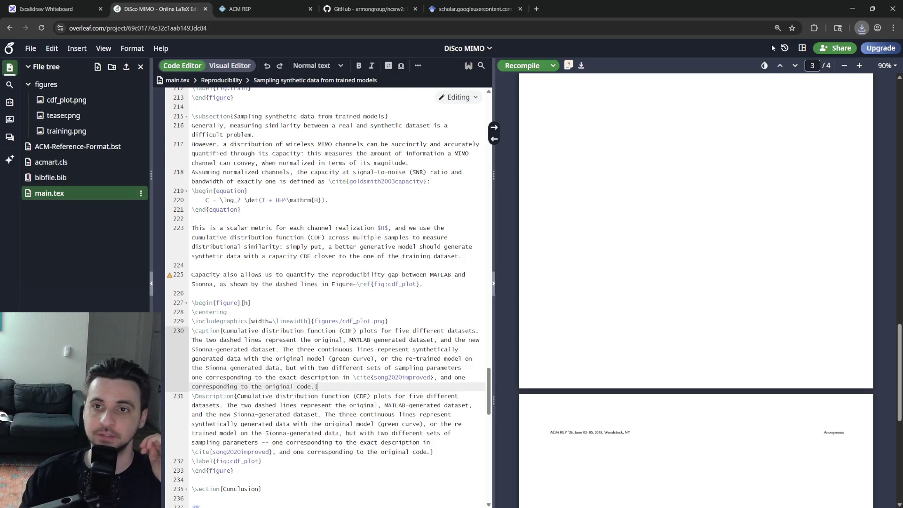
{"action": "left_click", "coordinate": [771, 45]}
{"action": "scroll", "coordinate": [492, 212], "scroll_direction": "down", "scroll_amount": 3}
{"action": "scroll", "coordinate": [492, 212], "scroll_direction": "up", "scroll_amount": 3}
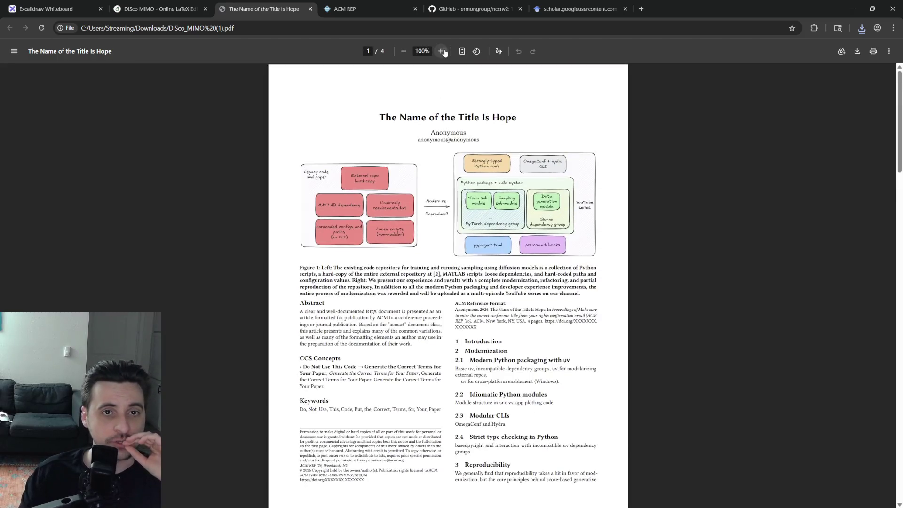
- Review the downloaded PDF zoomed in around section 3.2, then close it to return to Overleaf
{"action": "left_click", "coordinate": [440, 51]}
{"action": "scroll", "coordinate": [504, 249], "scroll_direction": "down", "scroll_amount": 5}
{"action": "scroll", "coordinate": [540, 202], "scroll_direction": "down", "scroll_amount": 5}
{"action": "scroll", "coordinate": [540, 203], "scroll_direction": "down", "scroll_amount": 3}
{"action": "scroll", "coordinate": [540, 203], "scroll_direction": "down", "scroll_amount": 3}
{"action": "scroll", "coordinate": [540, 203], "scroll_direction": "down", "scroll_amount": 3}
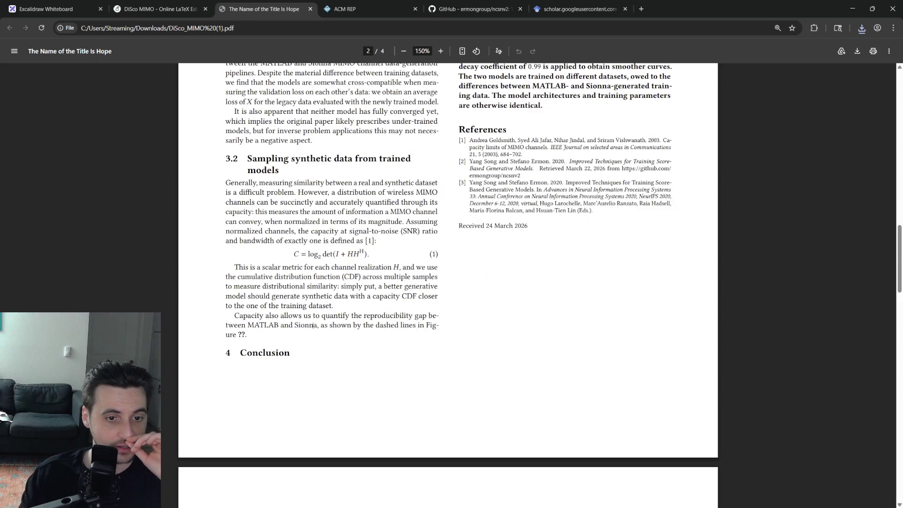
{"action": "double_click", "coordinate": [353, 255]}
{"action": "triple_click", "coordinate": [353, 254]}
{"action": "left_click", "coordinate": [321, 202]}
{"action": "triple_click", "coordinate": [322, 202]}
{"action": "left_click", "coordinate": [366, 313]}
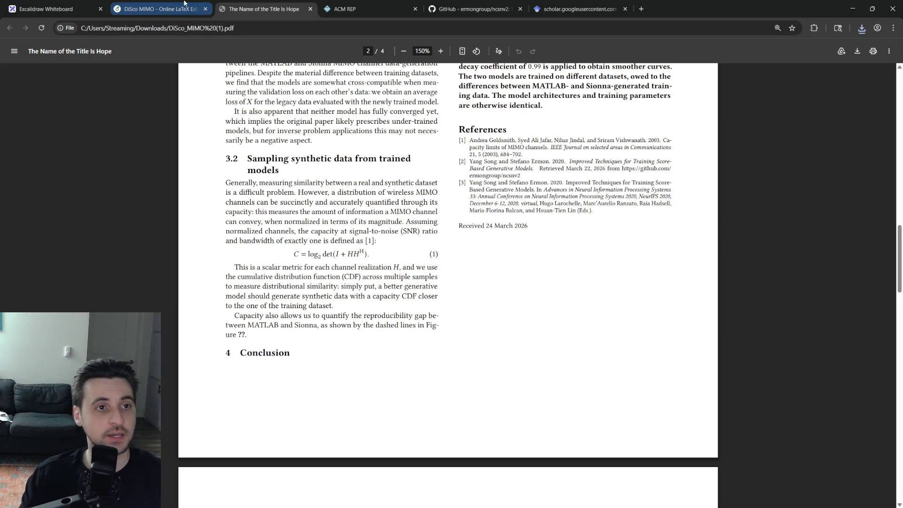
{"action": "scroll", "coordinate": [423, 282], "scroll_direction": "up", "scroll_amount": 5}
{"action": "scroll", "coordinate": [423, 282], "scroll_direction": "up", "scroll_amount": 5}
{"action": "scroll", "coordinate": [424, 282], "scroll_direction": "up", "scroll_amount": 5}
{"action": "scroll", "coordinate": [415, 385], "scroll_direction": "up", "scroll_amount": 3}
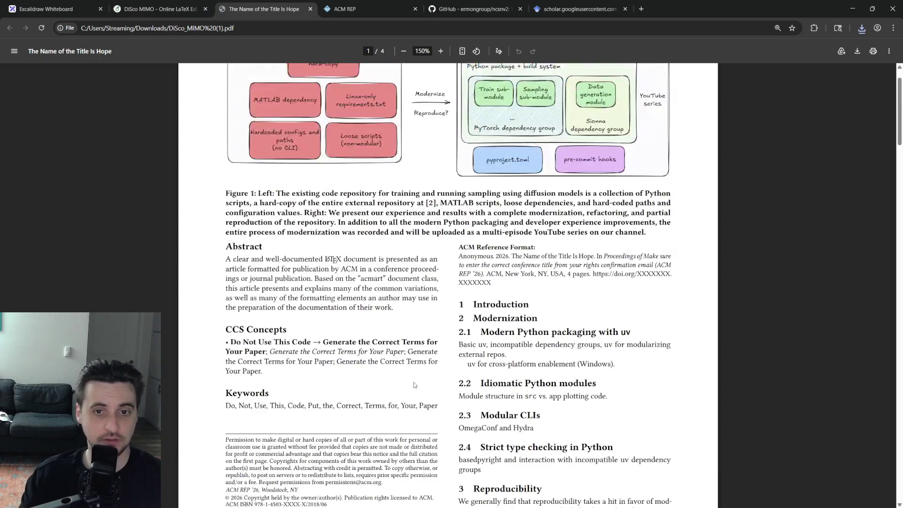
{"action": "scroll", "coordinate": [415, 384], "scroll_direction": "down", "scroll_amount": 5}
{"action": "scroll", "coordinate": [415, 385], "scroll_direction": "down", "scroll_amount": 5}
{"action": "scroll", "coordinate": [414, 382], "scroll_direction": "down", "scroll_amount": 8}
{"action": "scroll", "coordinate": [415, 382], "scroll_direction": "up", "scroll_amount": 3}
{"action": "scroll", "coordinate": [416, 392], "scroll_direction": "up", "scroll_amount": 5}
{"action": "scroll", "coordinate": [416, 391], "scroll_direction": "up", "scroll_amount": 3}
{"action": "scroll", "coordinate": [416, 392], "scroll_direction": "up", "scroll_amount": 4}
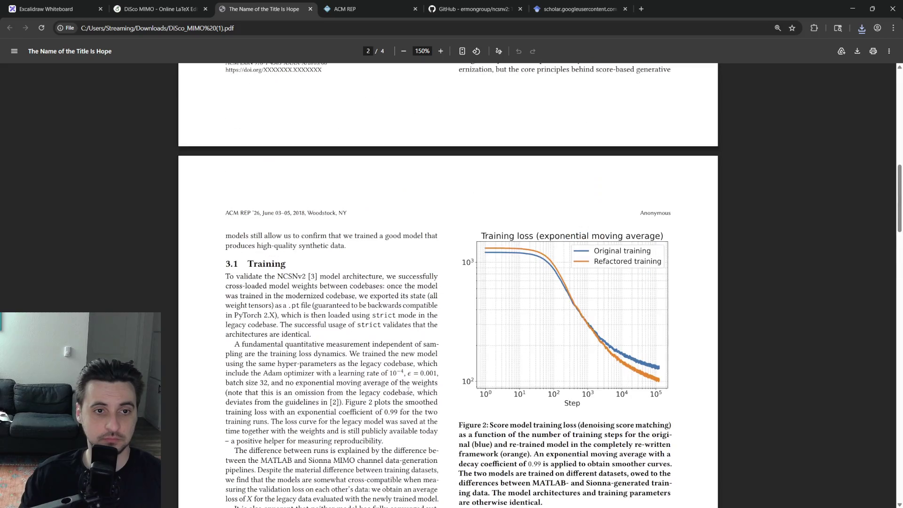
{"action": "scroll", "coordinate": [414, 392], "scroll_direction": "down", "scroll_amount": 3}
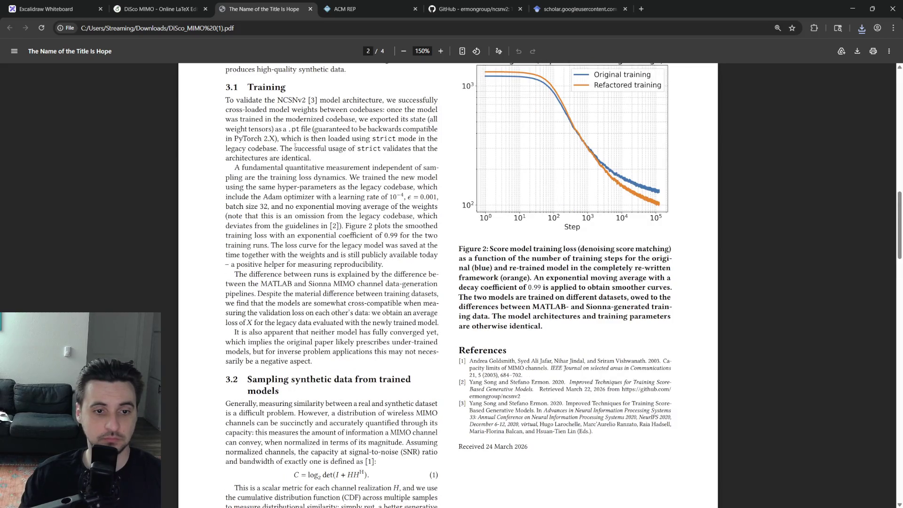
{"action": "key", "text": "ctrl+w"}
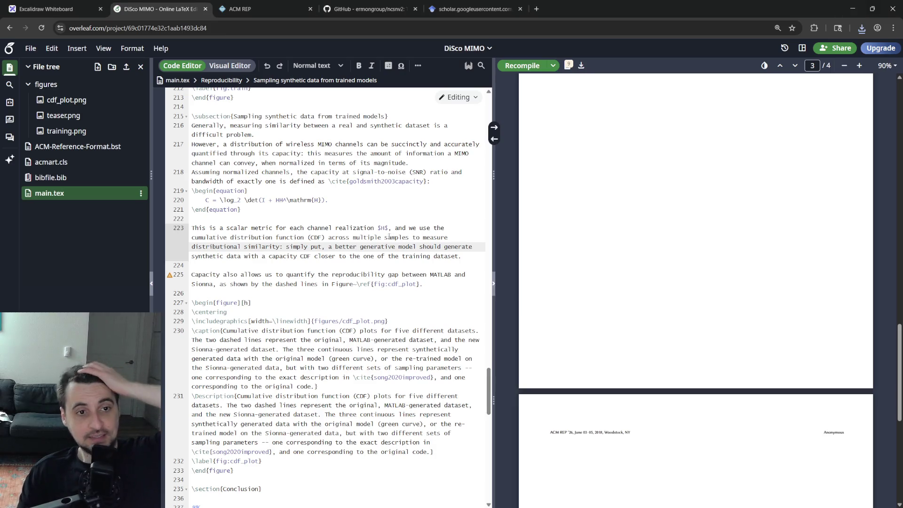
- Comment out the sampling subsection lines and the \newpage before the bibliography, then recompile
{"action": "left_click", "coordinate": [384, 237]}
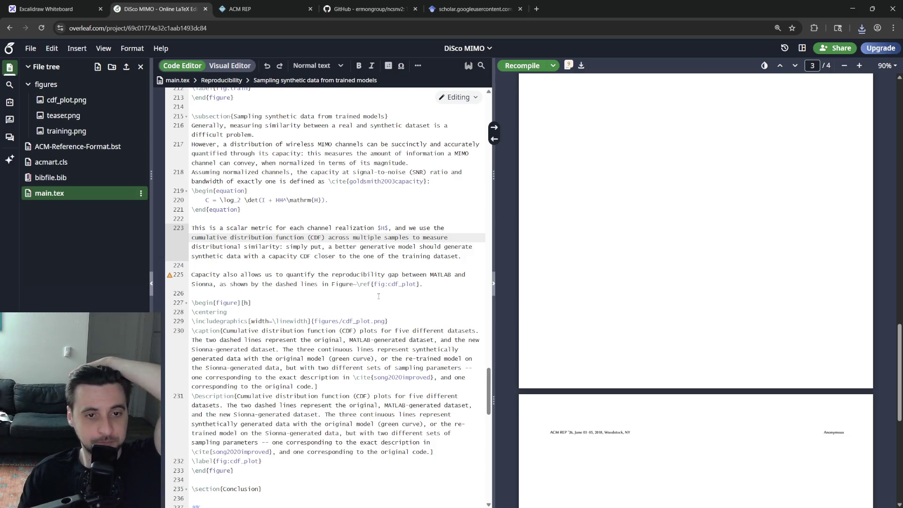
{"action": "left_click", "coordinate": [333, 284]}
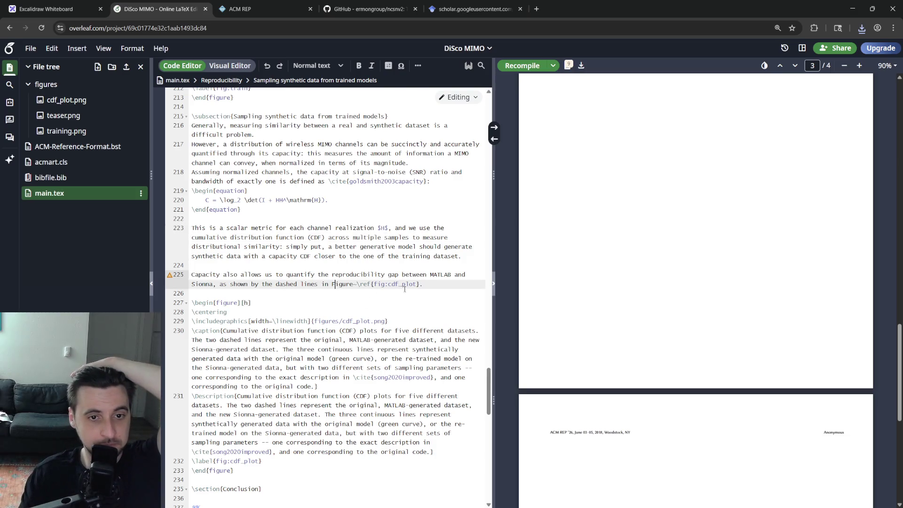
{"action": "mouse_move", "coordinate": [423, 284]}
{"action": "left_mouse_down"}
{"action": "mouse_move", "coordinate": [422, 144]}
{"action": "mouse_move", "coordinate": [390, 116]}
{"action": "left_mouse_up"}
{"action": "key", "text": "ctrl+slash"}
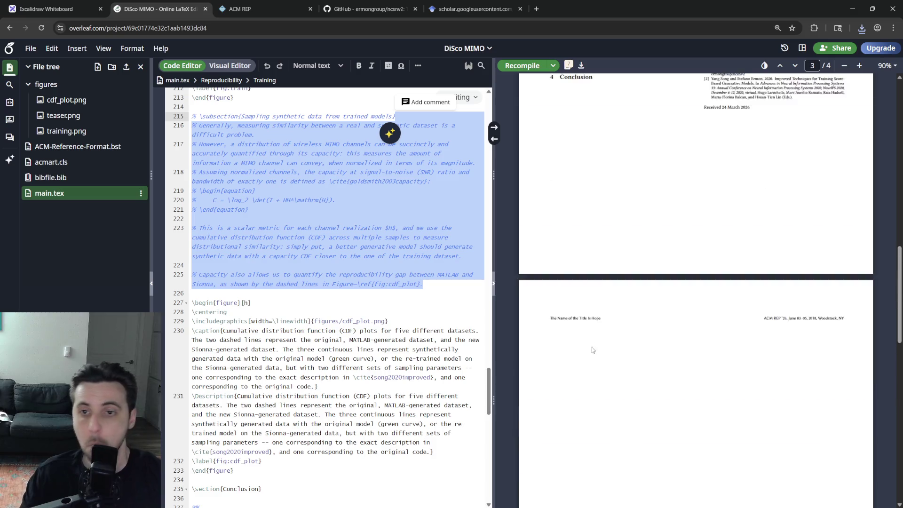
{"action": "scroll", "coordinate": [284, 254], "scroll_direction": "down", "scroll_amount": 4}
{"action": "scroll", "coordinate": [284, 254], "scroll_direction": "down", "scroll_amount": 5}
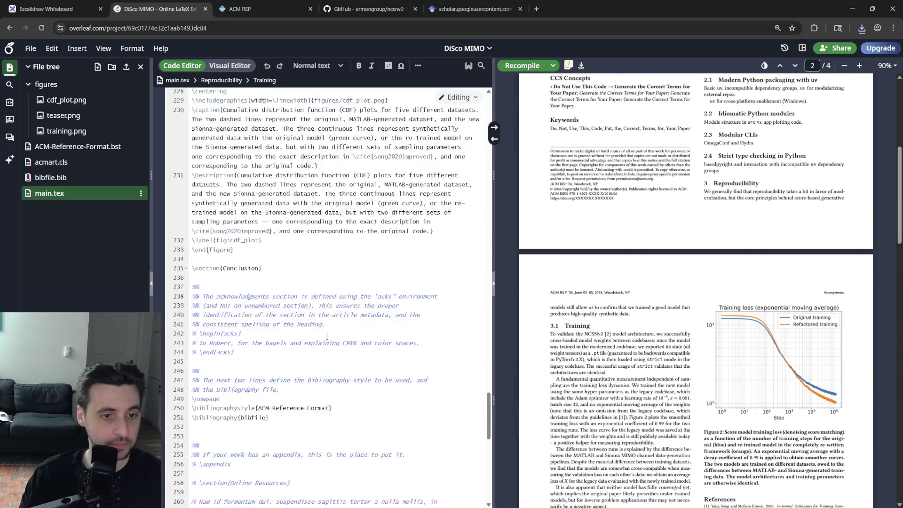
{"action": "key", "text": "ctrl+slash"}
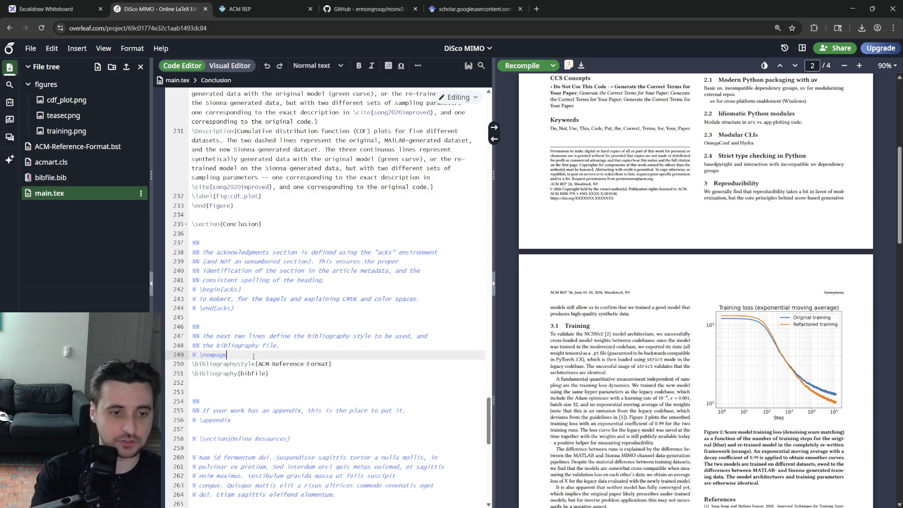
{"action": "key", "text": "ctrl+s"}
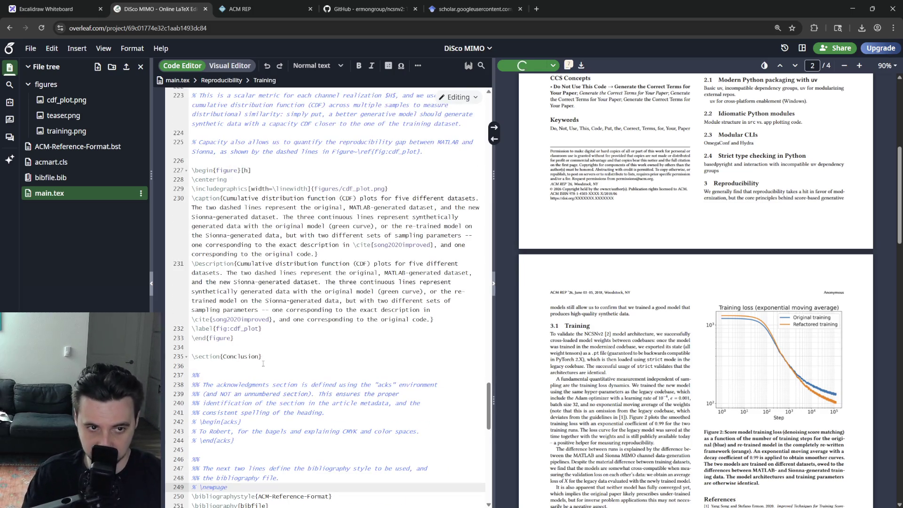
{"action": "scroll", "coordinate": [261, 357], "scroll_direction": "up", "scroll_amount": 2}
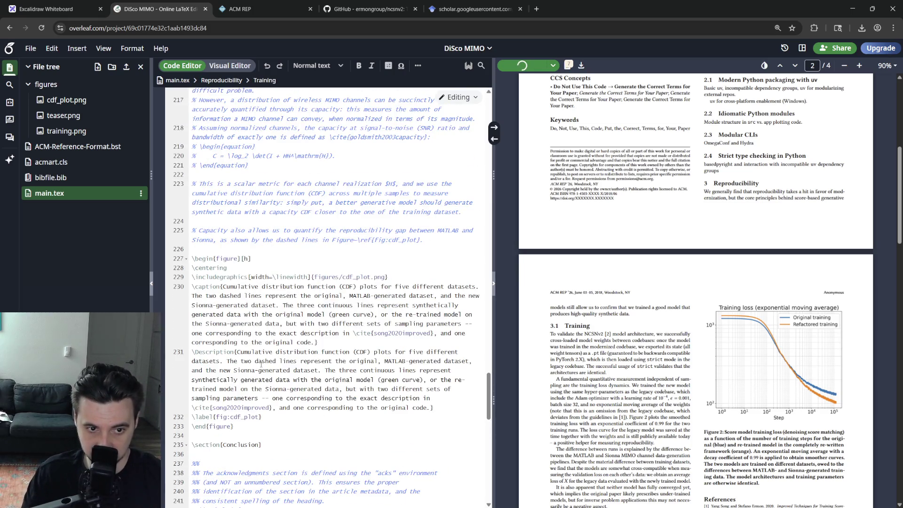
{"action": "scroll", "coordinate": [261, 363], "scroll_direction": "up", "scroll_amount": 2}
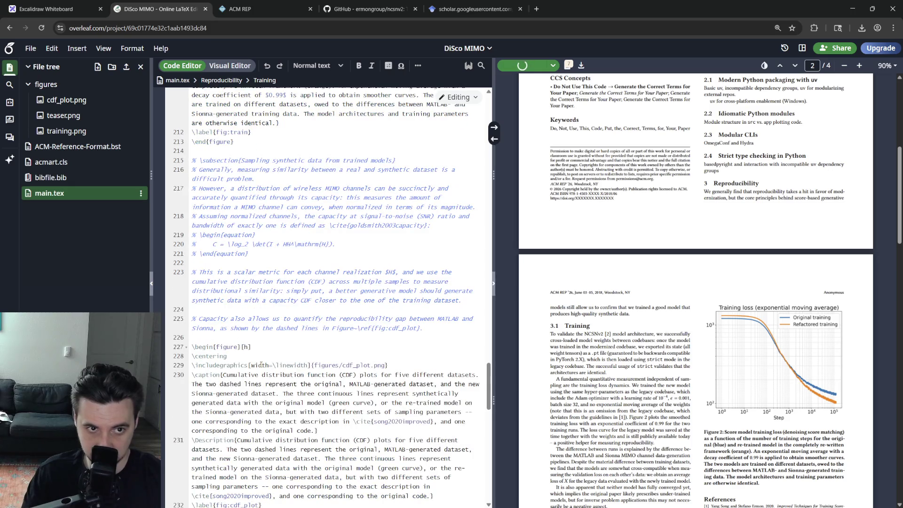
{"action": "scroll", "coordinate": [261, 363], "scroll_direction": "down", "scroll_amount": 5}
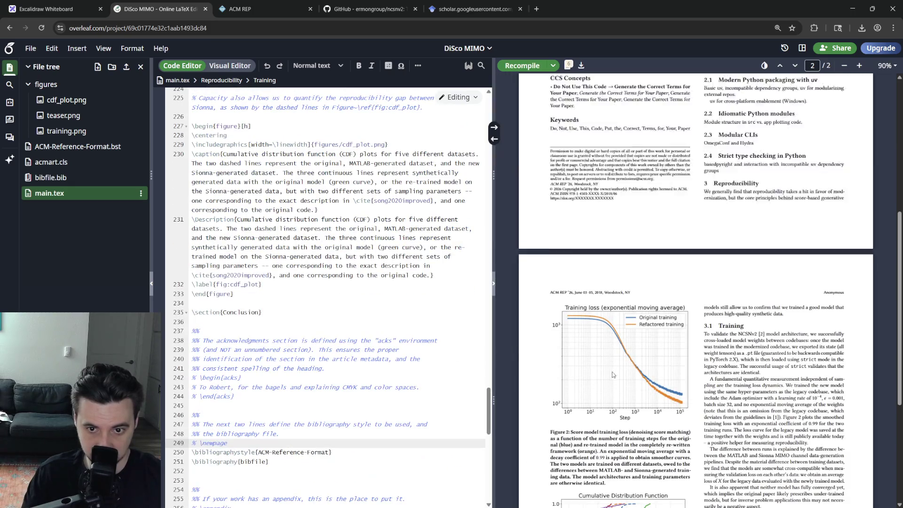
{"action": "scroll", "coordinate": [613, 374], "scroll_direction": "down", "scroll_amount": 3}
{"action": "scroll", "coordinate": [317, 399], "scroll_direction": "up", "scroll_amount": 3}
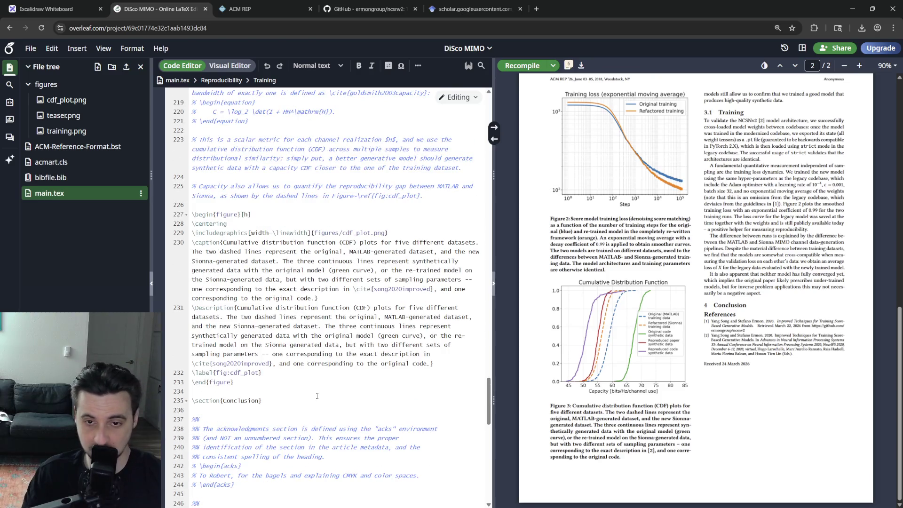
{"action": "scroll", "coordinate": [316, 395], "scroll_direction": "up", "scroll_amount": 2}
{"action": "scroll", "coordinate": [315, 395], "scroll_direction": "down", "scroll_amount": 5}
- Uncomment the sampling subsection's capacity paragraphs and equation again
{"action": "left_click", "coordinate": [243, 399]}
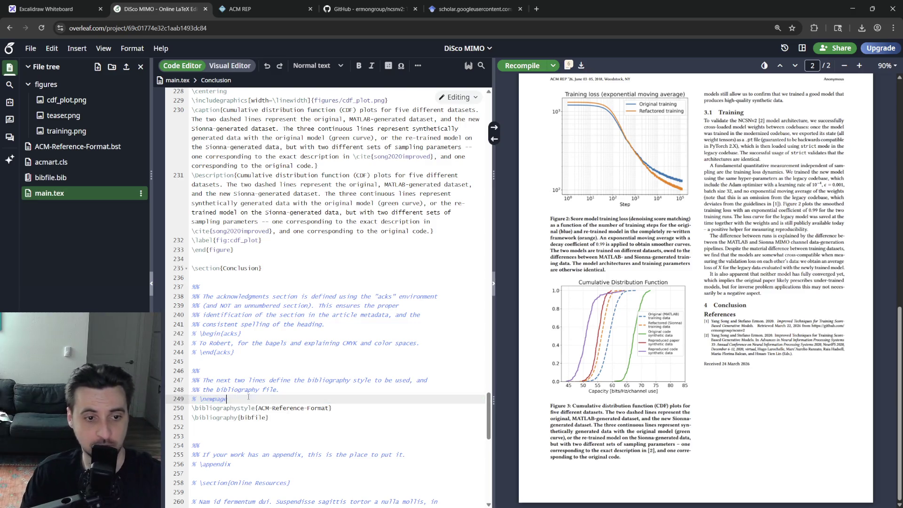
{"action": "scroll", "coordinate": [318, 318], "scroll_direction": "up", "scroll_amount": 6}
{"action": "mouse_move", "coordinate": [423, 373]}
{"action": "left_mouse_down"}
{"action": "mouse_move", "coordinate": [421, 260]}
{"action": "mouse_move", "coordinate": [390, 214]}
{"action": "left_mouse_up"}
{"action": "key", "text": "ctrl+slash"}
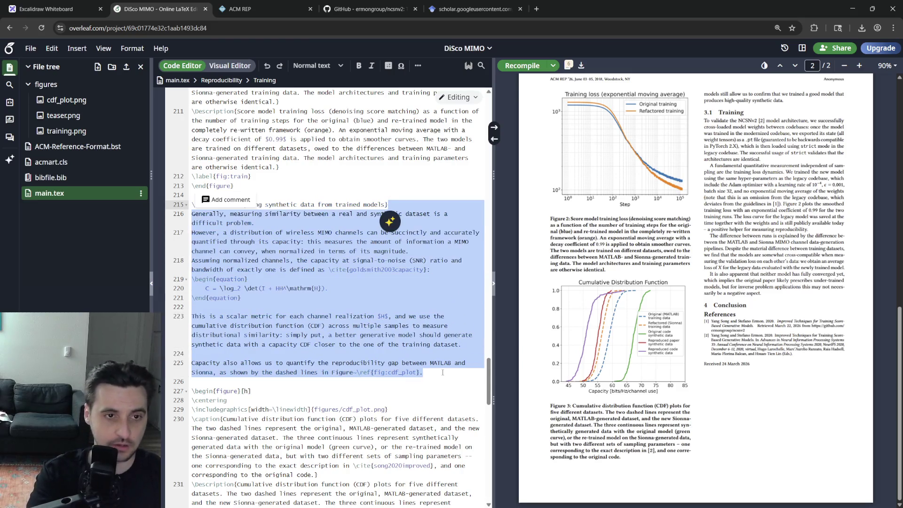
- Recompile and check the restored subsection 3.2 with its capacity equation in the preview
{"action": "key", "text": "ctrl+s"}
{"action": "left_click", "coordinate": [368, 344]}
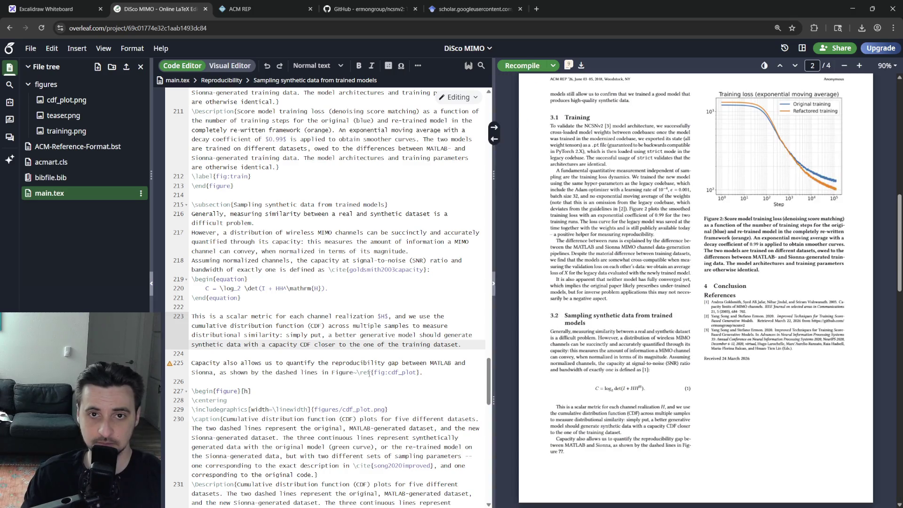
{"action": "scroll", "coordinate": [630, 376], "scroll_direction": "down", "scroll_amount": 5}
{"action": "scroll", "coordinate": [629, 376], "scroll_direction": "down", "scroll_amount": 3}
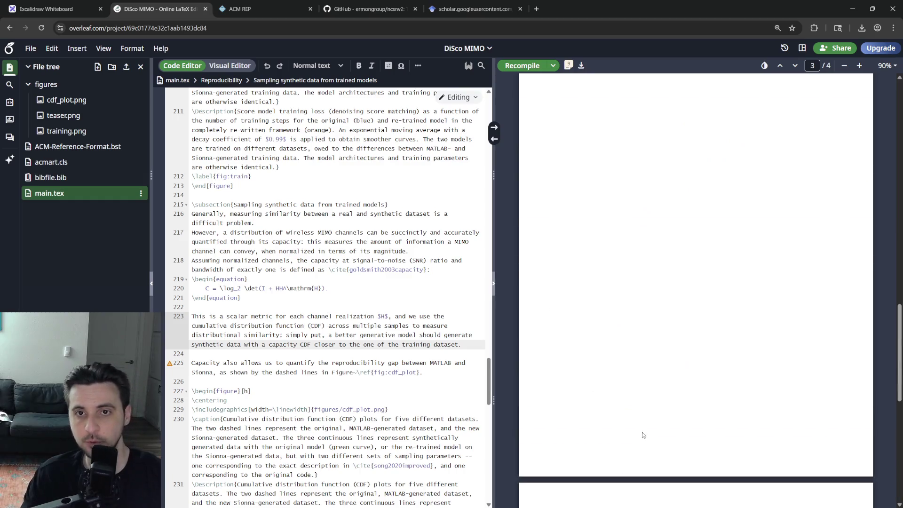
{"action": "scroll", "coordinate": [629, 376], "scroll_direction": "down", "scroll_amount": 3}
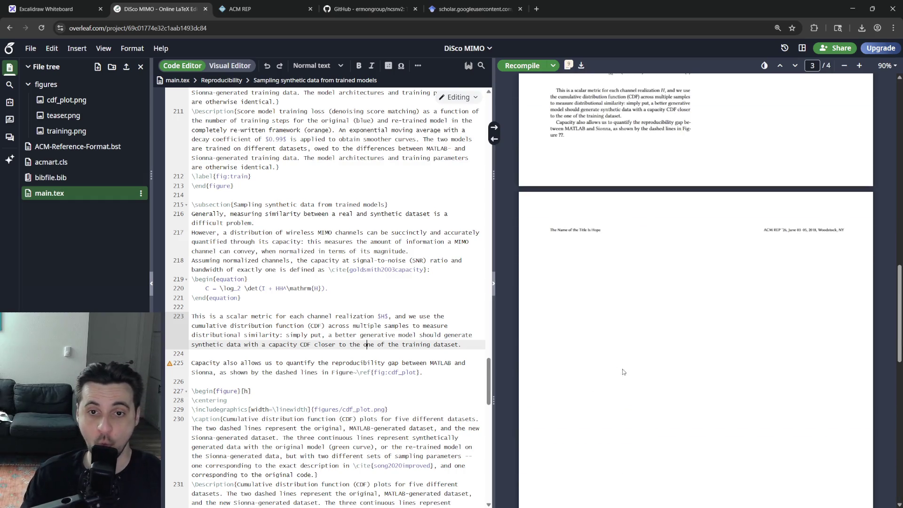
{"action": "scroll", "coordinate": [619, 369], "scroll_direction": "up", "scroll_amount": 5}
{"action": "scroll", "coordinate": [635, 395], "scroll_direction": "up", "scroll_amount": 3}
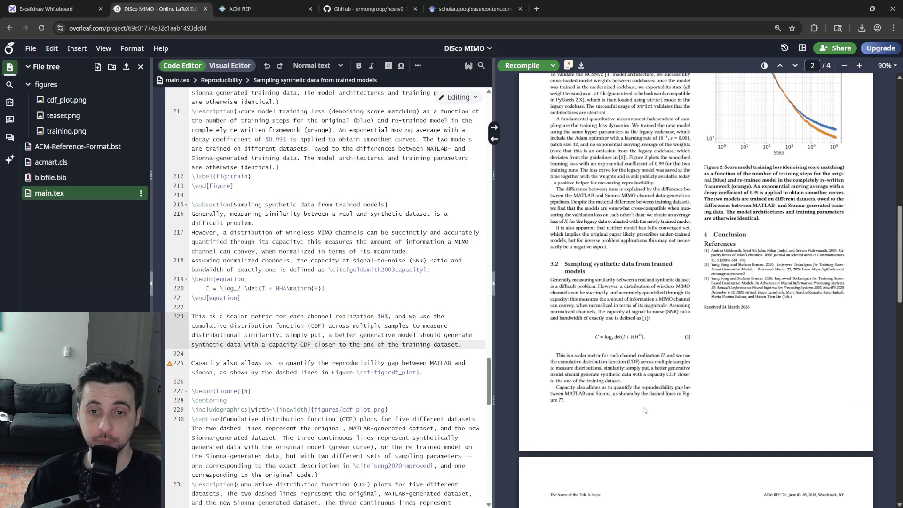
{"action": "scroll", "coordinate": [646, 411], "scroll_direction": "up", "scroll_amount": 5}
{"action": "scroll", "coordinate": [641, 402], "scroll_direction": "up", "scroll_amount": 5}
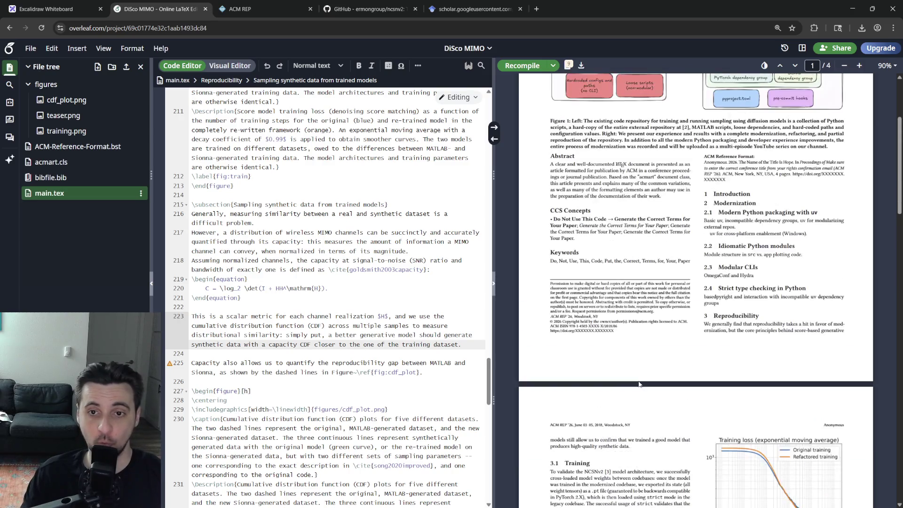
{"action": "scroll", "coordinate": [641, 403], "scroll_direction": "up", "scroll_amount": 5}
{"action": "mouse_move", "coordinate": [170, 364]}
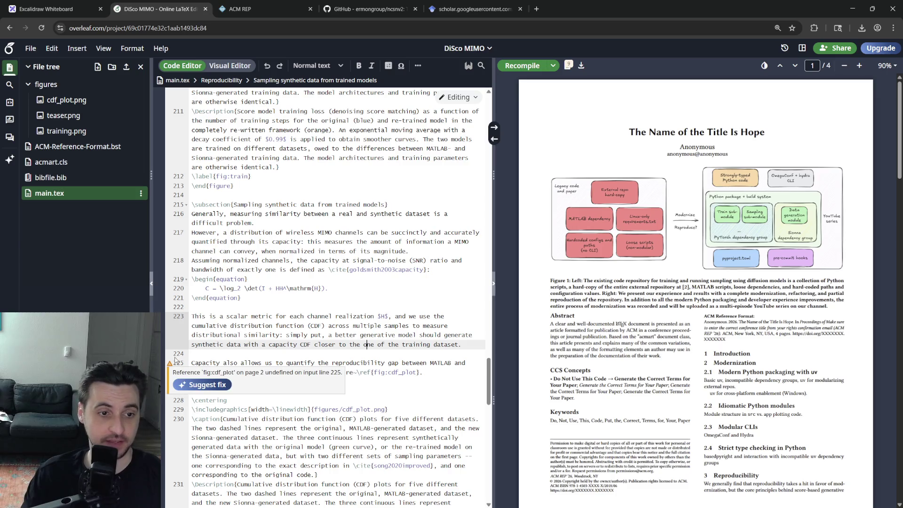
{"action": "scroll", "coordinate": [352, 318], "scroll_direction": "down", "scroll_amount": 5}
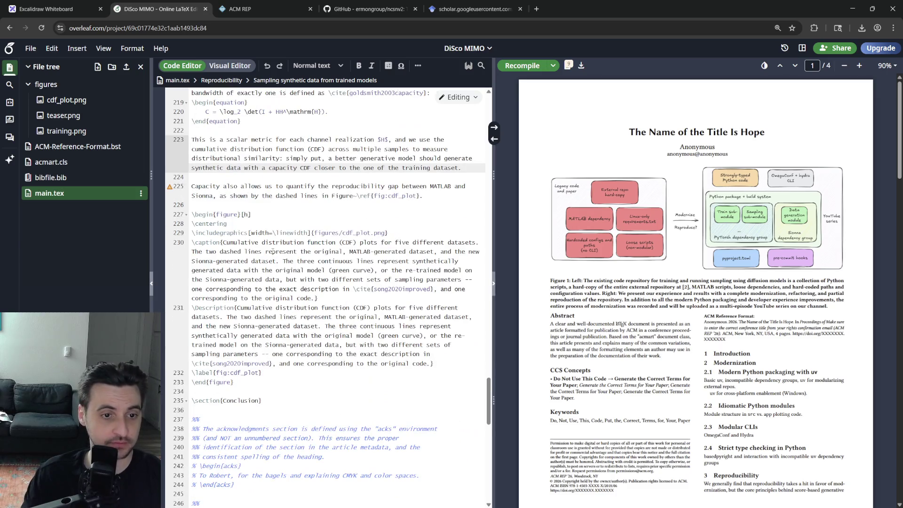
{"action": "left_click_drag", "start_coordinate": [236, 381], "coordinate": [233, 355]}
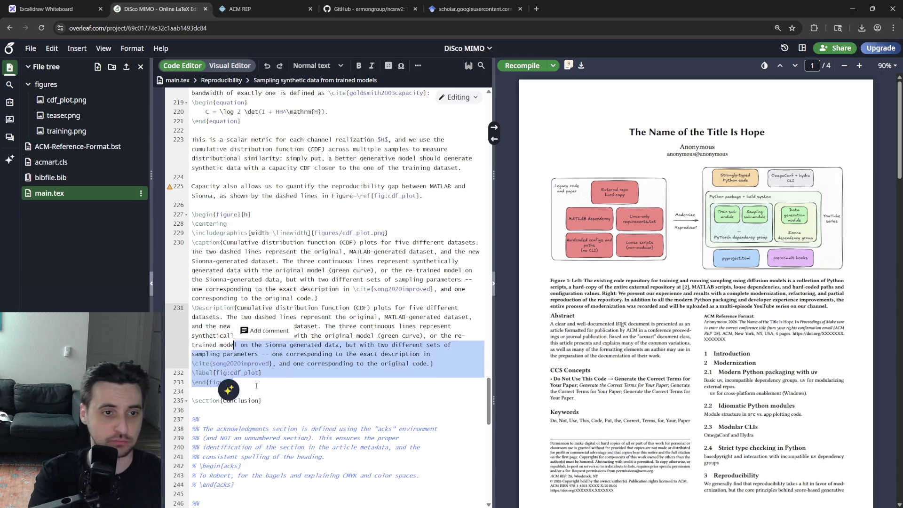
- Cut the cdf_plot figure block and paste it right after the training figure, then recompile
{"action": "key", "text": "shift+Up"}
{"action": "key", "text": "shift+Up"}
{"action": "key", "text": "shift+Up"}
{"action": "key", "text": "shift+Up"}
{"action": "key", "text": "ctrl+c"}
{"action": "key", "text": "BackSpace"}
{"action": "key", "text": "BackSpace"}
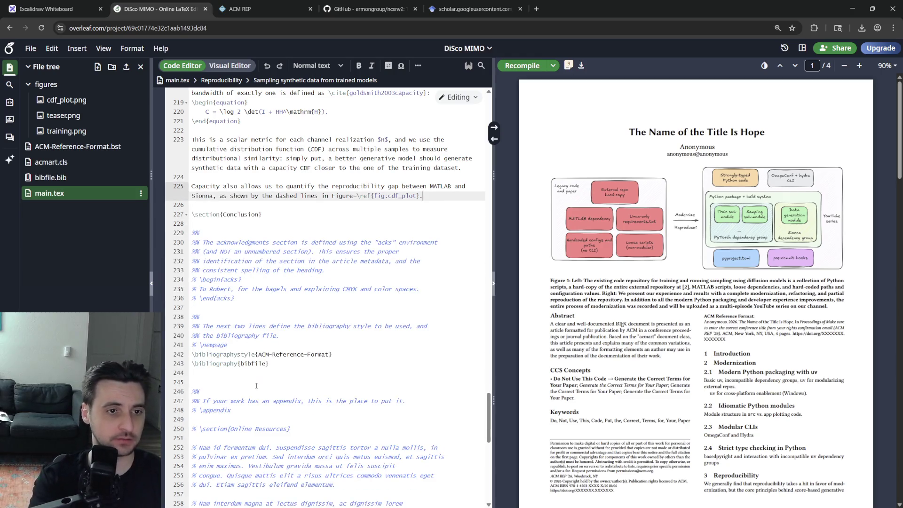
{"action": "scroll", "coordinate": [256, 385], "scroll_direction": "up", "scroll_amount": 5}
{"action": "scroll", "coordinate": [261, 368], "scroll_direction": "up", "scroll_amount": 8}
{"action": "scroll", "coordinate": [267, 358], "scroll_direction": "up", "scroll_amount": 5}
{"action": "scroll", "coordinate": [267, 358], "scroll_direction": "down", "scroll_amount": 5}
{"action": "scroll", "coordinate": [268, 358], "scroll_direction": "down", "scroll_amount": 4}
{"action": "left_click", "coordinate": [310, 185]}
{"action": "left_click", "coordinate": [311, 355]}
{"action": "key", "text": "Down"}
{"action": "key", "text": "Down"}
{"action": "key", "text": "Return"}
{"action": "key", "text": "ctrl+v"}
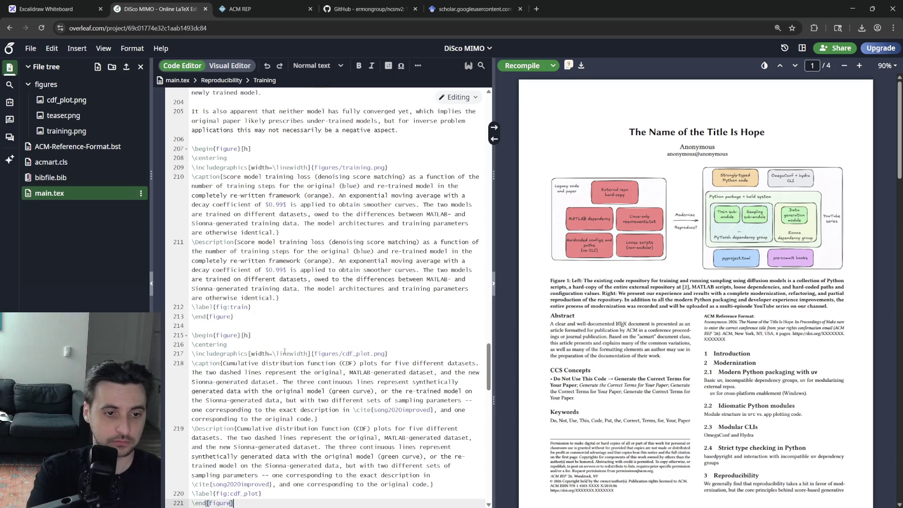
{"action": "key", "text": "ctrl+s"}
{"action": "scroll", "coordinate": [283, 351], "scroll_direction": "down", "scroll_amount": 5}
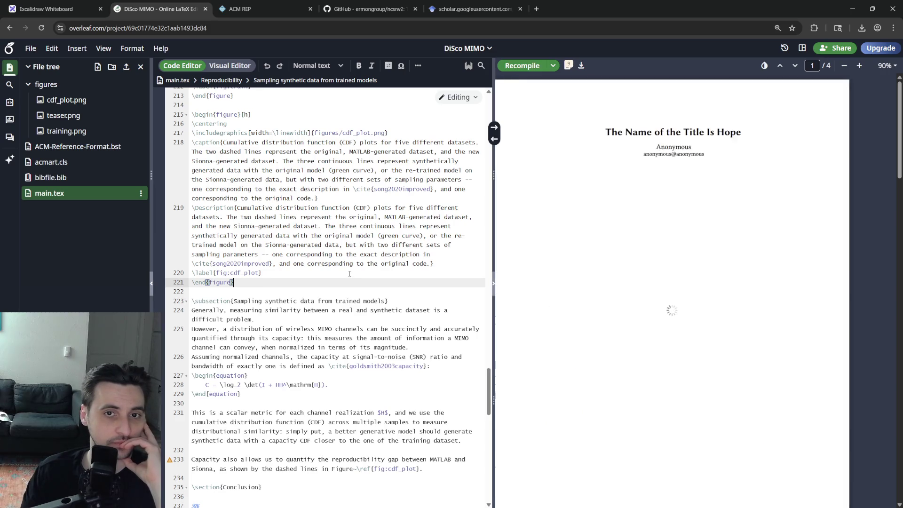
{"action": "scroll", "coordinate": [688, 284], "scroll_direction": "down", "scroll_amount": 5}
{"action": "scroll", "coordinate": [688, 283], "scroll_direction": "down", "scroll_amount": 5}
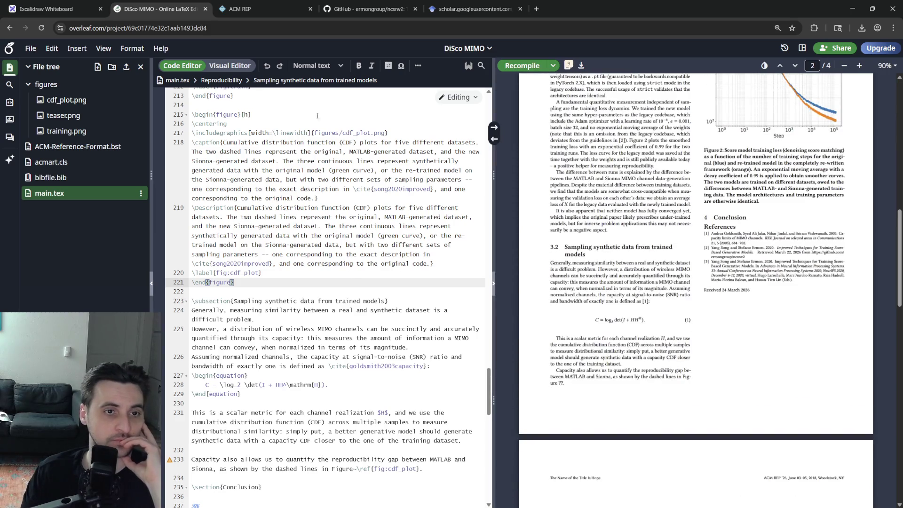
- Change the CDF figure placement from [h] to [ht] and comment out the Capacity sentence referencing it
{"action": "left_click", "coordinate": [251, 114]}
{"action": "type", "text": "t"}
{"action": "key", "text": "ctrl+s"}
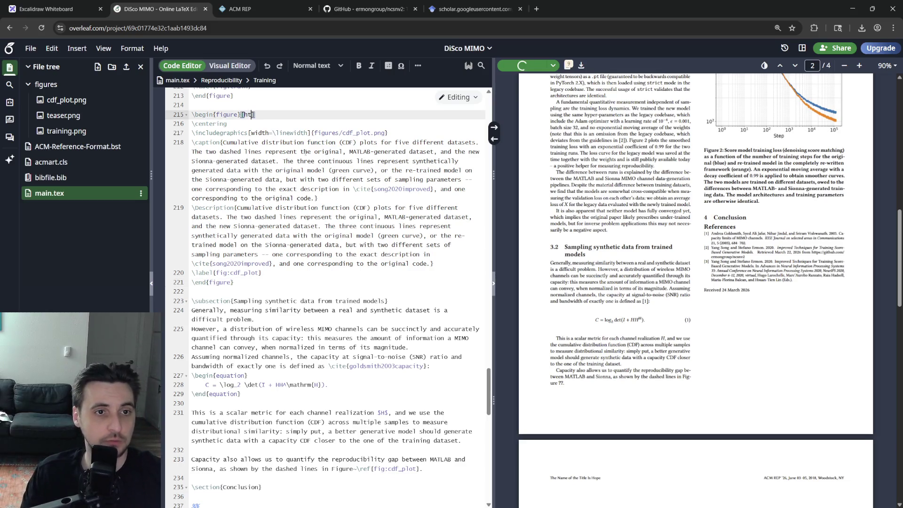
{"action": "scroll", "coordinate": [382, 179], "scroll_direction": "up", "scroll_amount": 2}
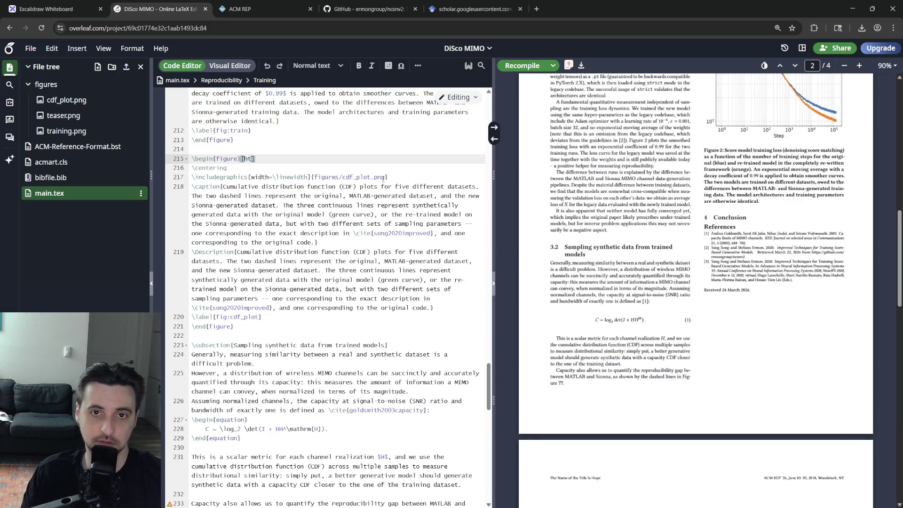
{"action": "scroll", "coordinate": [620, 300], "scroll_direction": "down", "scroll_amount": 5}
{"action": "scroll", "coordinate": [620, 299], "scroll_direction": "up", "scroll_amount": 3}
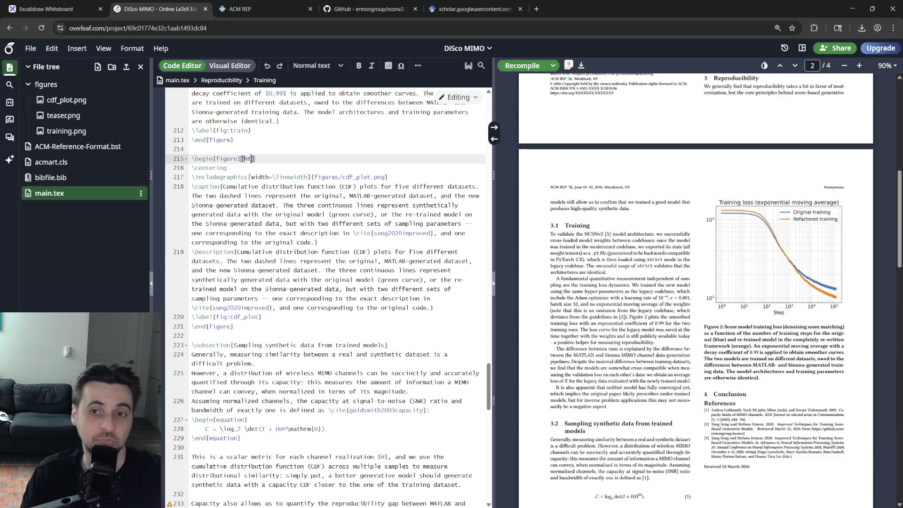
{"action": "scroll", "coordinate": [619, 300], "scroll_direction": "up", "scroll_amount": 3}
{"action": "scroll", "coordinate": [318, 318], "scroll_direction": "down", "scroll_amount": 6}
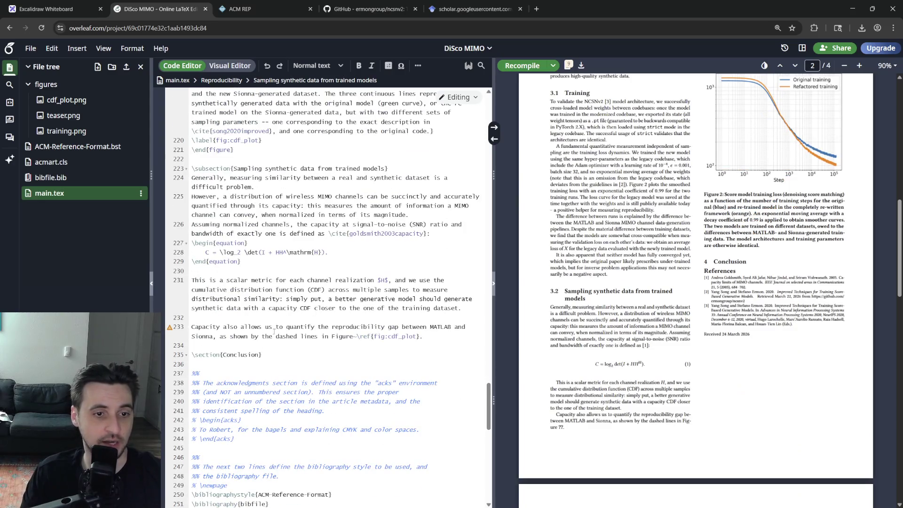
{"action": "triple_click", "coordinate": [449, 336]}
{"action": "key", "text": "ctrl+slash"}
{"action": "key", "text": "ctrl+s"}
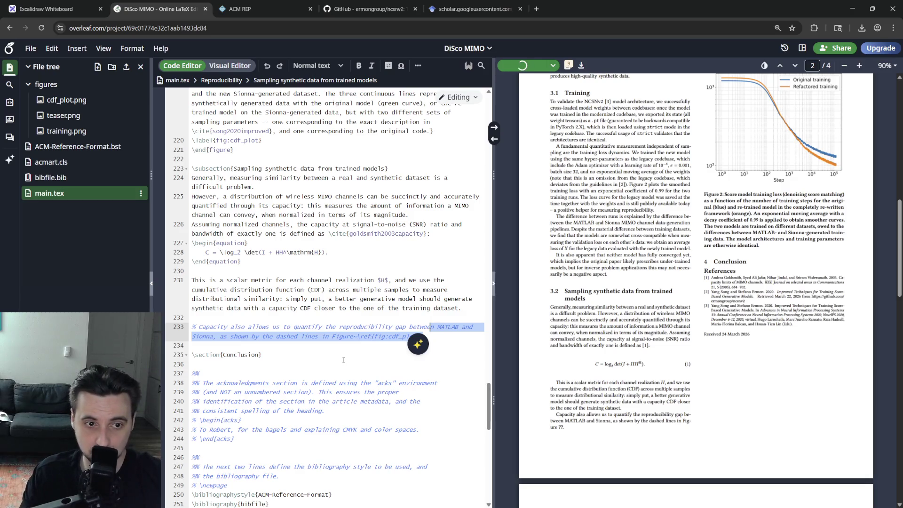
- Add the placeholder word Conclusion on a new line under \section{Conclusion} and recompile
{"action": "left_click", "coordinate": [313, 357]}
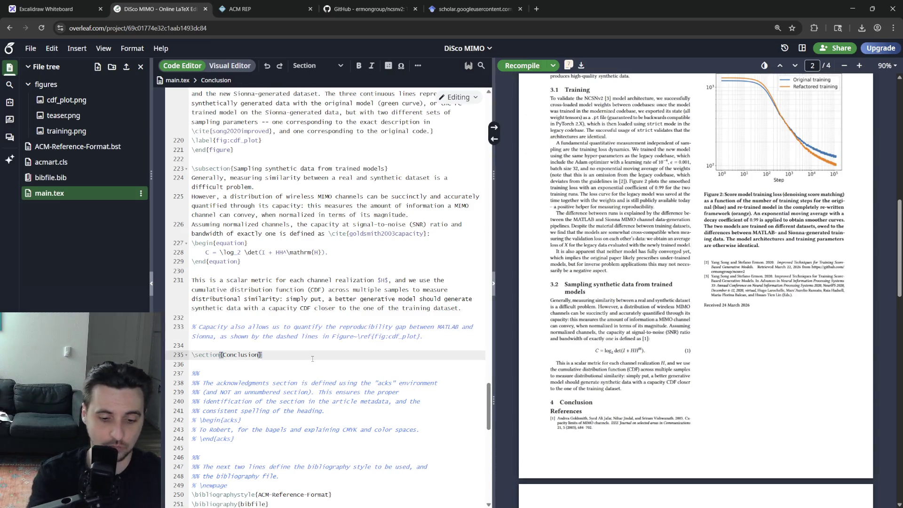
{"action": "key", "text": "Return"}
{"action": "type", "text": "Conclusion"}
{"action": "key", "text": "ctrl+s"}
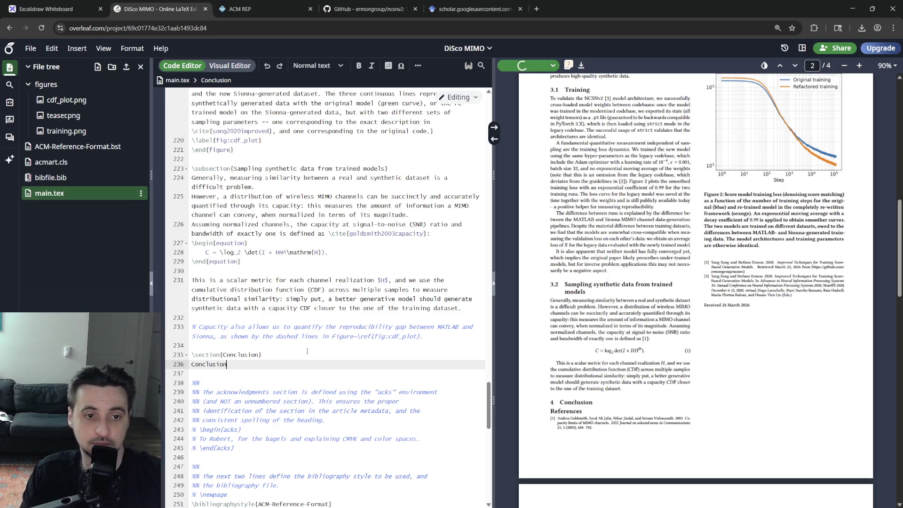
- Uncomment the Capacity sentence referencing the CDF figure and recompile
{"action": "triple_click", "coordinate": [434, 335]}
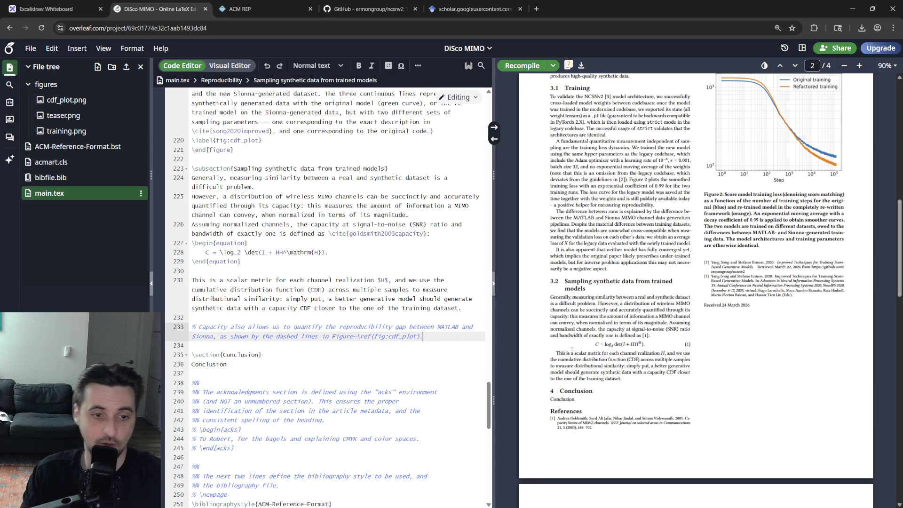
{"action": "key", "text": "ctrl+slash"}
{"action": "key", "text": "ctrl+s"}
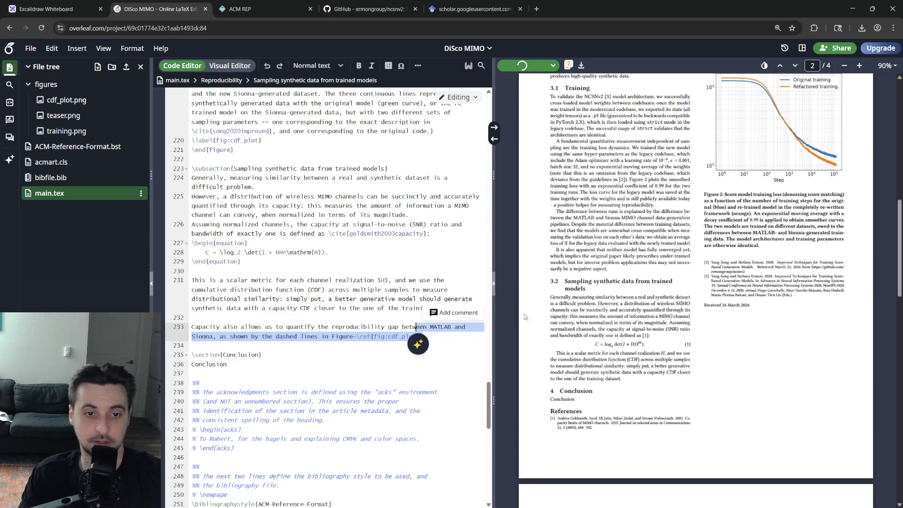
{"action": "left_click", "coordinate": [417, 343]}
{"action": "scroll", "coordinate": [432, 316], "scroll_direction": "up", "scroll_amount": 10}
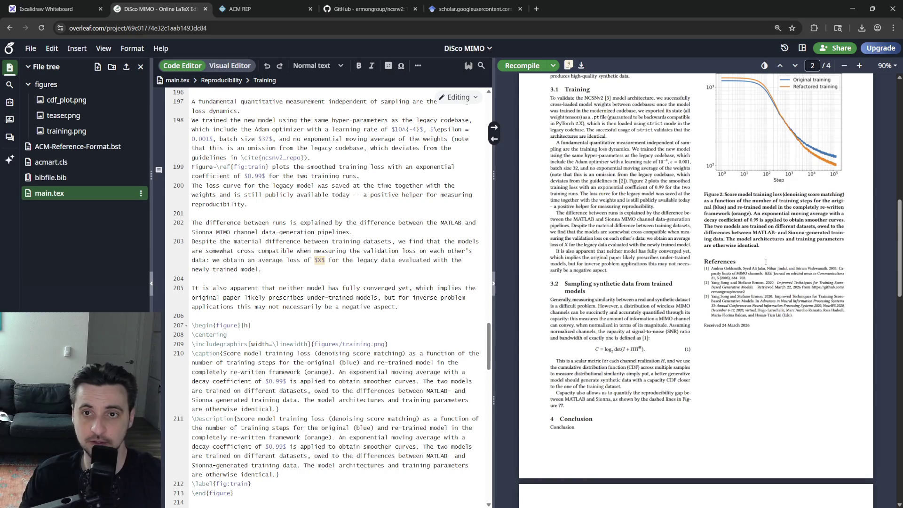
{"action": "scroll", "coordinate": [355, 288], "scroll_direction": "up", "scroll_amount": 8}
{"action": "scroll", "coordinate": [355, 289], "scroll_direction": "down", "scroll_amount": 8}
{"action": "scroll", "coordinate": [358, 292], "scroll_direction": "down", "scroll_amount": 5}
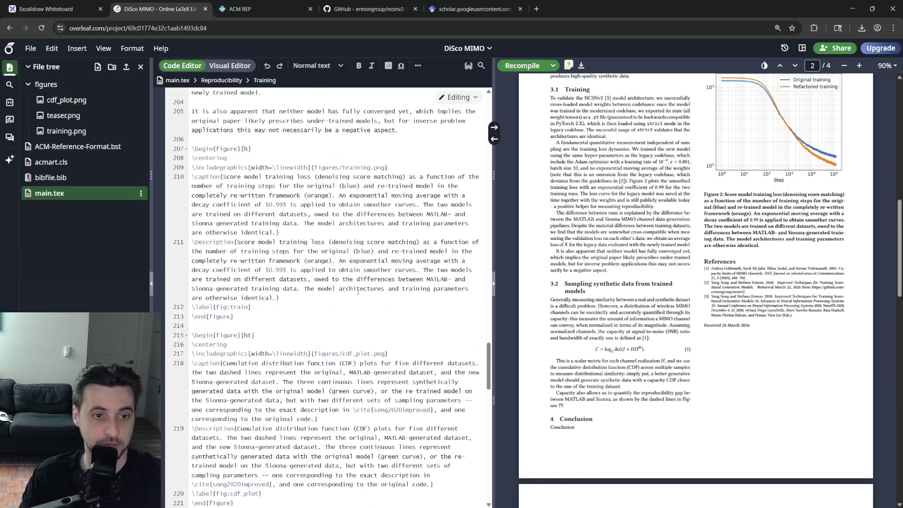
- Test removing the .png extension from the CDF image path, then undo it
{"action": "left_click", "coordinate": [298, 317]}
{"action": "scroll", "coordinate": [298, 316], "scroll_direction": "down", "scroll_amount": 5}
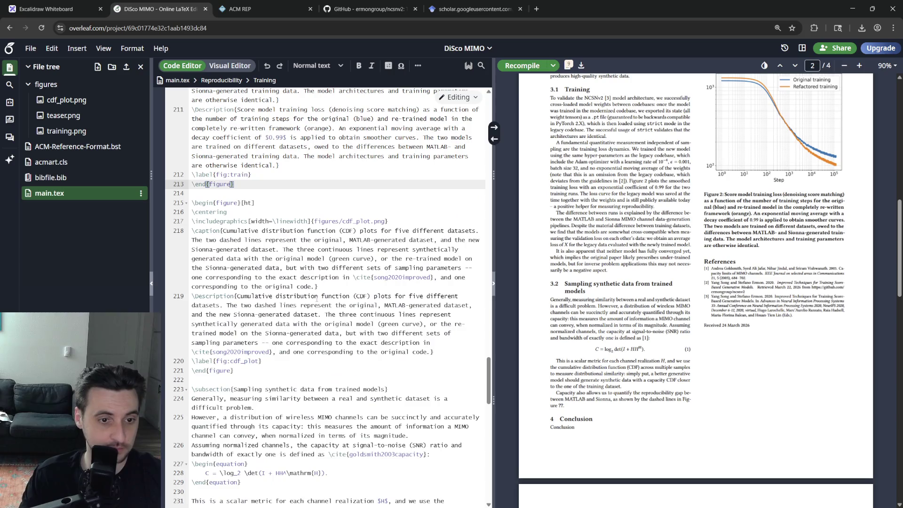
{"action": "left_click", "coordinate": [241, 361]}
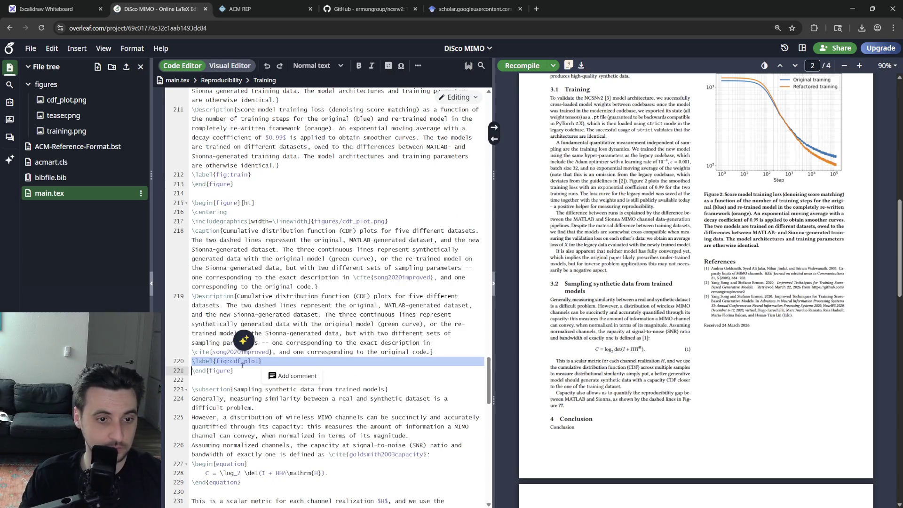
{"action": "scroll", "coordinate": [341, 290], "scroll_direction": "up", "scroll_amount": 5}
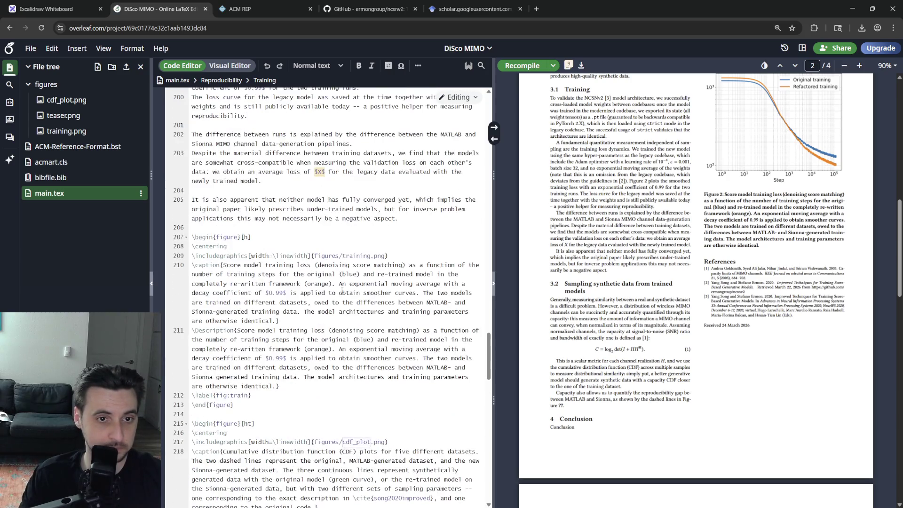
{"action": "left_click", "coordinate": [372, 256]}
{"action": "scroll", "coordinate": [358, 331], "scroll_direction": "down", "scroll_amount": 3}
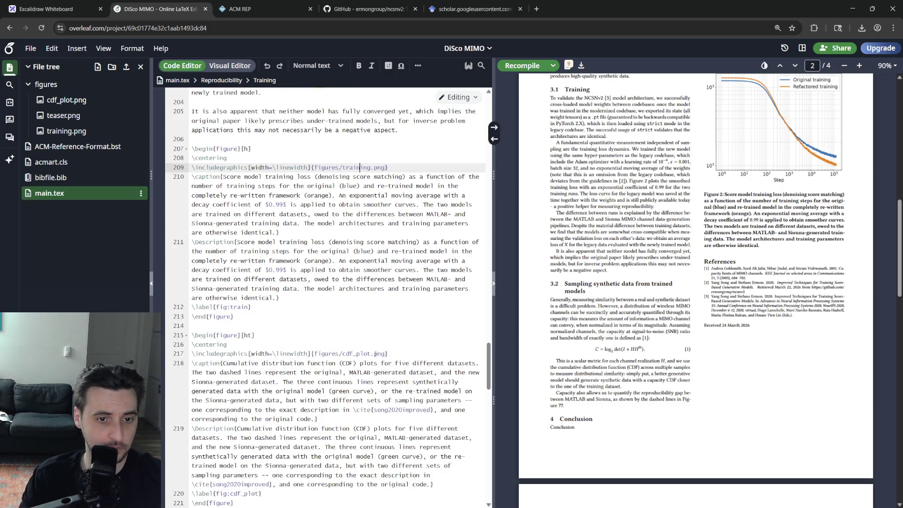
{"action": "double_click", "coordinate": [380, 353]}
{"action": "key", "text": "BackSpace"}
{"action": "key", "text": "BackSpace"}
{"action": "left_click", "coordinate": [399, 247]}
{"action": "key", "text": "ctrl+s"}
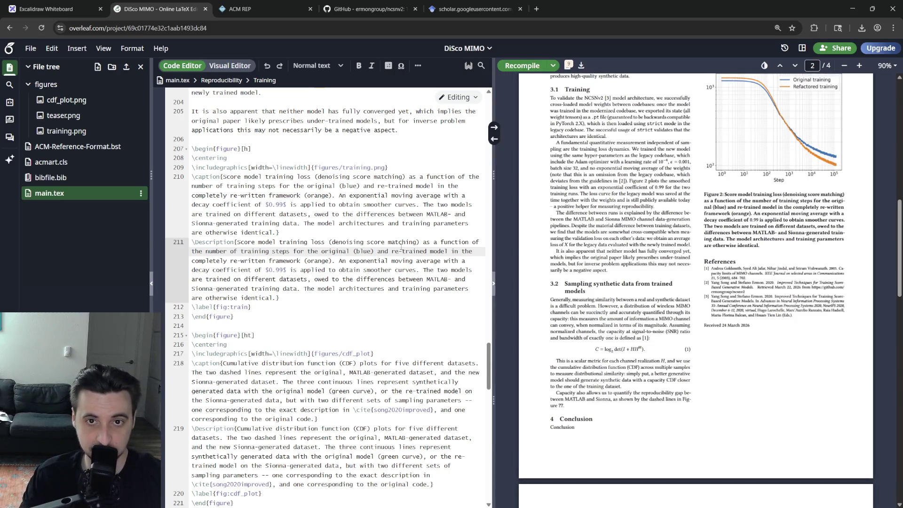
{"action": "key", "text": "ctrl+z"}
{"action": "key", "text": "ctrl+z"}
{"action": "key", "text": "ctrl+z"}
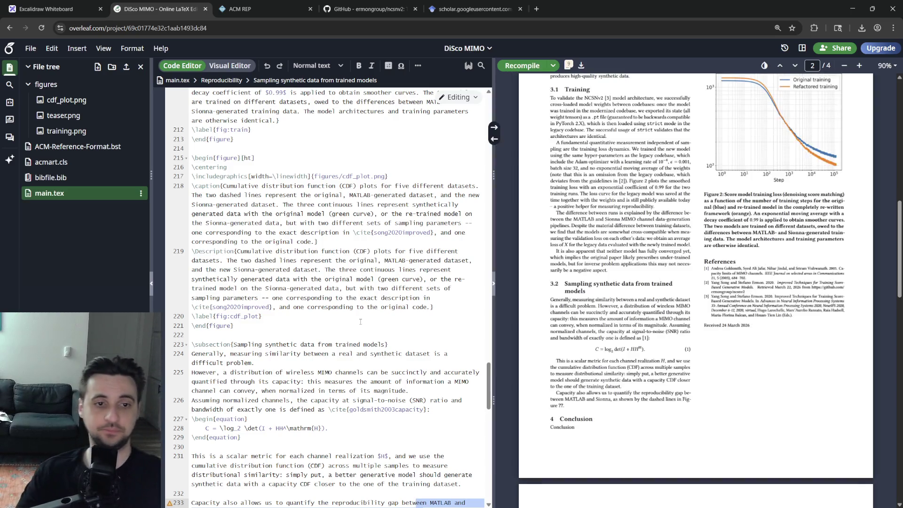
- Delete \cite{song2020improved} from the CDF figure description, restoring it in the caption, and recompile
{"action": "left_click", "coordinate": [274, 307]}
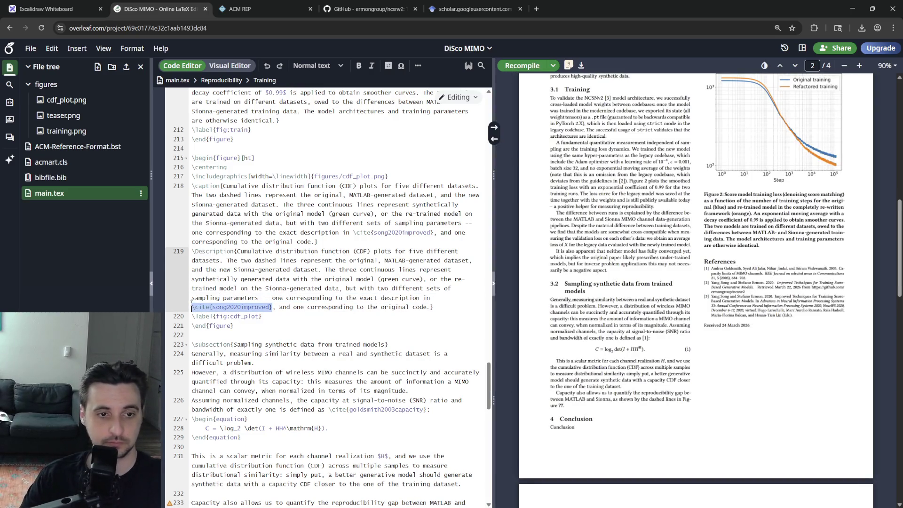
{"action": "key", "text": "ctrl+BackSpace"}
{"action": "key", "text": "ctrl+BackSpace"}
{"action": "key", "text": "ctrl+BackSpace"}
{"action": "type", "text": "previous work"}
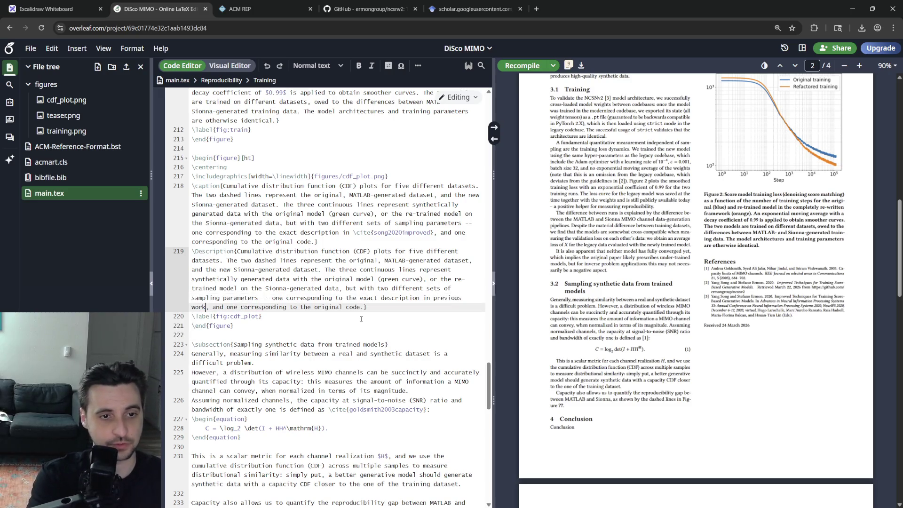
{"action": "left_click", "coordinate": [433, 231]}
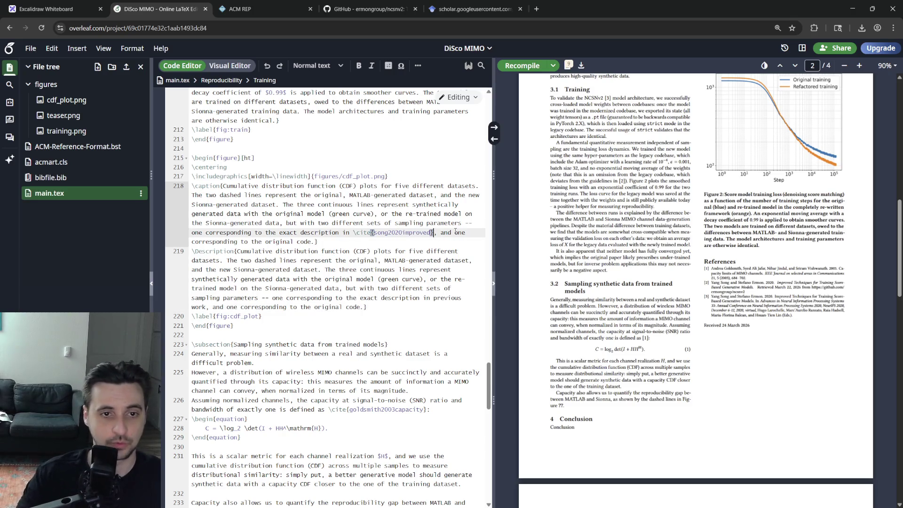
{"action": "key", "text": "ctrl+BackSpace"}
{"action": "key", "text": "ctrl+BackSpace"}
{"action": "key", "text": "ctrl+BackSpace"}
{"action": "key", "text": "ctrl+s"}
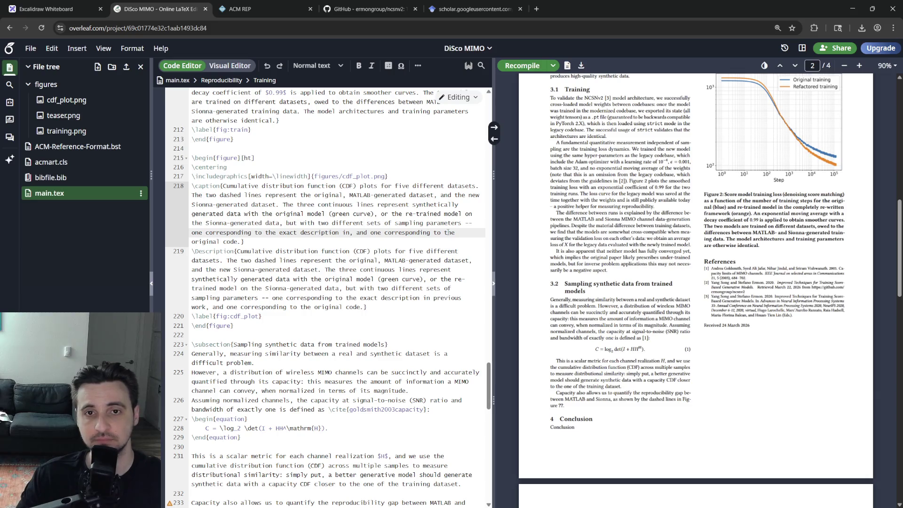
{"action": "key", "text": "ctrl+z"}
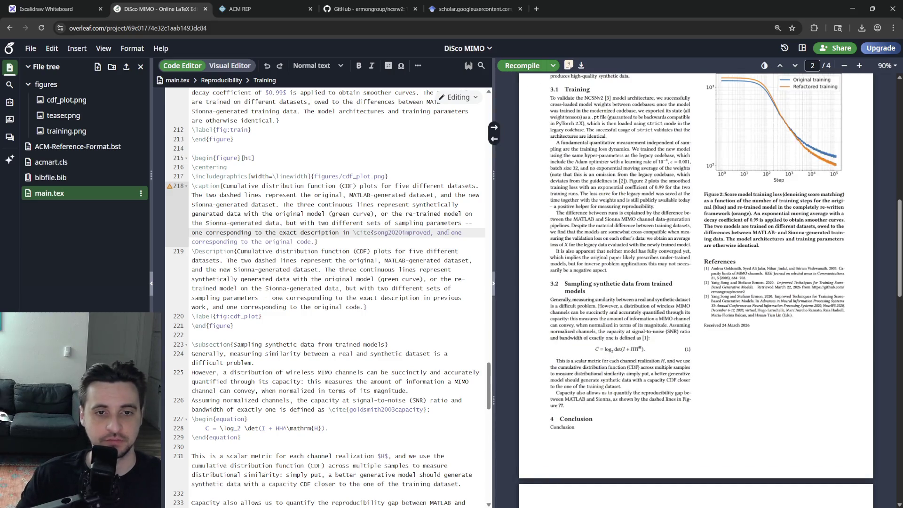
{"action": "key", "text": "ctrl+s"}
{"action": "type", "text": "}"}
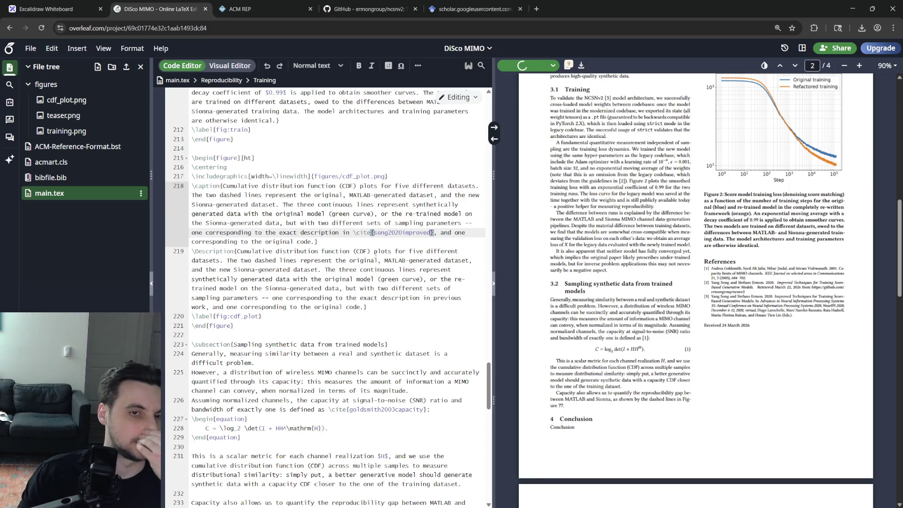
{"action": "scroll", "coordinate": [349, 292], "scroll_direction": "up", "scroll_amount": 4}
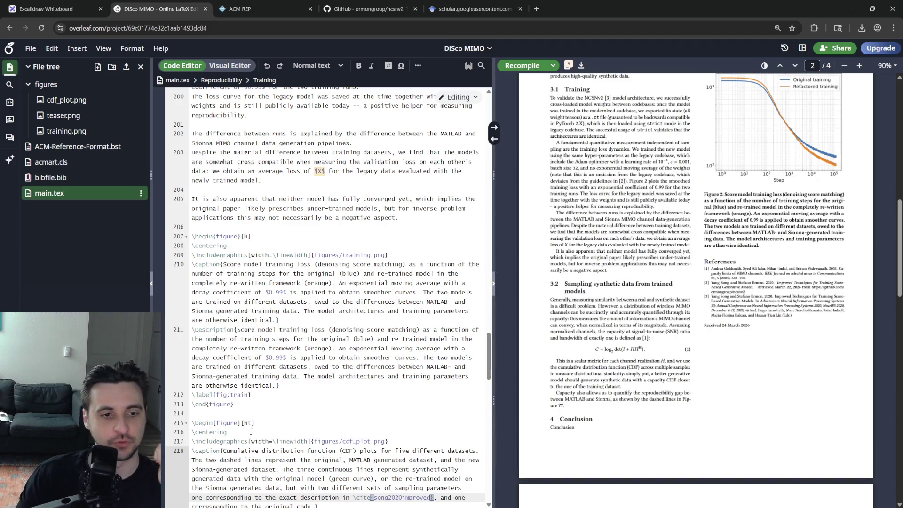
{"action": "scroll", "coordinate": [293, 316], "scroll_direction": "down", "scroll_amount": 3}
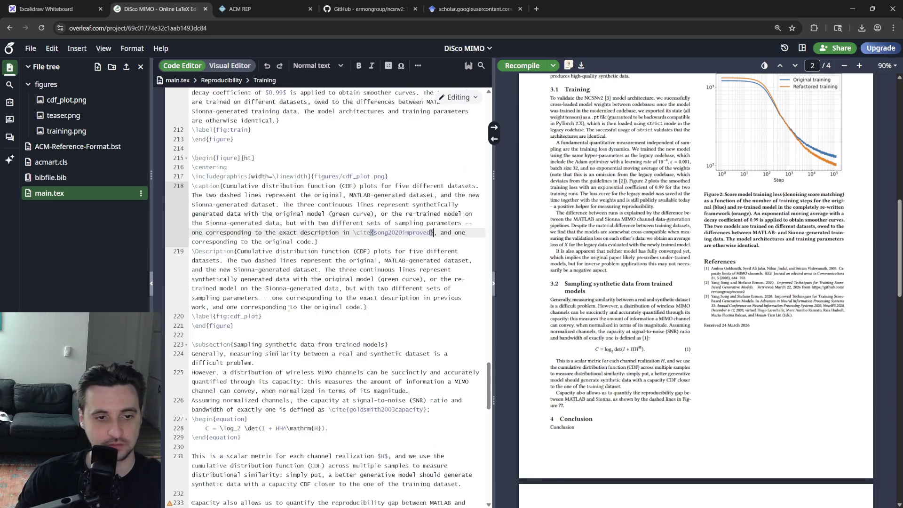
{"action": "scroll", "coordinate": [293, 315], "scroll_direction": "down", "scroll_amount": 3}
{"action": "scroll", "coordinate": [293, 315], "scroll_direction": "down", "scroll_amount": 3}
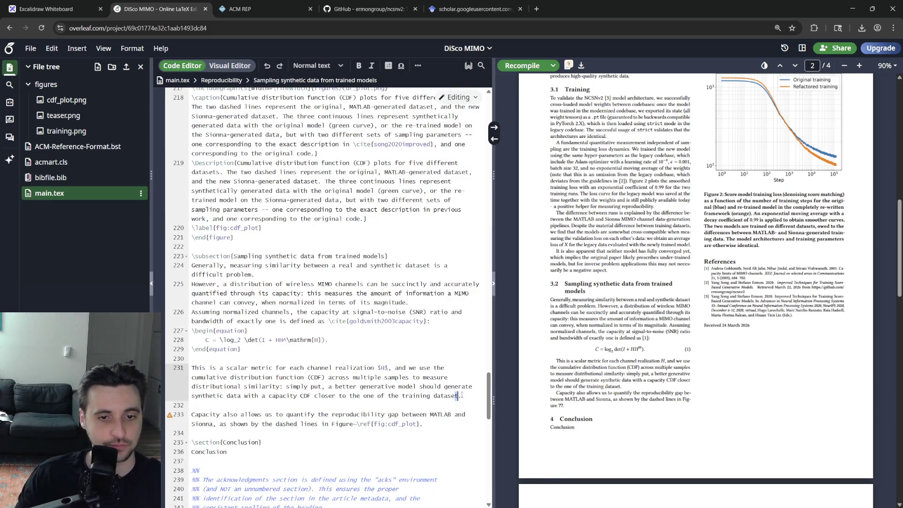
{"action": "left_click_drag", "start_coordinate": [452, 396], "coordinate": [473, 388]}
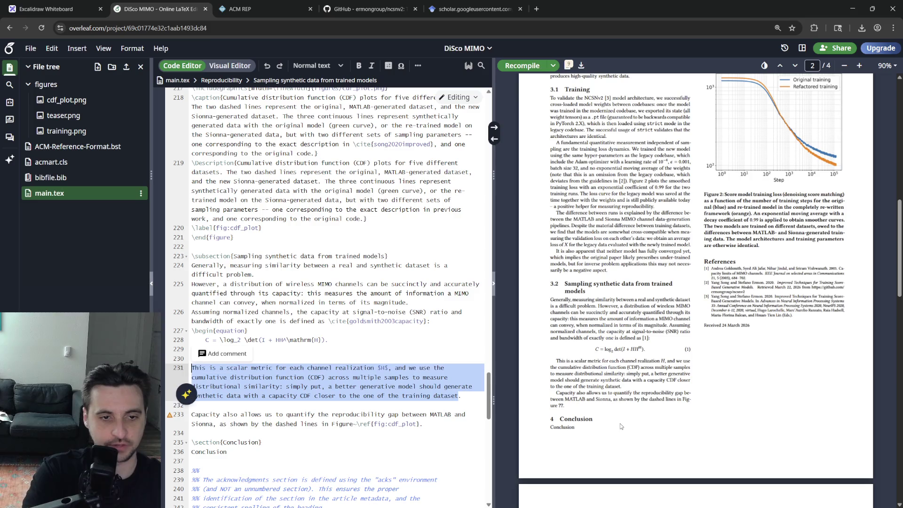
{"action": "left_click", "coordinate": [423, 423]}
{"action": "key", "text": "Return"}
{"action": "key", "text": "Return"}
{"action": "key", "text": "ctrl+v"}
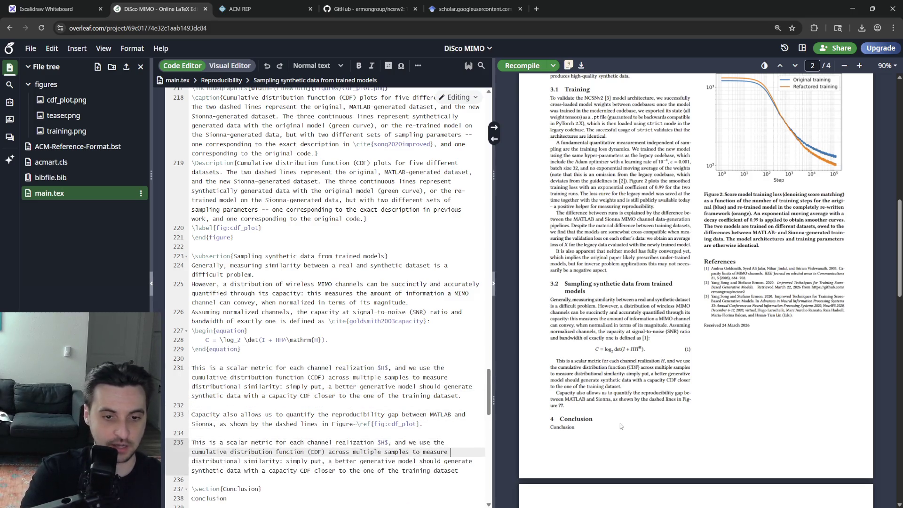
{"action": "key", "text": "Down"}
{"action": "key", "text": "End"}
{"action": "key", "text": "Return"}
{"action": "type", "text": "This is a scalar metric for each channel realization $H$, and we use the cumulative distribution function (CDF) across multiple samples to measure distributional similarity: simply put, a better generative model should generate synthetic data with a capacity CDF closer to the one of the training dataset"}
{"action": "key", "text": "Return"}
{"action": "type", "text": "This is a scalar metric for each channel realization $H$, and we use the cumulative distribution function (CDF) across multiple samples to measure distributional similarity: simply put, a better generative model should generate synthetic data with a capacity CDF closer to the one of the training dataset"}
{"action": "key", "text": "Return"}
{"action": "type", "text": "This is a scalar metric for each channel realization $H$, and we use the cumulative distribution function (CDF) across multiple samples to measure distributional similarity: simply put, a better generative model should generate synthetic data with a capacity CDF closer to the one of the training dataset"}
{"action": "key", "text": "Return"}
{"action": "key", "text": "ctrl+v"}
{"action": "key", "text": "ctrl+v"}
{"action": "key", "text": "Return"}
{"action": "key", "text": "ctrl+s"}
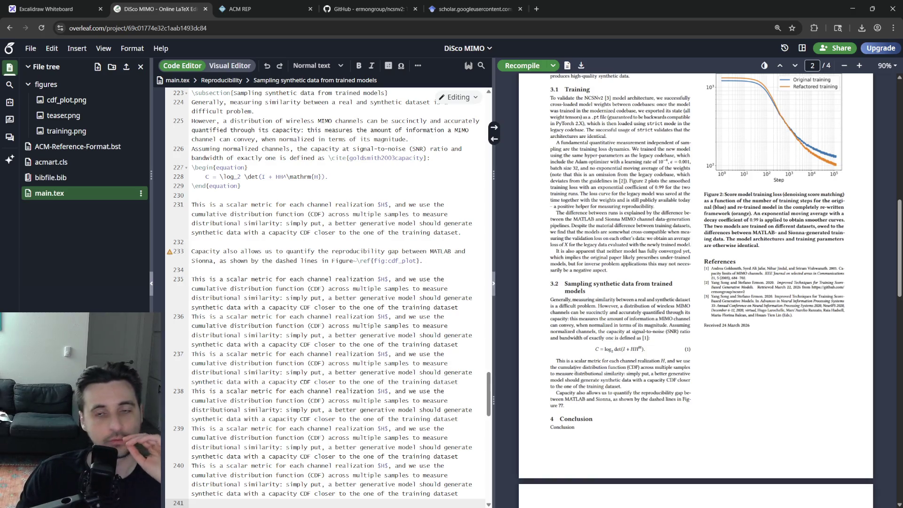
{"action": "scroll", "coordinate": [651, 332], "scroll_direction": "down", "scroll_amount": 2}
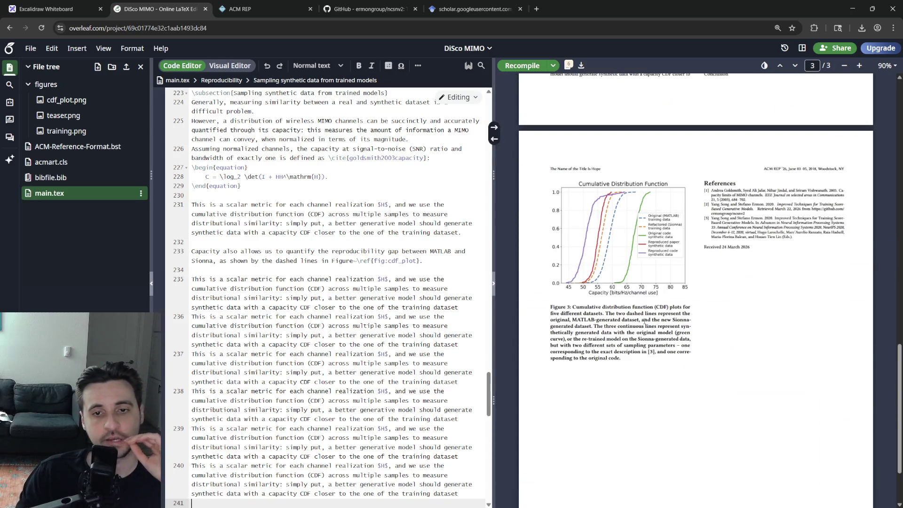
{"action": "scroll", "coordinate": [675, 302], "scroll_direction": "up", "scroll_amount": 4}
{"action": "scroll", "coordinate": [675, 302], "scroll_direction": "up", "scroll_amount": 4}
{"action": "scroll", "coordinate": [676, 302], "scroll_direction": "up", "scroll_amount": 3}
{"action": "scroll", "coordinate": [676, 302], "scroll_direction": "down", "scroll_amount": 3}
{"action": "scroll", "coordinate": [701, 390], "scroll_direction": "down", "scroll_amount": 5}
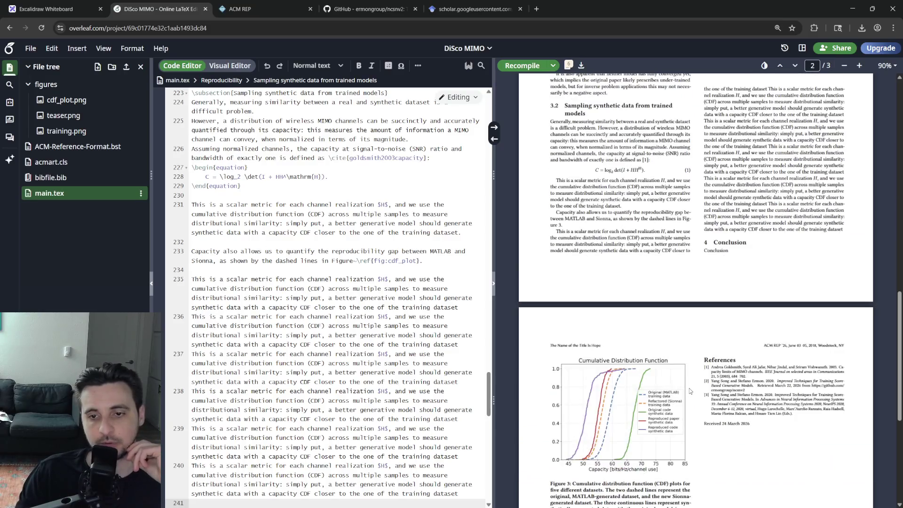
{"action": "scroll", "coordinate": [565, 384], "scroll_direction": "down", "scroll_amount": 3}
{"action": "scroll", "coordinate": [329, 390], "scroll_direction": "down", "scroll_amount": 4}
{"action": "left_click", "coordinate": [470, 319]}
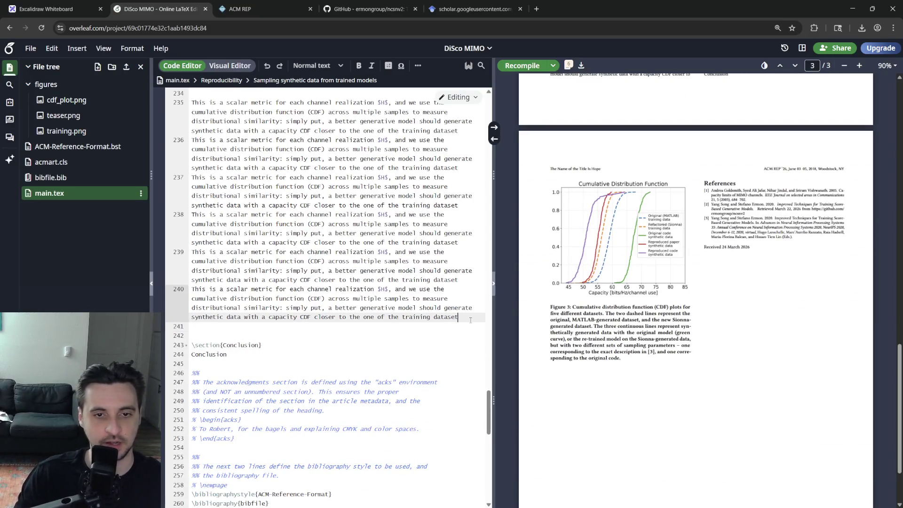
{"action": "key", "text": "shift+Up"}
{"action": "key", "text": "shift+Up"}
{"action": "key", "text": "shift+Up"}
{"action": "key", "text": "shift+Up"}
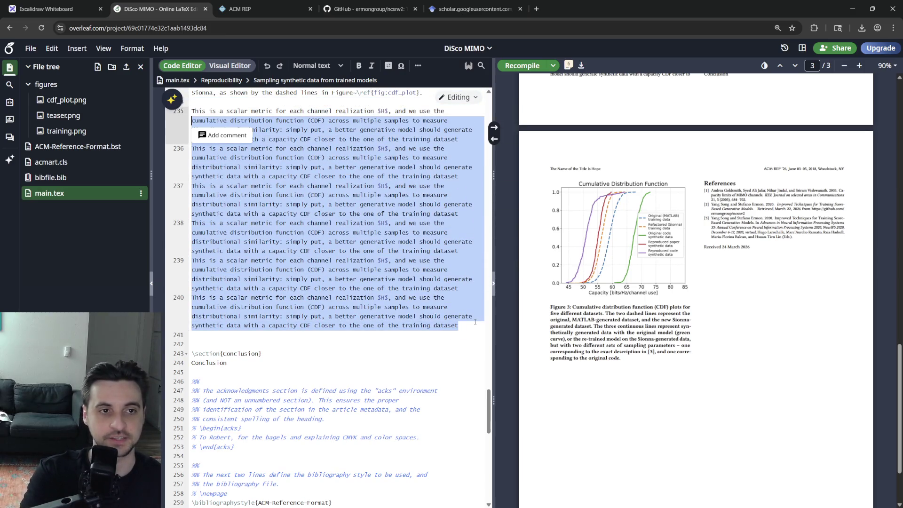
{"action": "key", "text": "Delete"}
{"action": "key", "text": "Delete"}
{"action": "key", "text": "Delete"}
{"action": "key", "text": "Delete"}
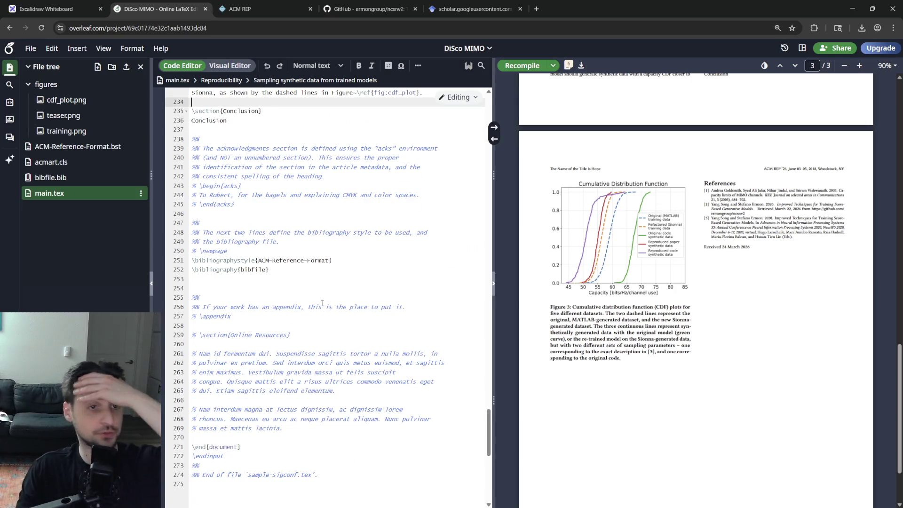
{"action": "scroll", "coordinate": [325, 283], "scroll_direction": "up", "scroll_amount": 5}
{"action": "scroll", "coordinate": [325, 282], "scroll_direction": "up", "scroll_amount": 5}
- Recompile to refresh the preview and go to the Sampling synthetic data subsection heading
{"action": "left_click", "coordinate": [523, 65]}
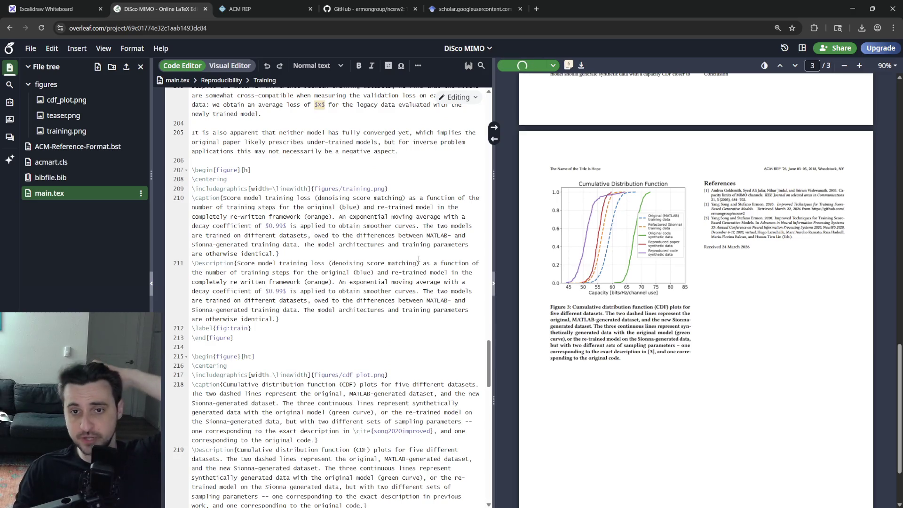
{"action": "scroll", "coordinate": [694, 283], "scroll_direction": "up", "scroll_amount": 10}
{"action": "scroll", "coordinate": [696, 282], "scroll_direction": "down", "scroll_amount": 8}
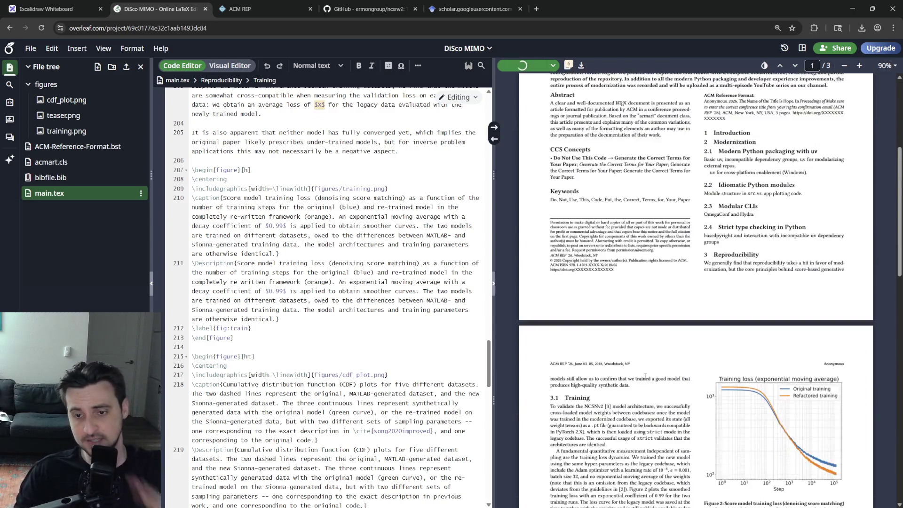
{"action": "scroll", "coordinate": [695, 282], "scroll_direction": "down", "scroll_amount": 8}
{"action": "scroll", "coordinate": [695, 283], "scroll_direction": "down", "scroll_amount": 5}
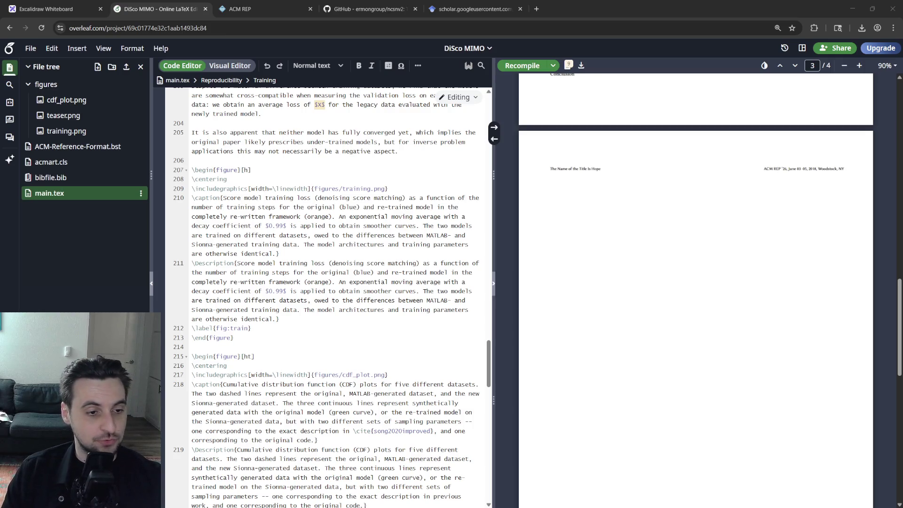
{"action": "scroll", "coordinate": [325, 282], "scroll_direction": "up", "scroll_amount": 5}
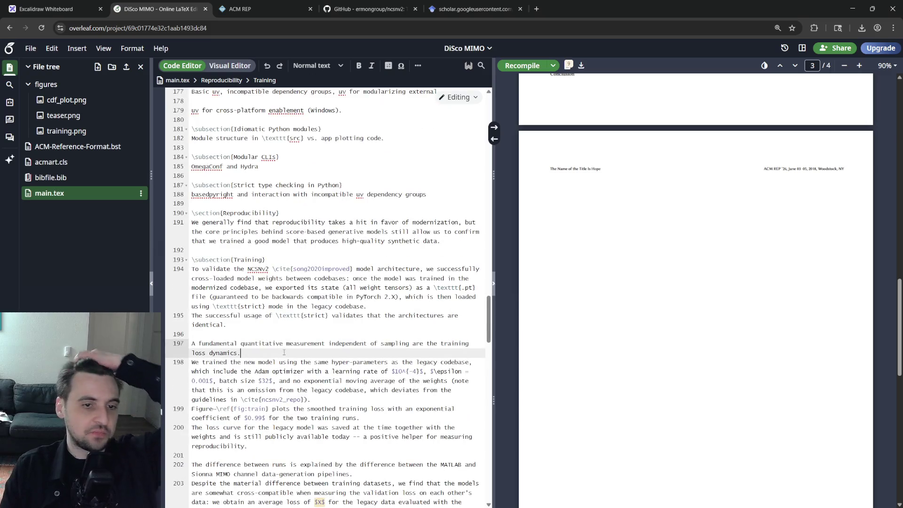
{"action": "scroll", "coordinate": [324, 282], "scroll_direction": "down", "scroll_amount": 3}
{"action": "scroll", "coordinate": [325, 282], "scroll_direction": "down", "scroll_amount": 5}
{"action": "scroll", "coordinate": [695, 282], "scroll_direction": "up", "scroll_amount": 10}
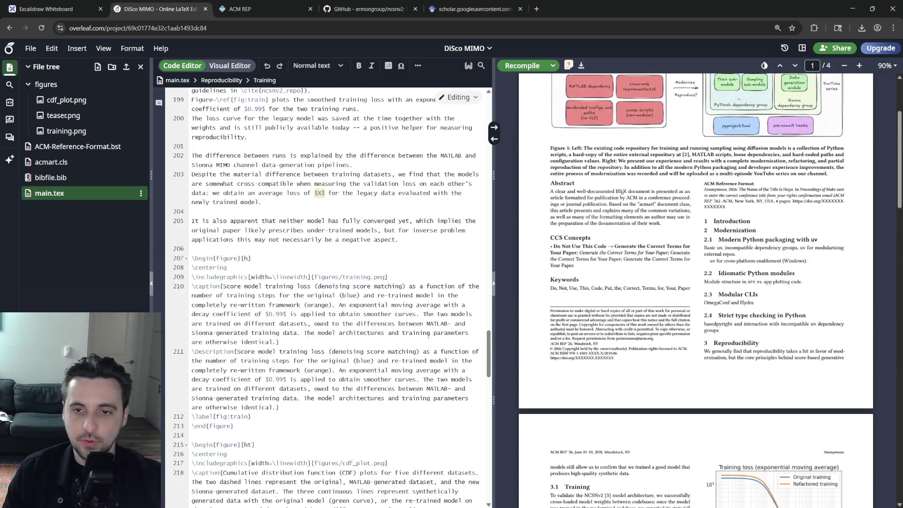
{"action": "scroll", "coordinate": [324, 283], "scroll_direction": "down", "scroll_amount": 3}
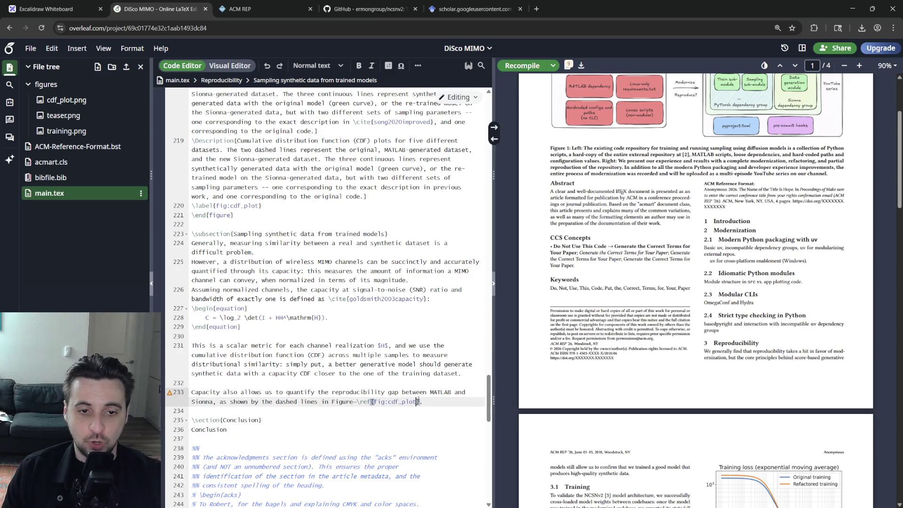
{"action": "left_click", "coordinate": [328, 233]}
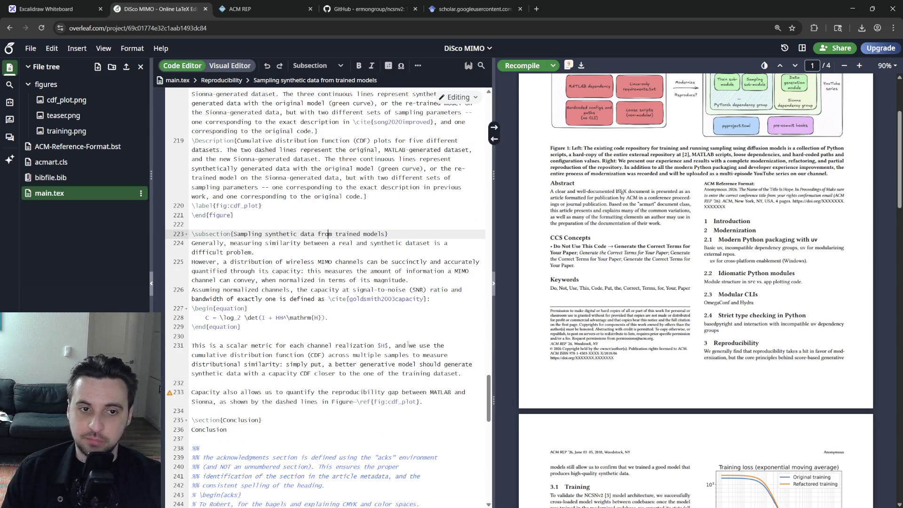
{"action": "left_click", "coordinate": [299, 382]}
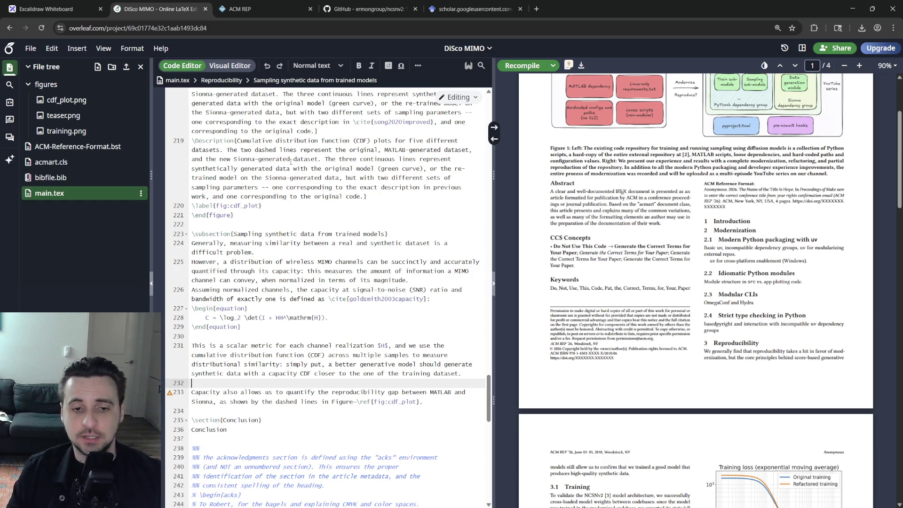
{"action": "left_click", "coordinate": [444, 403]}
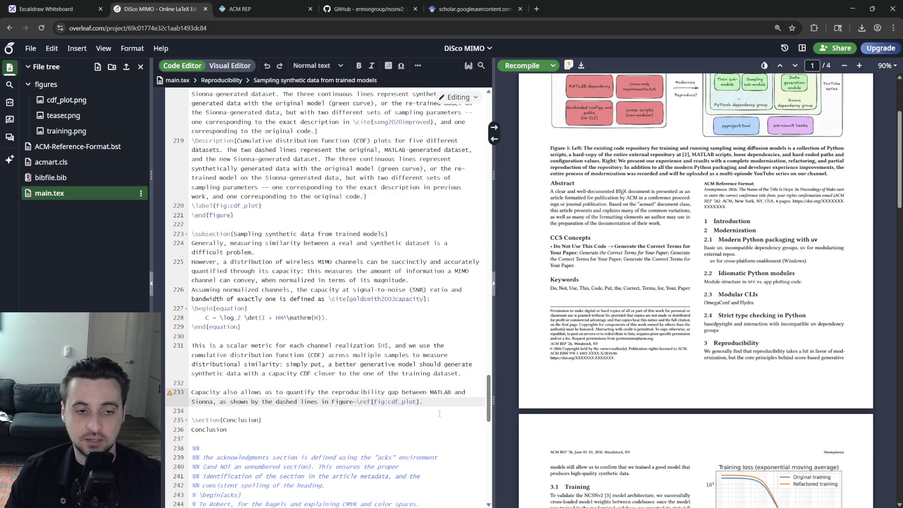
{"action": "left_click", "coordinate": [432, 383]}
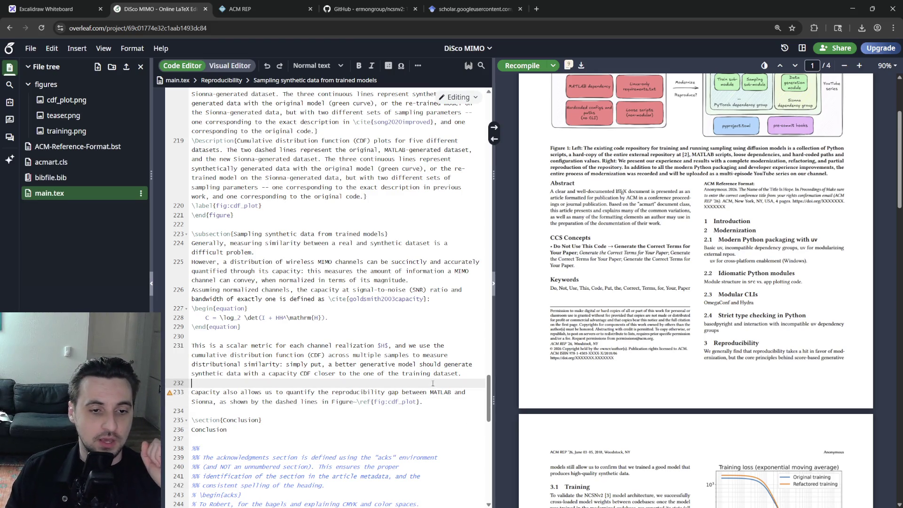
{"action": "left_click", "coordinate": [439, 400]}
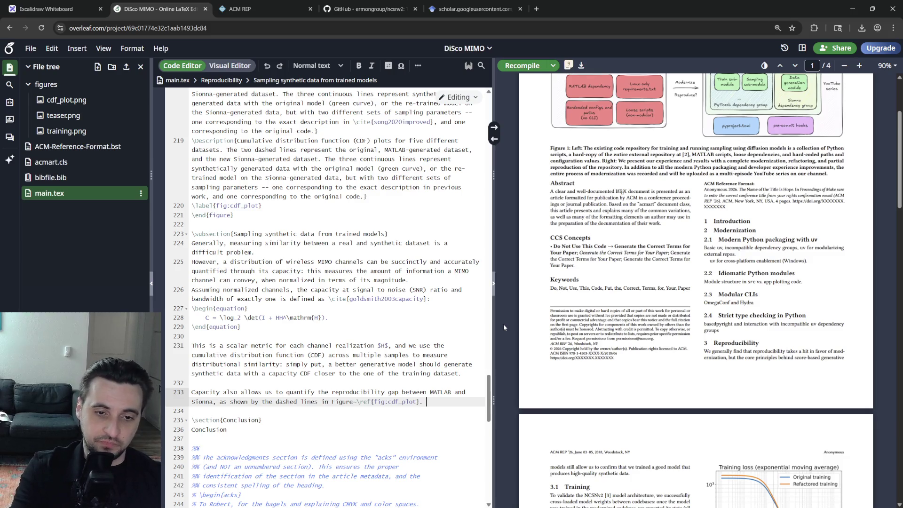
{"action": "key", "text": "Return"}
{"action": "type", "text": "It "}
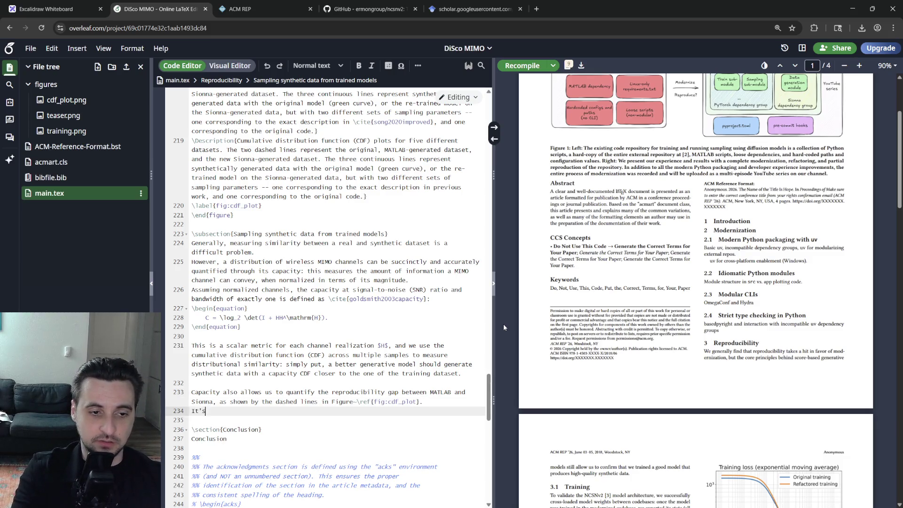
{"action": "type", "text": " that the two distributio"}
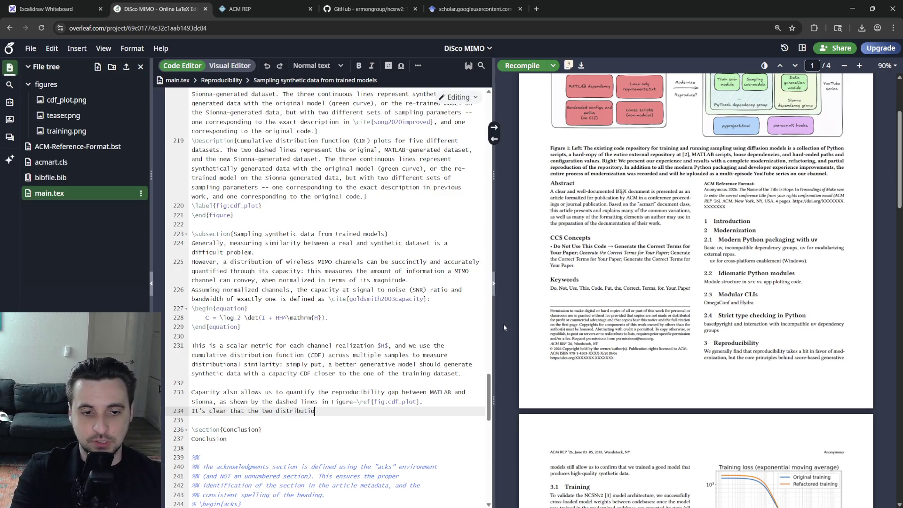
{"action": "type", "text": "ifican"}
- Finish the MATLAB–Sionna mismatch sentence and begin favouring Sionna for its permissive license and native Python packaging
{"action": "key", "text": "BackSpace"}
{"action": "key", "text": "BackSpace"}
{"action": "key", "text": "BackSpace"}
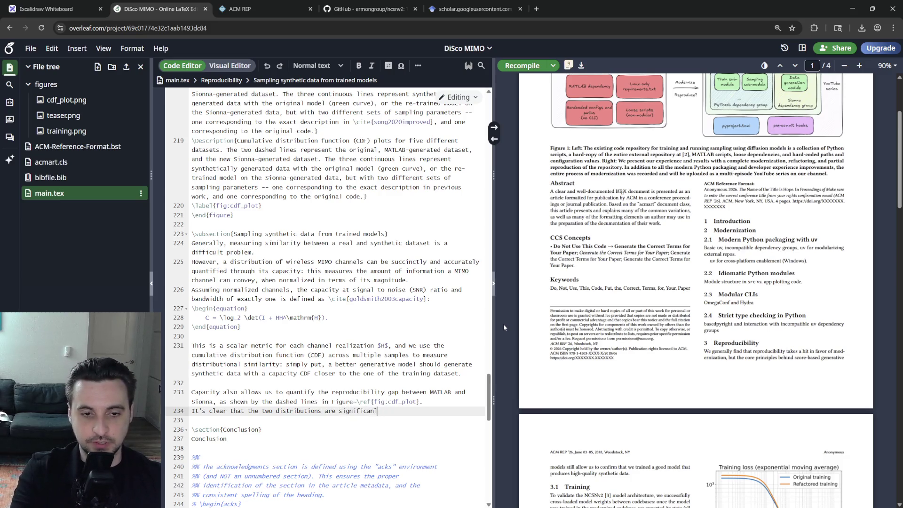
{"action": "key", "text": "BackSpace"}
{"action": "type", "text": "di"}
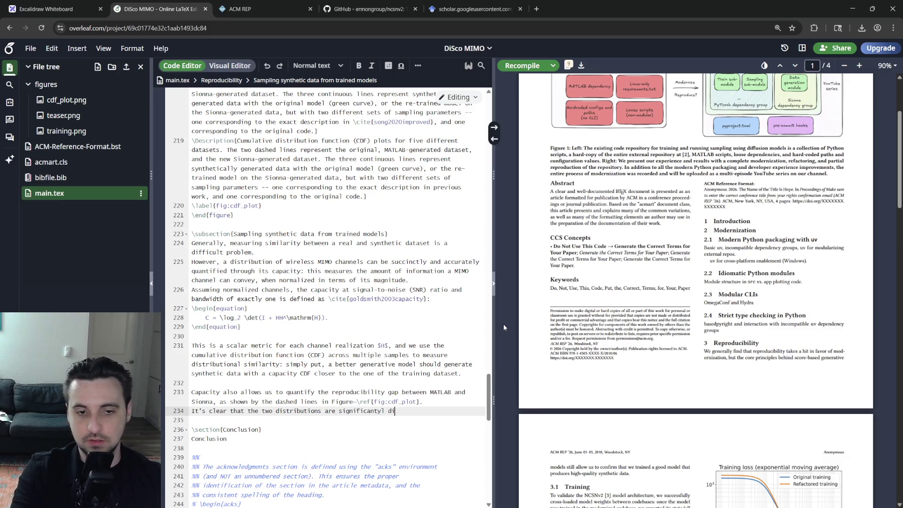
{"action": "type", "text": "fferent, and"}
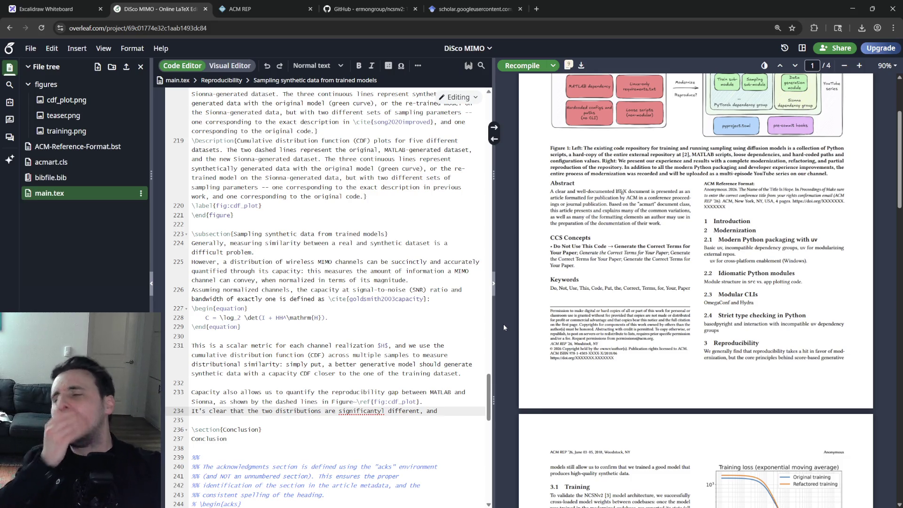
{"action": "type", "text": " de"}
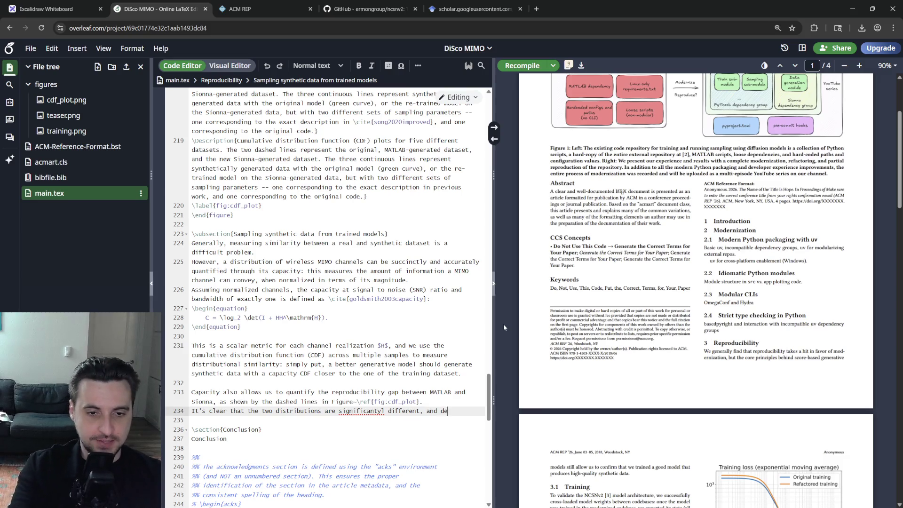
{"action": "type", "text": "spite our best effor"}
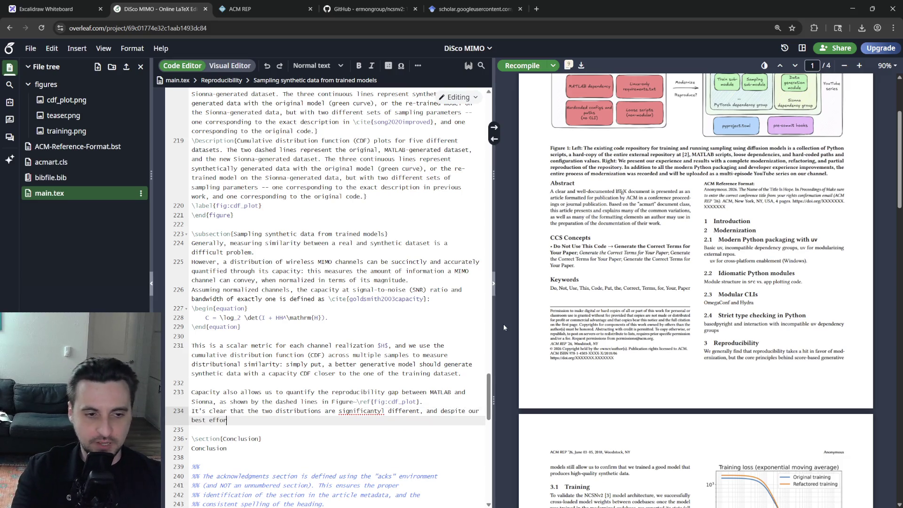
{"action": "type", "text": "ts we were unable"}
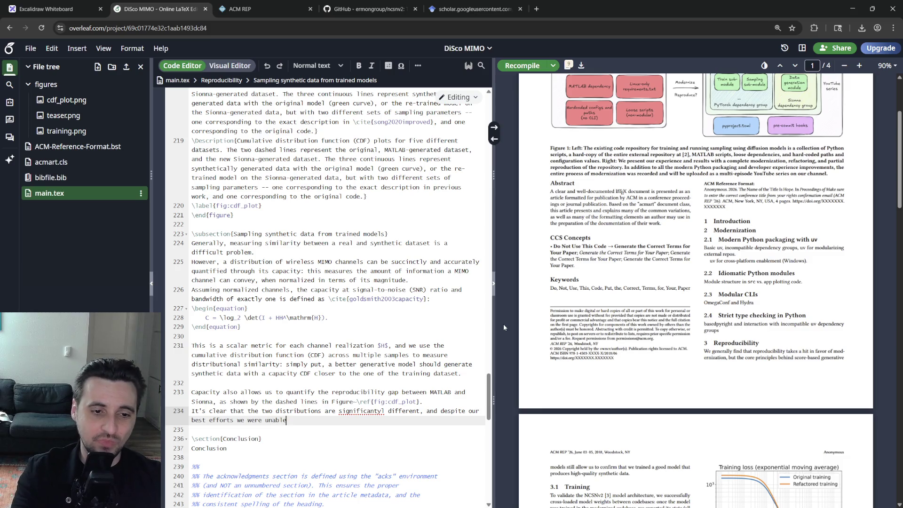
{"action": "type", "text": " to recon"}
{"action": "type", "text": "ci"}
{"action": "type", "text": "le the "}
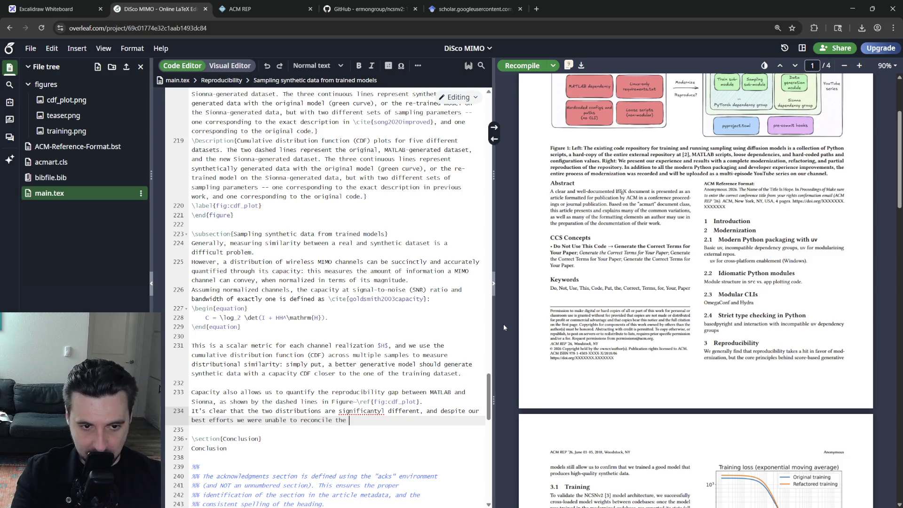
{"action": "type", "text": "Sionulator with the "}
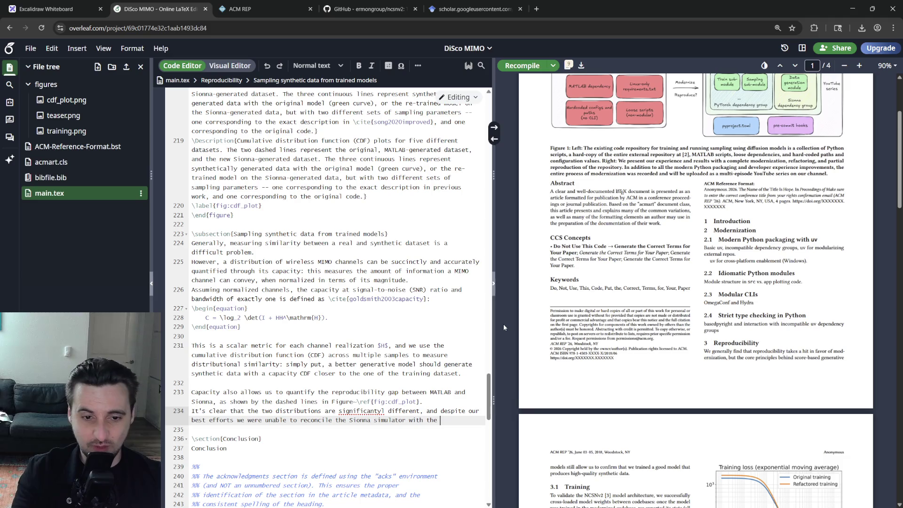
{"action": "type", "text": "MATLAB behavior,"}
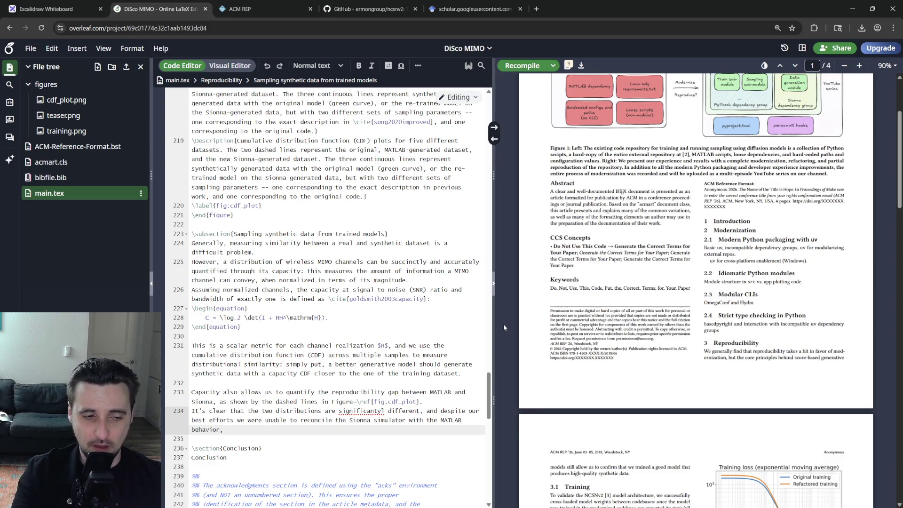
{"action": "key", "text": "BackSpace"}
{"action": "key", "text": "BackSpace"}
{"action": "key", "text": "BackSpace"}
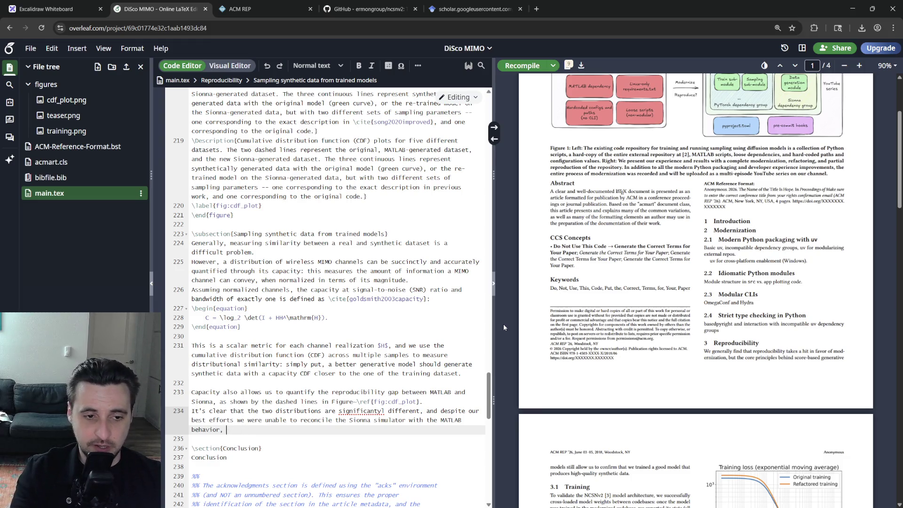
{"action": "type", "text": "given that"}
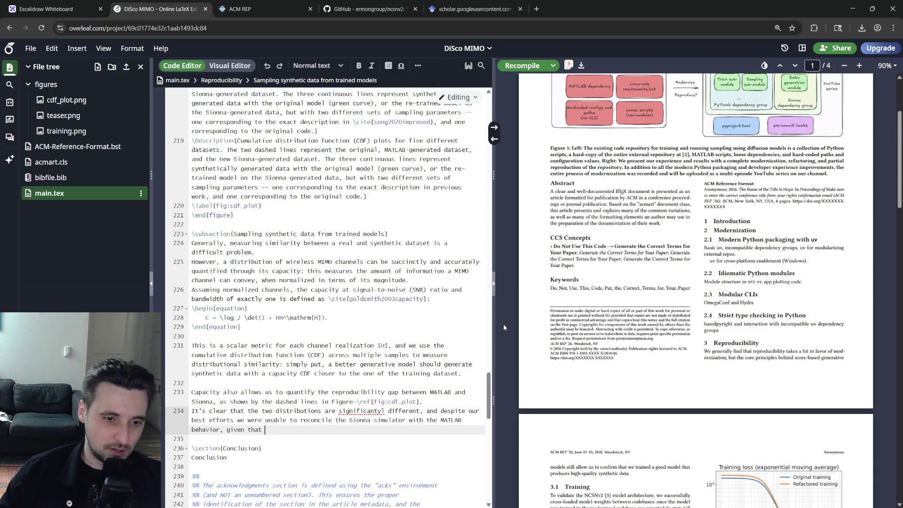
{"action": "type", "text": "MATLAB itself"}
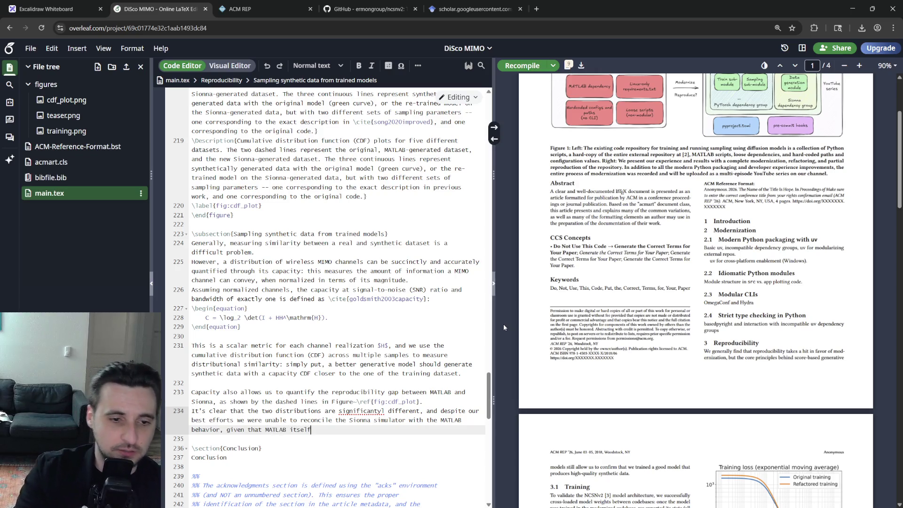
{"action": "key", "text": "BackSpace"}
{"action": "key", "text": "BackSpace"}
{"action": "key", "text": "BackSpace"}
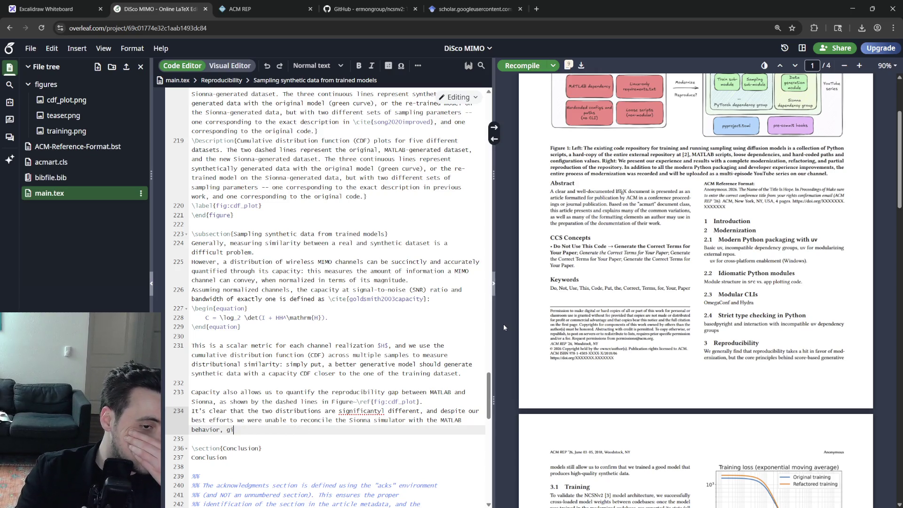
{"action": "key", "text": "BackSpace"}
{"action": "key", "text": "BackSpace"}
{"action": "key", "text": "BackSpace"}
{"action": "type", "text": "b"}
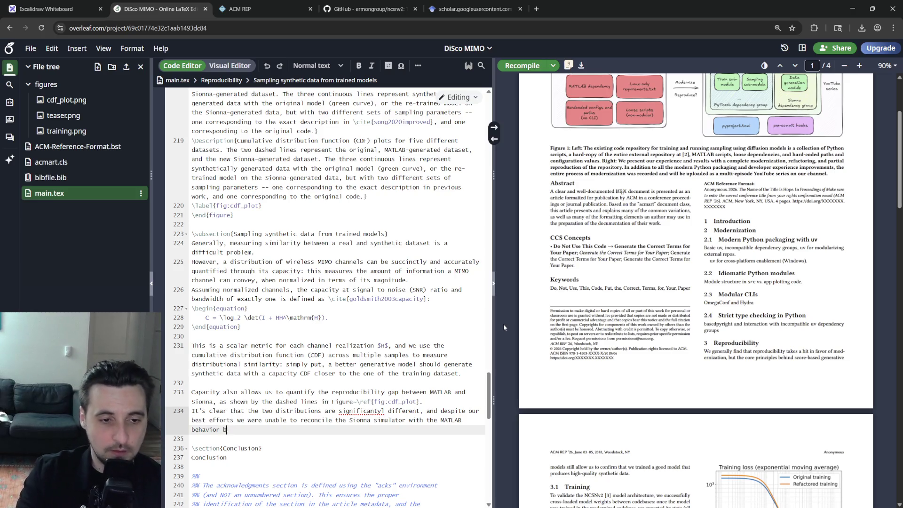
{"action": "type", "text": "ecause of a lack o"}
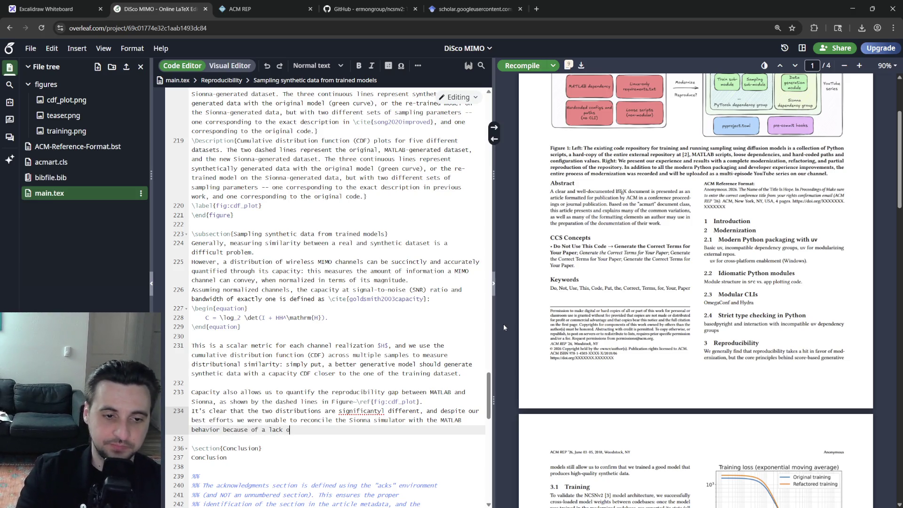
{"action": "type", "text": "f MATLAB access"}
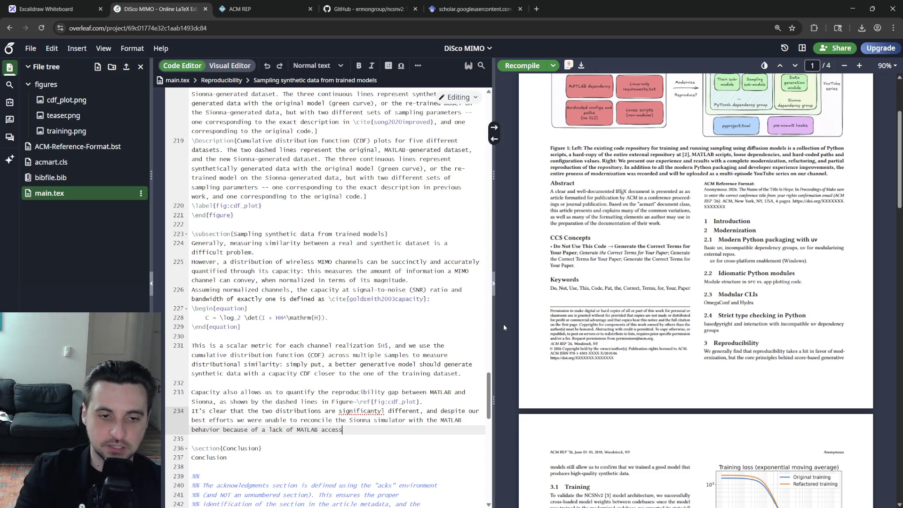
{"action": "type", "text": "."}
{"action": "key", "text": "Return"}
{"action": "type", "text": "W"}
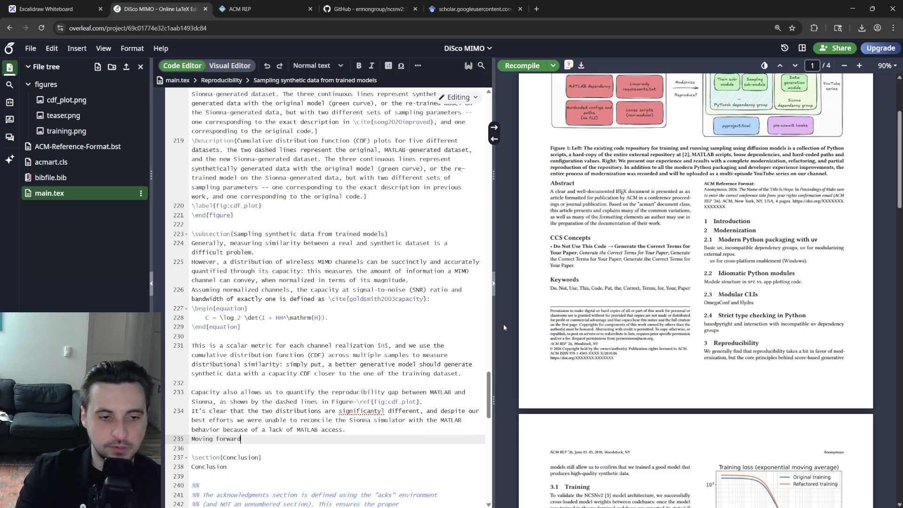
{"action": "type", "text": "avily favour "}
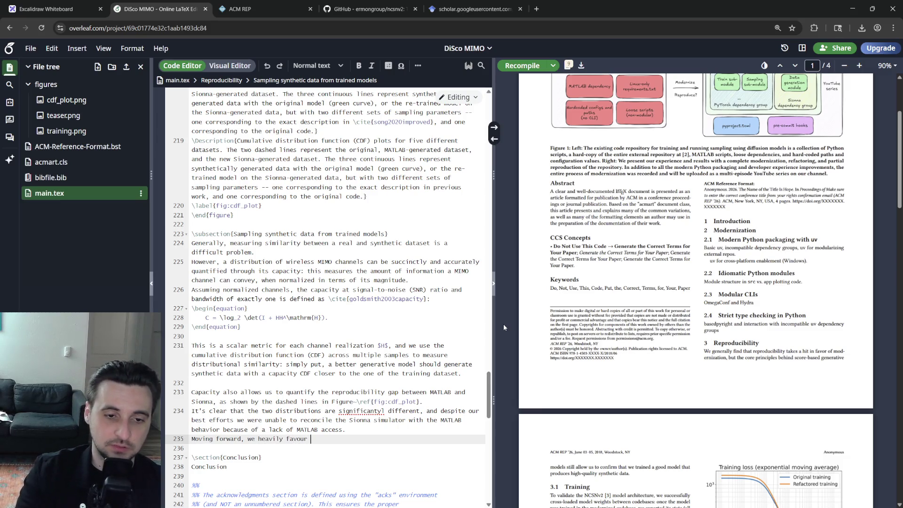
{"action": "type", "text": "Sionna be"}
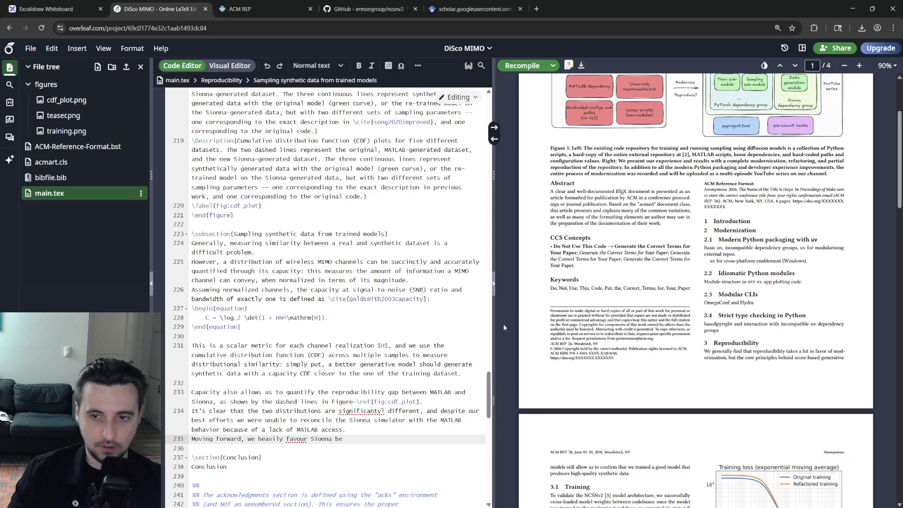
{"action": "type", "text": "cause"}
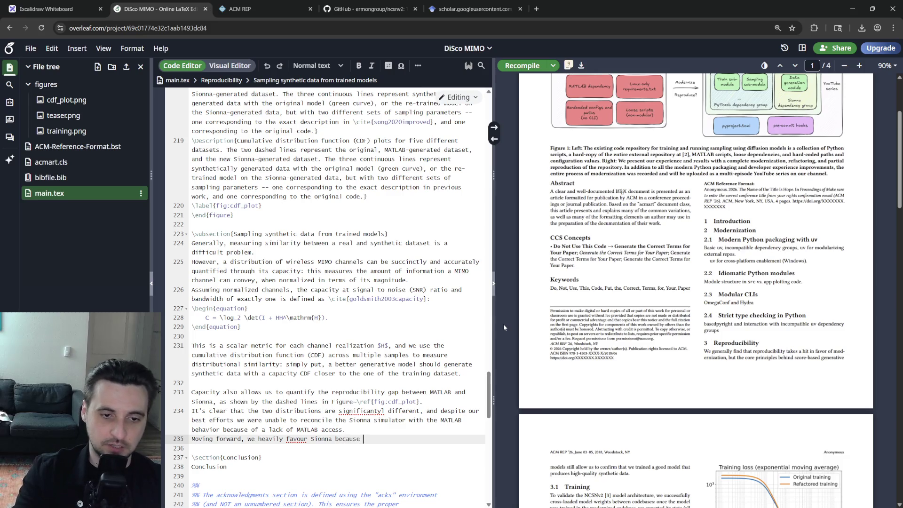
{"action": "type", "text": "license"}
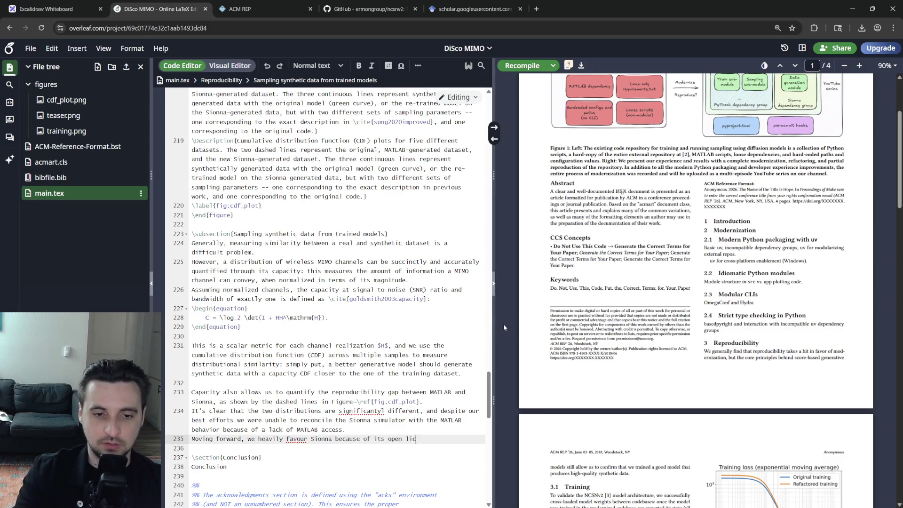
{"action": "key", "text": "BackSpace"}
{"action": "key", "text": "BackSpace"}
{"action": "key", "text": "BackSpace"}
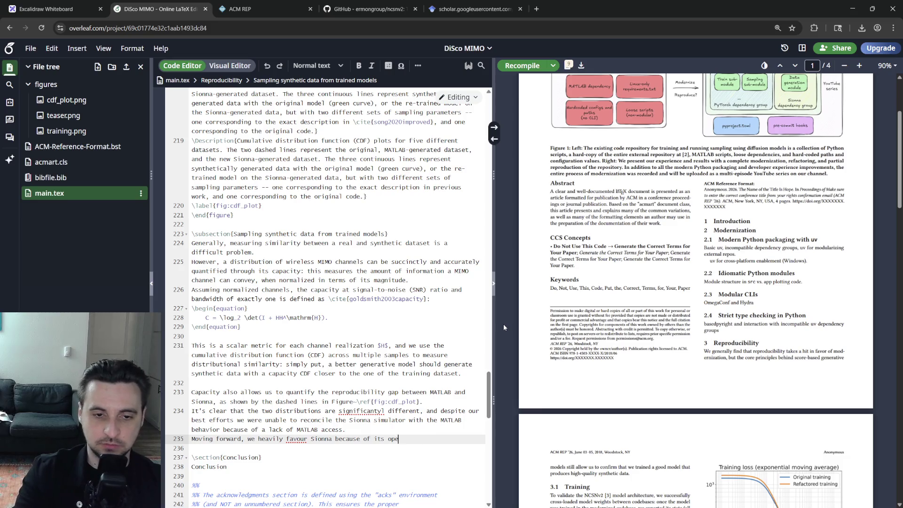
{"action": "type", "text": "missive "}
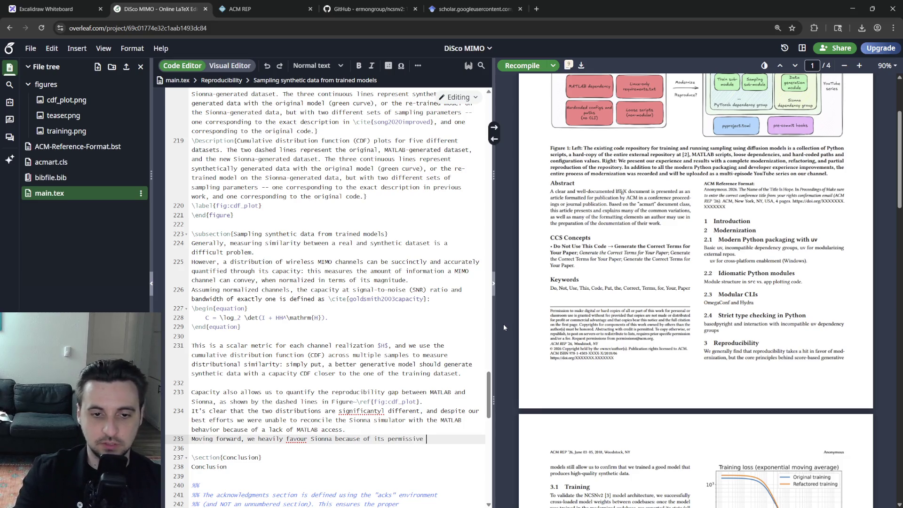
{"action": "type", "text": "open-source license a"}
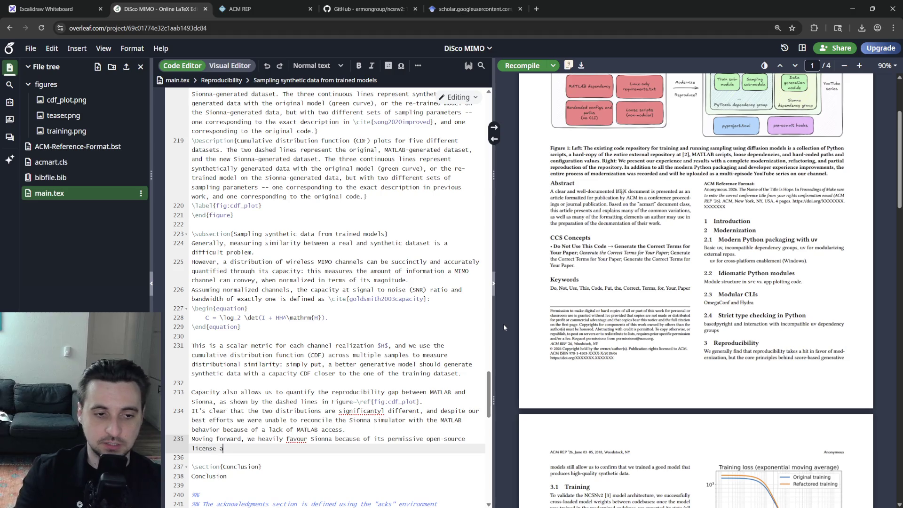
{"action": "type", "text": "ython"}
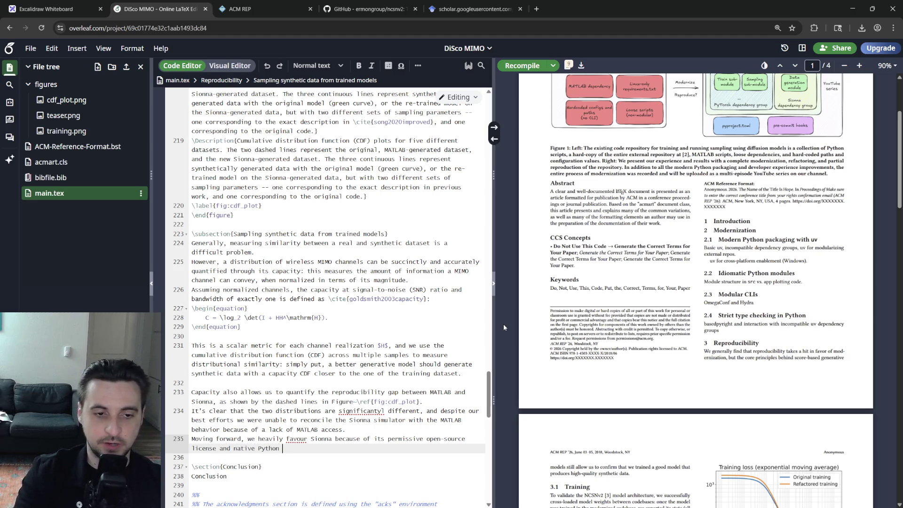
{"action": "type", "text": "ging."}
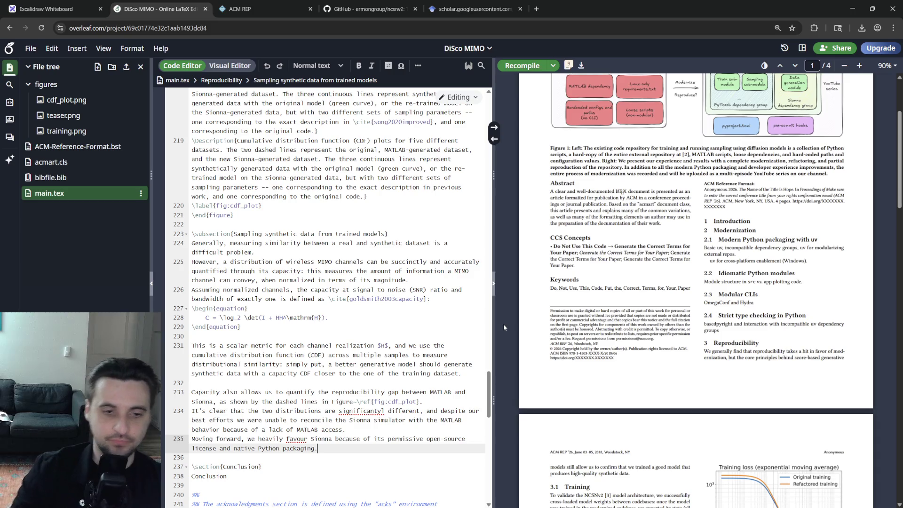
- Fix the misspellings to significantly and favor via the spell-check menu
{"action": "right_click", "coordinate": [360, 411]}
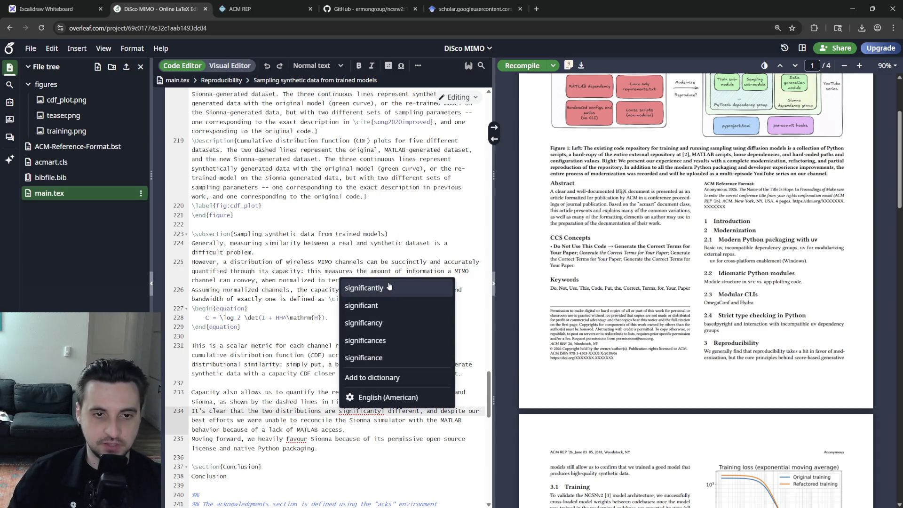
{"action": "left_click", "coordinate": [367, 281]}
{"action": "right_click", "coordinate": [302, 438]}
{"action": "left_click", "coordinate": [306, 368]}
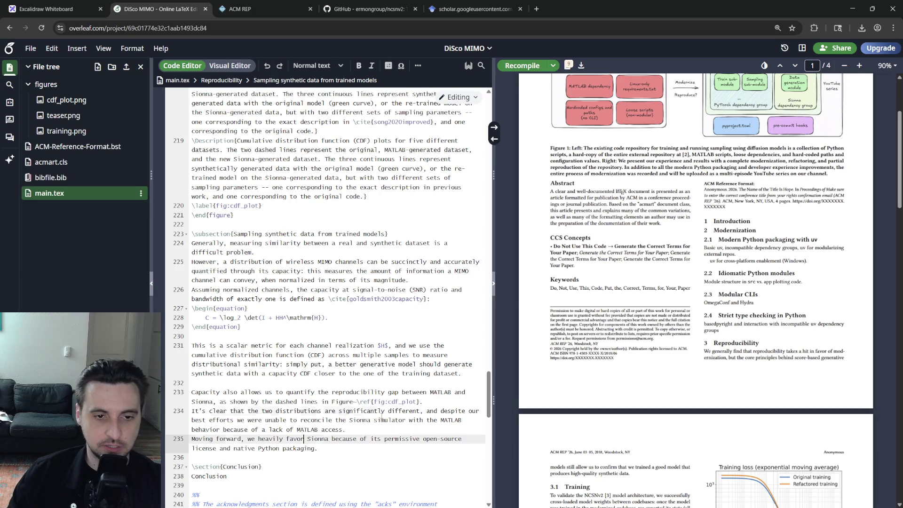
- Select the phrase Moving forward at the start of line 235 for replacement
{"action": "left_click_drag", "start_coordinate": [369, 419], "coordinate": [382, 440]}
{"action": "left_click", "coordinate": [420, 419]}
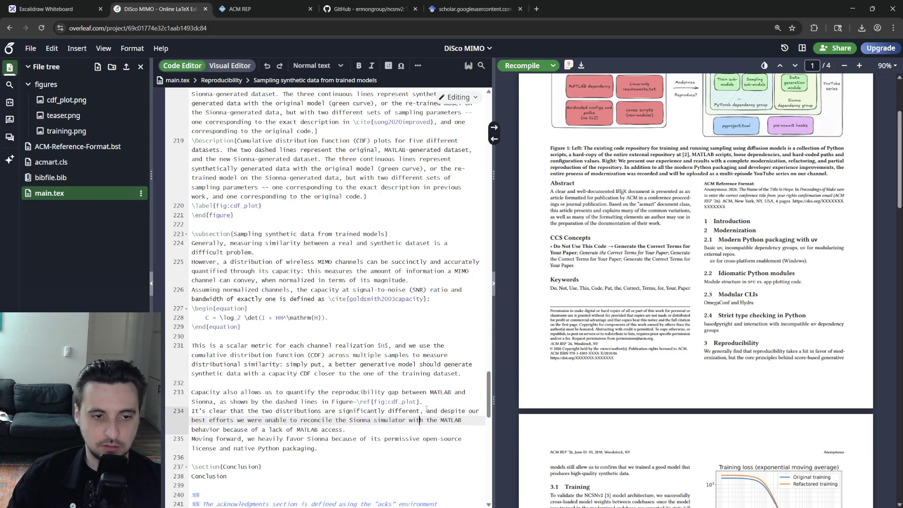
{"action": "left_click", "coordinate": [406, 411]}
{"action": "double_click", "coordinate": [315, 419]}
{"action": "double_click", "coordinate": [228, 439]}
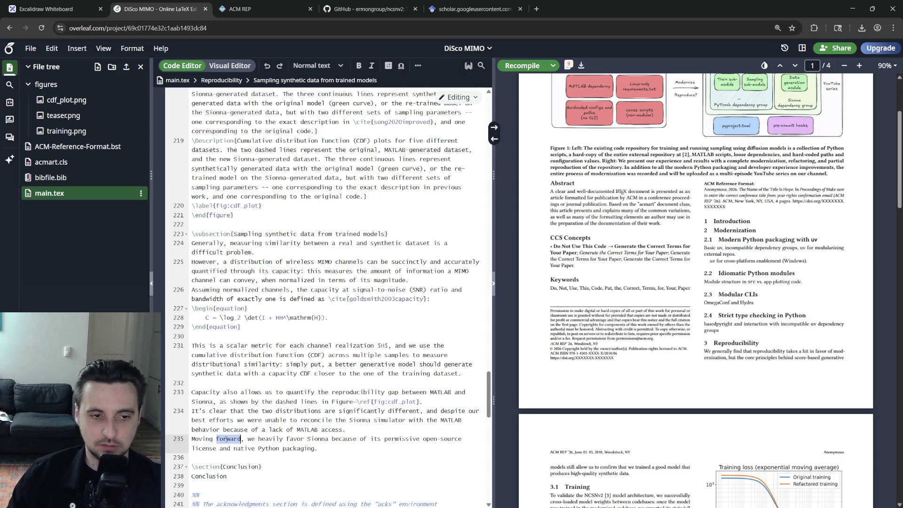
{"action": "left_click", "coordinate": [249, 439]}
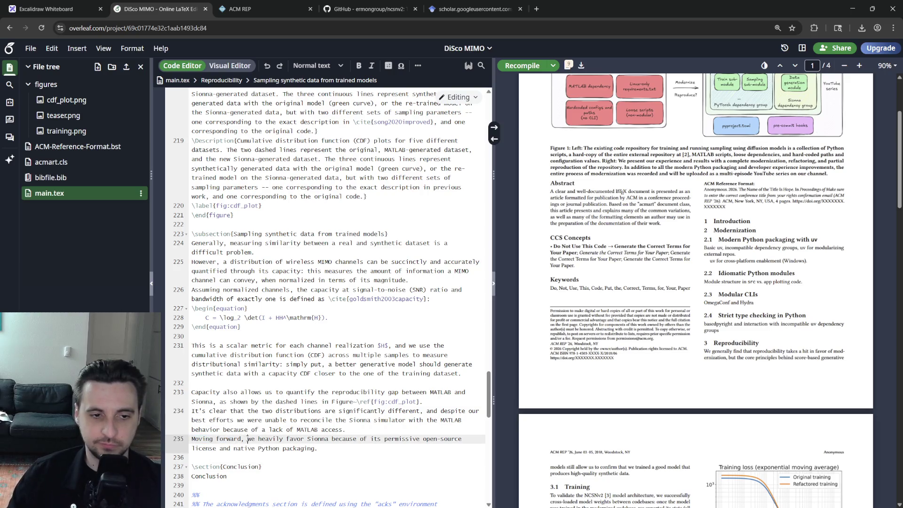
{"action": "key", "text": "shift+Home"}
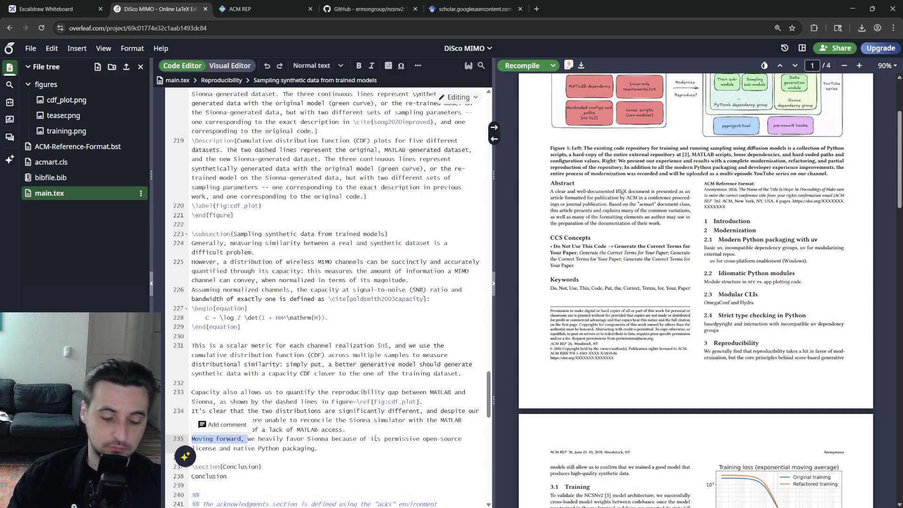
{"action": "type", "text": "\\"}
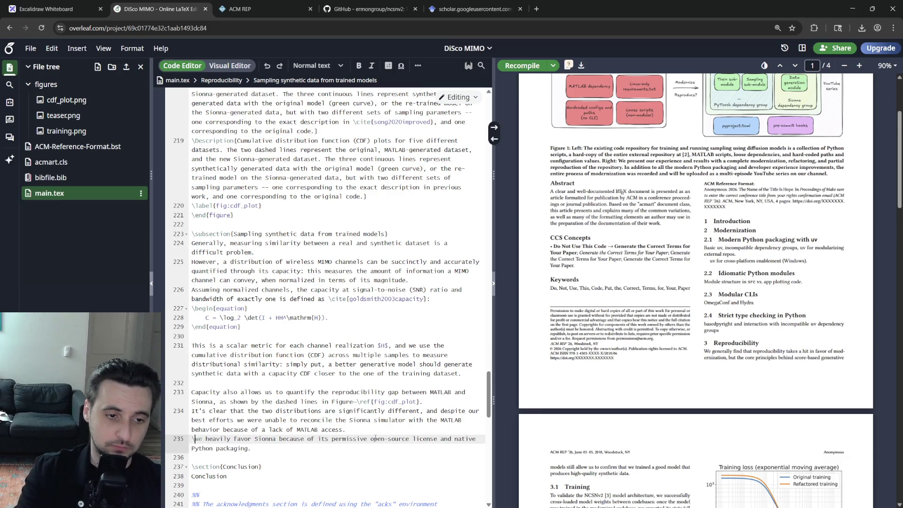
{"action": "type", "text": "textbf"}
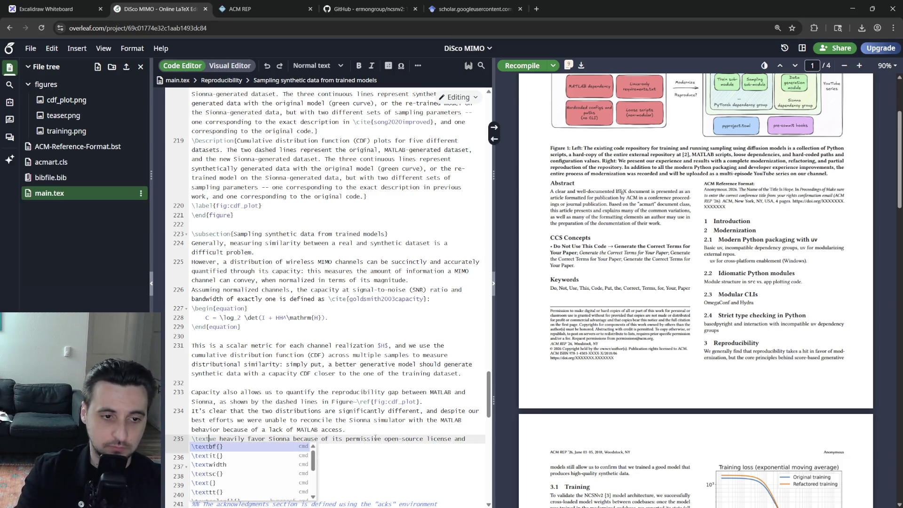
- Replace 'Moving forward,' with a bold 'Lesson learned:' lead-in and remove the word 'heavily'
{"action": "key", "text": "Return"}
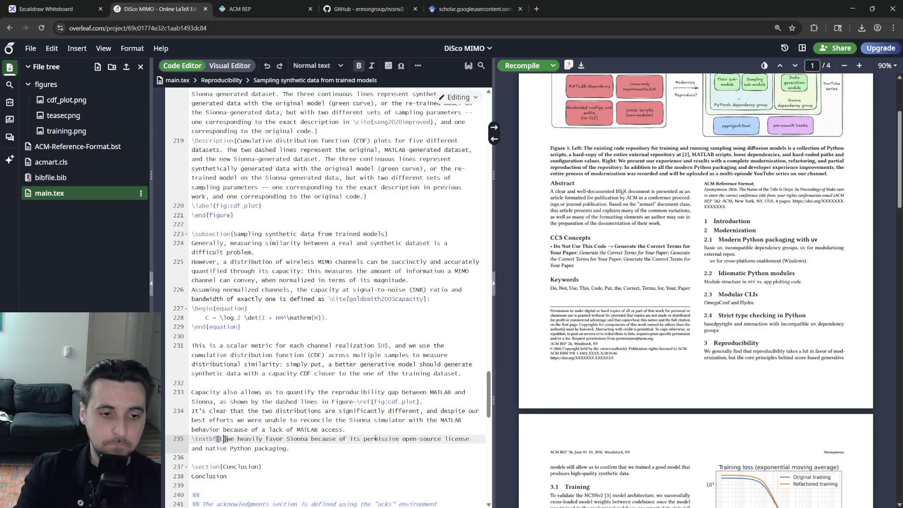
{"action": "type", "text": "Lesson learned"}
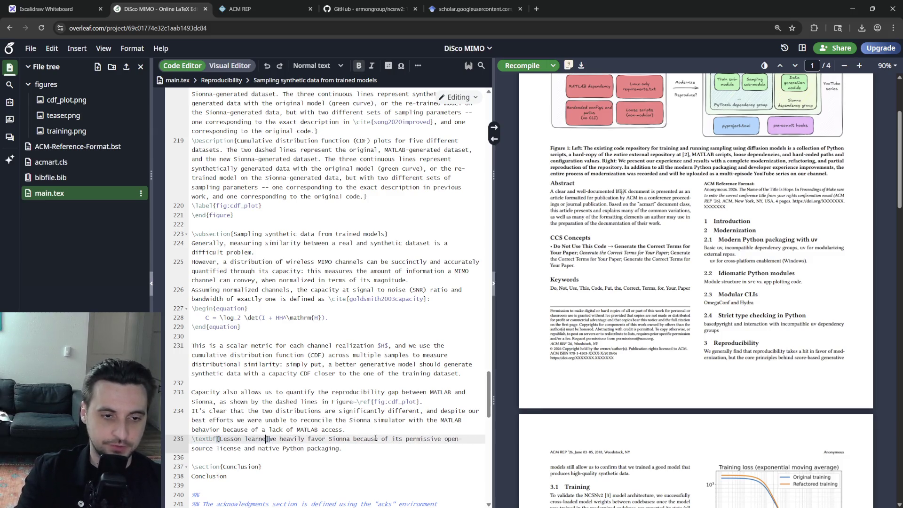
{"action": "key", "text": "Right"}
{"action": "type", "text": ":"}
{"action": "key", "text": "ctrl+s"}
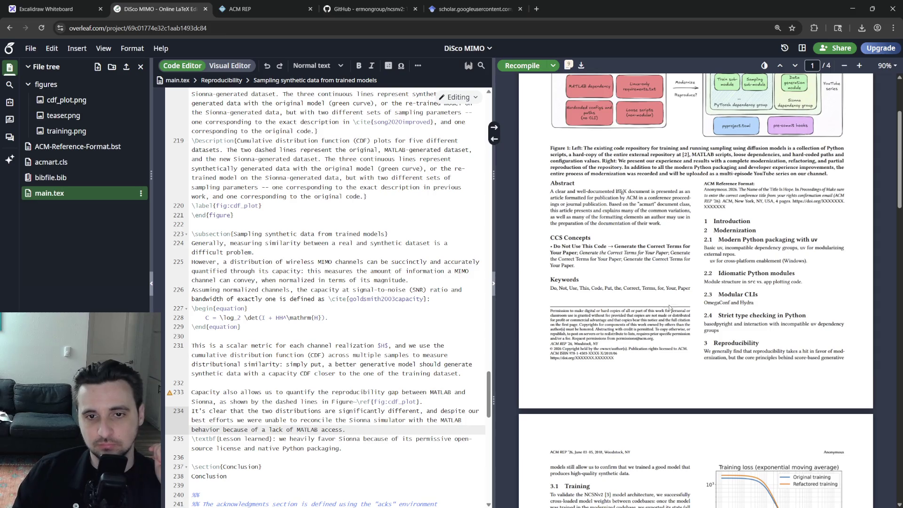
{"action": "scroll", "coordinate": [671, 305], "scroll_direction": "down", "scroll_amount": 5}
{"action": "scroll", "coordinate": [670, 305], "scroll_direction": "down", "scroll_amount": 5}
{"action": "scroll", "coordinate": [670, 305], "scroll_direction": "down", "scroll_amount": 5}
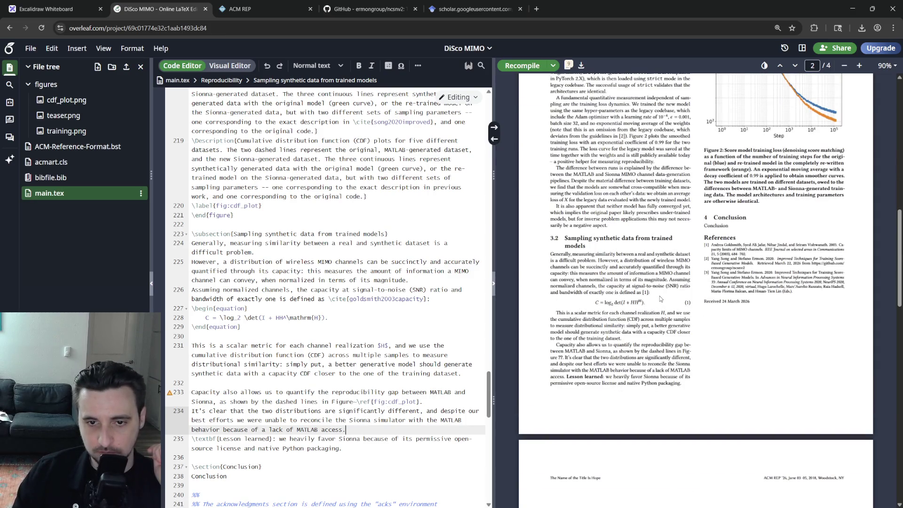
{"action": "double_click", "coordinate": [308, 439]}
{"action": "key", "text": "BackSpace"}
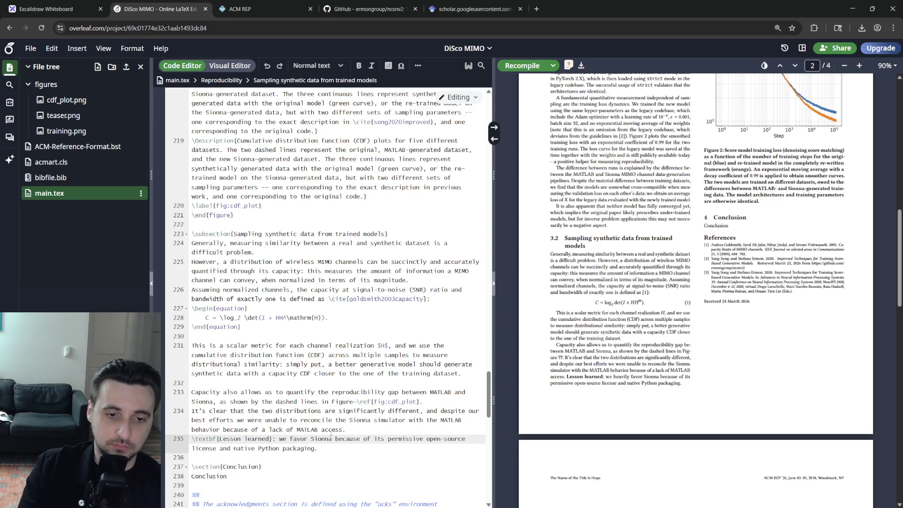
- Reword the sentence to favor Sionna 'for MIMO channel research due to' its license and packaging
{"action": "key", "text": "ctrl+s"}
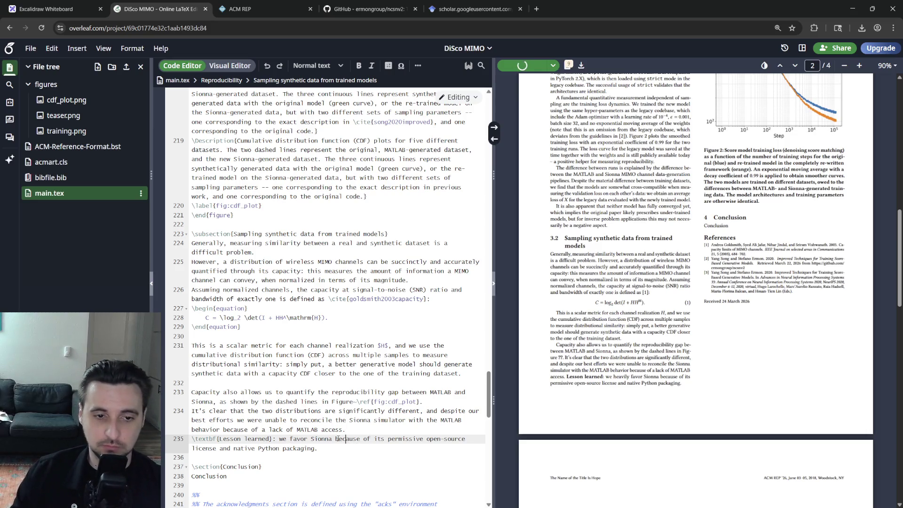
{"action": "type", "text": "Tor scientific "}
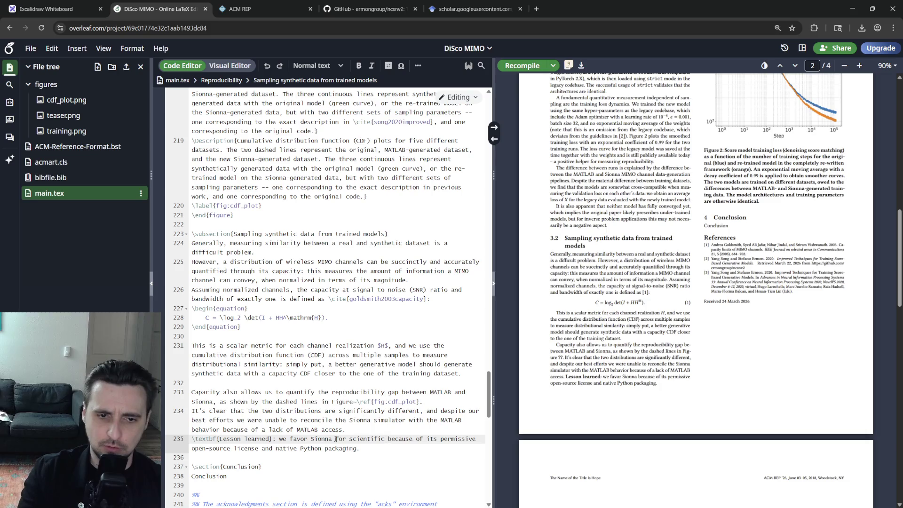
{"action": "type", "text": "MIMO channel"}
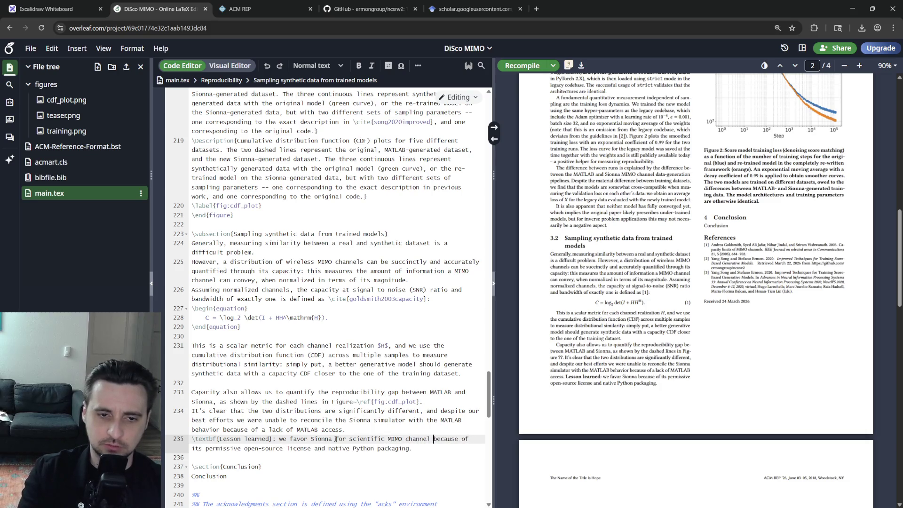
{"action": "key", "text": "ctrl+BackSpace"}
{"action": "key", "text": "ctrl+BackSpace"}
{"action": "key", "text": "ctrl+BackSpace"}
{"action": "type", "text": "MIMO channel r"}
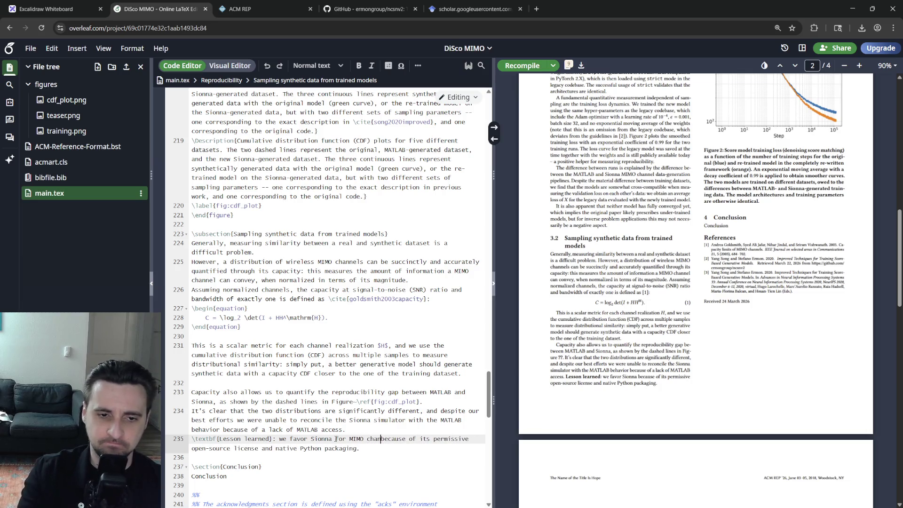
{"action": "type", "text": "esearch"}
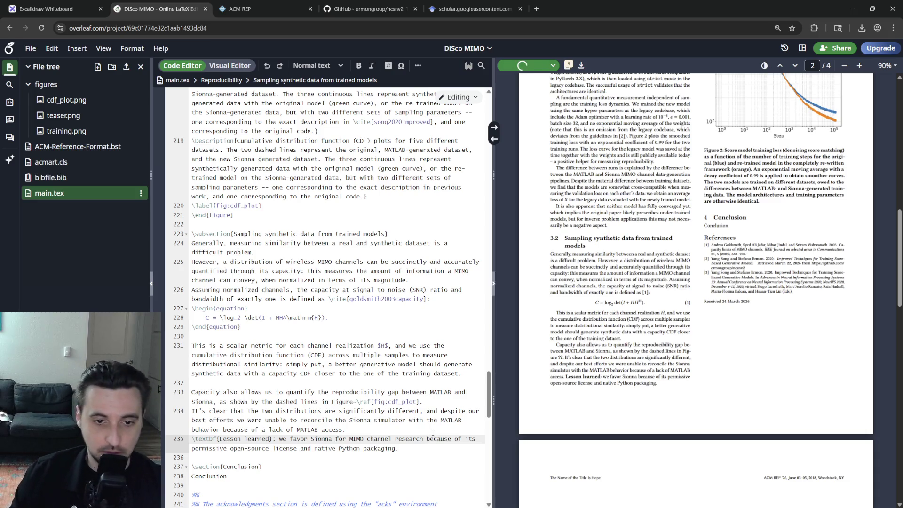
{"action": "key", "text": "ctrl+Delete"}
{"action": "type", "text": "d"}
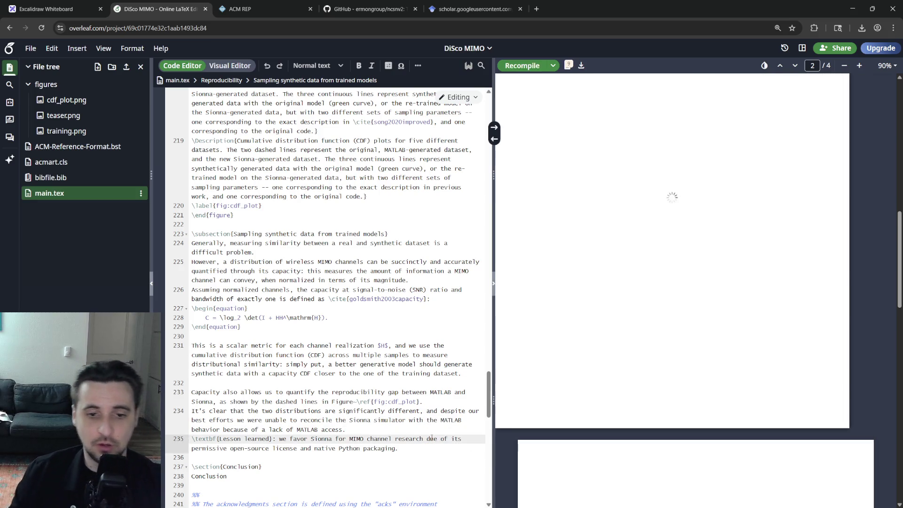
{"action": "type", "text": "ue"}
{"action": "key", "text": "ctrl+shift+Right"}
{"action": "type", "text": "to"}
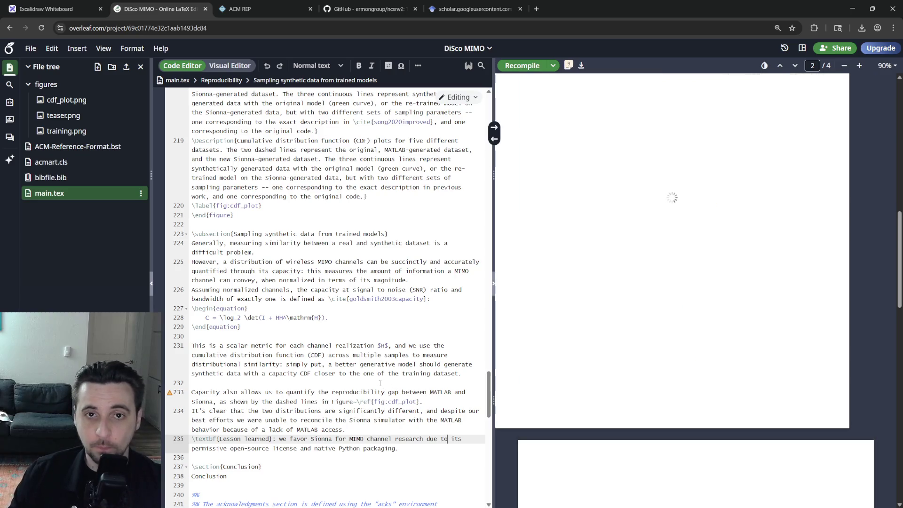
{"action": "left_click", "coordinate": [405, 459]}
{"action": "key", "text": "Return"}
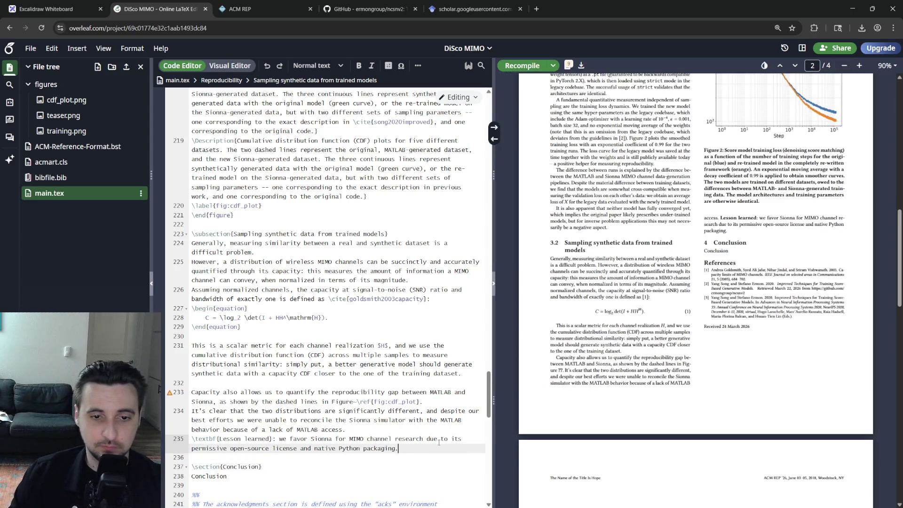
{"action": "type", "text": "Figure"}
{"action": "type", "text": "Once we accepted the train"}
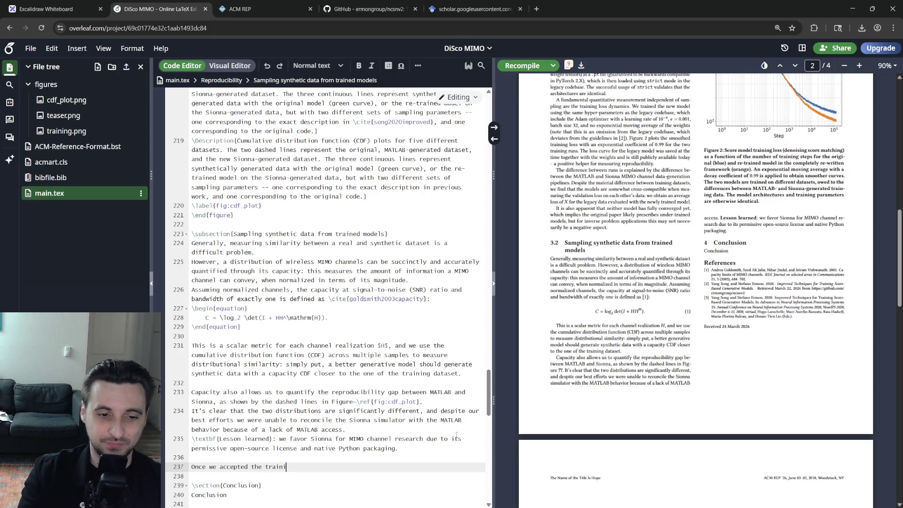
{"action": "type", "text": "ing distribution"}
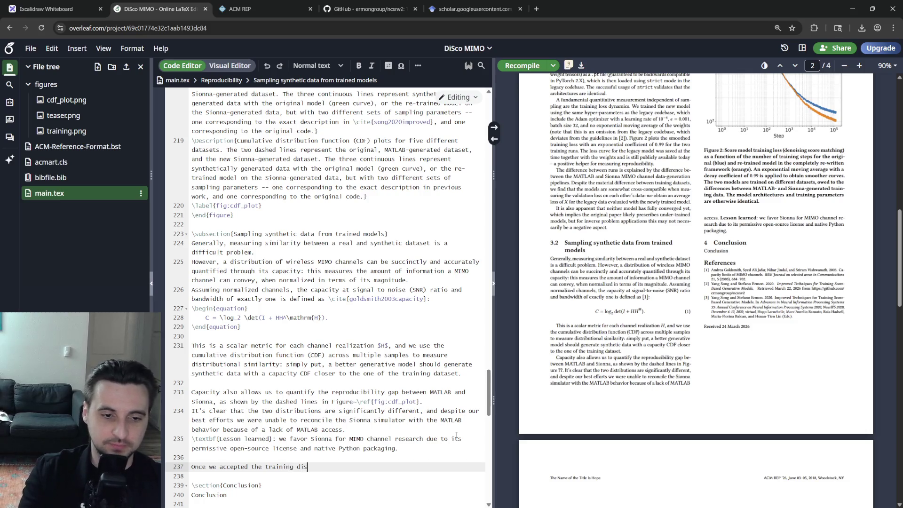
- Write the sentence saying Figure~\ref{fig:cdf_plot} reveals other interesting reproducibility aspects in this application
{"action": "key", "text": "shift+Home"}
{"action": "type", "text": "<pv"}
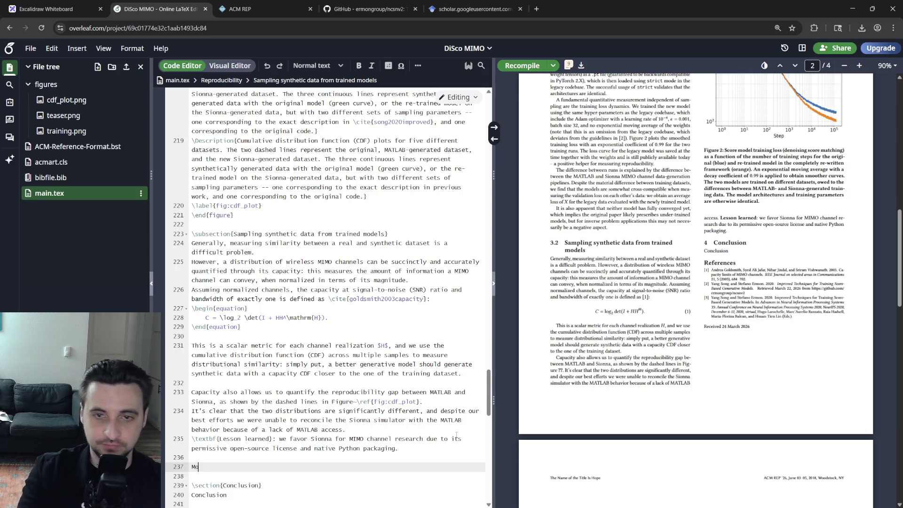
{"action": "type", "text": "the "}
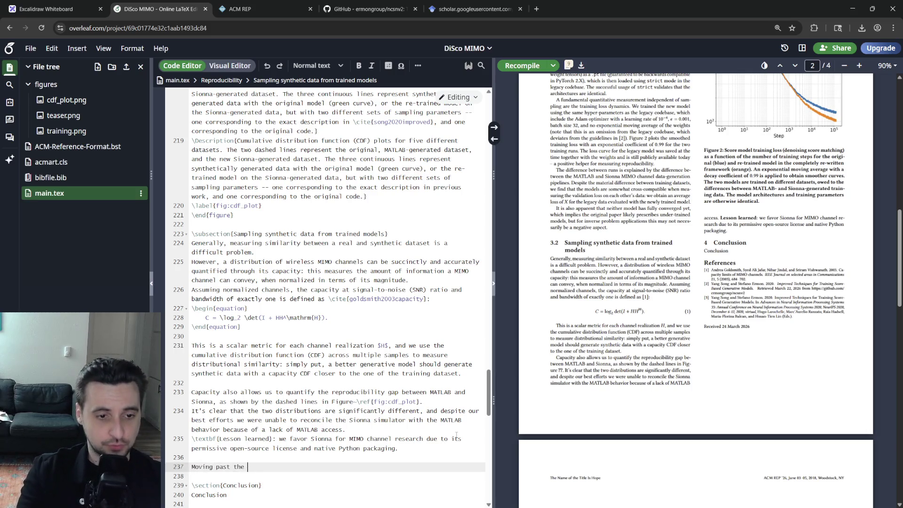
{"action": "type", "text": "trainribution gap"}
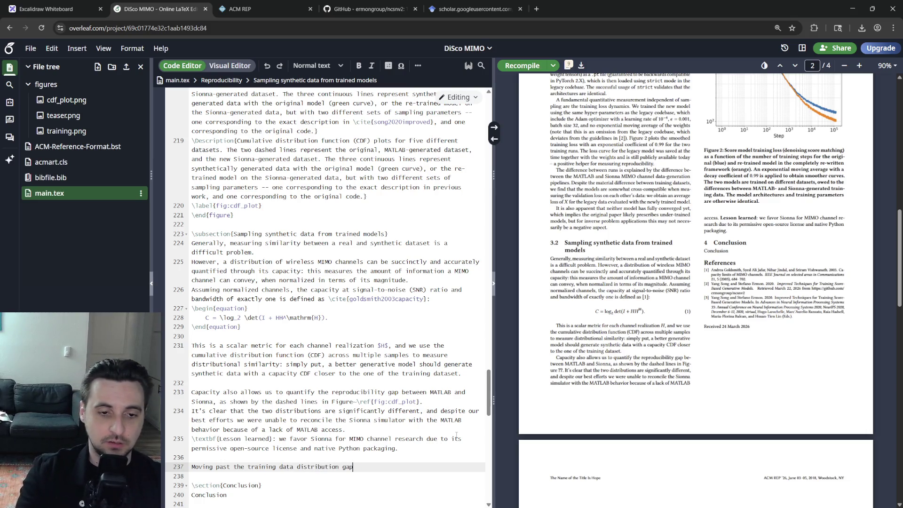
{"action": "type", "text": "ref"}
{"action": "key", "text": "Return"}
{"action": "key", "text": "Return"}
{"action": "type", "text": "also"}
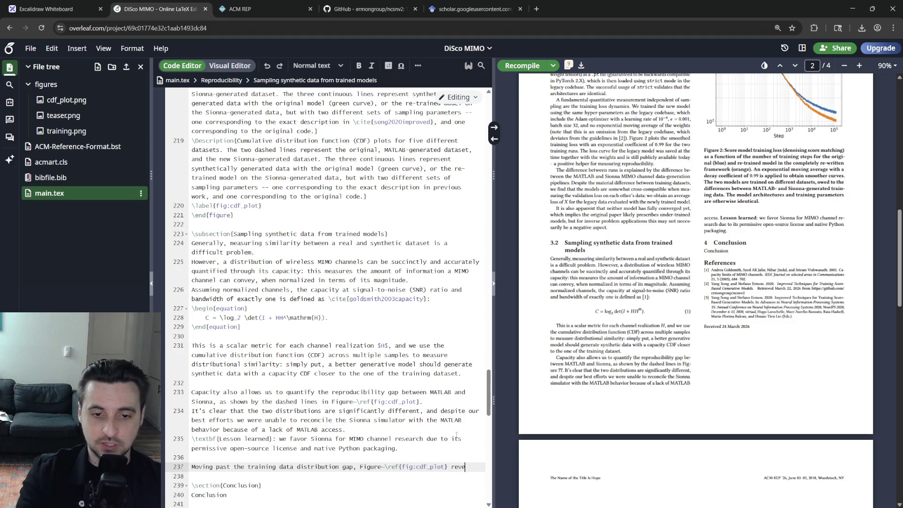
{"action": "type", "text": "ls other "}
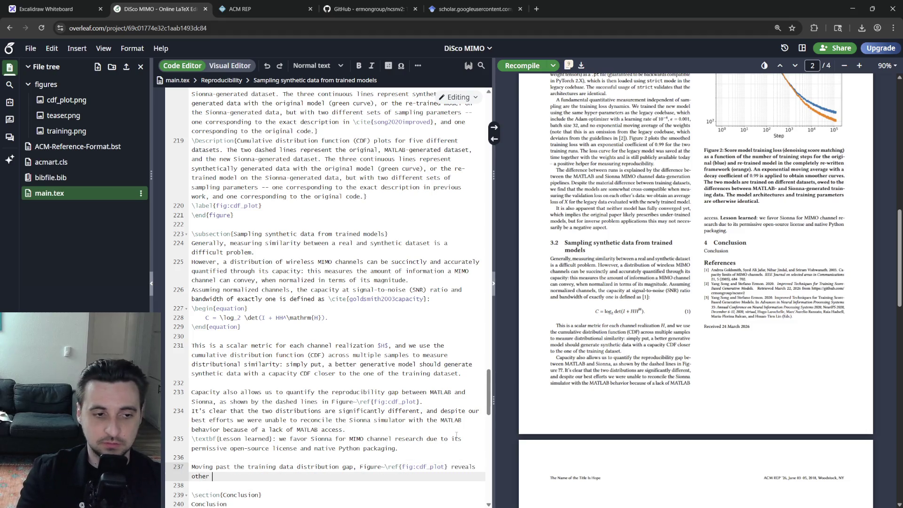
{"action": "type", "text": "interesting rep"}
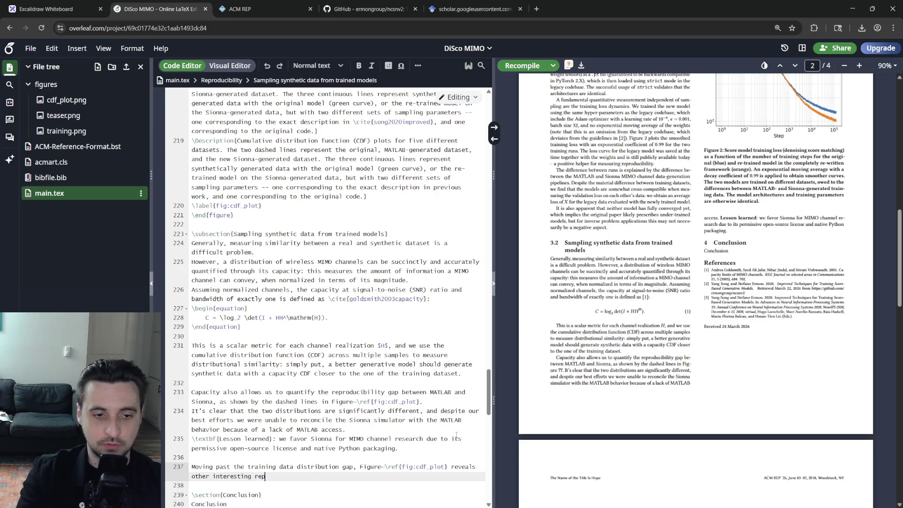
{"action": "type", "text": "roducibility aspects "}
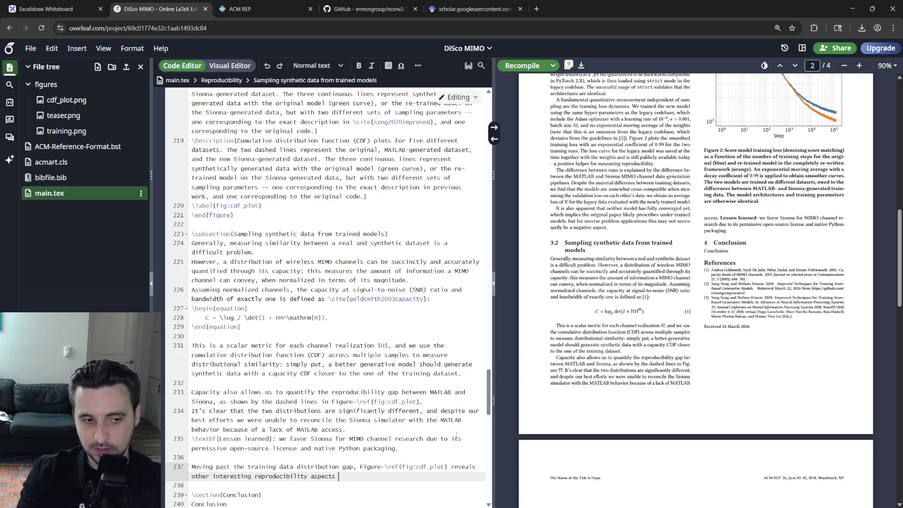
{"action": "type", "text": "in this particular application"}
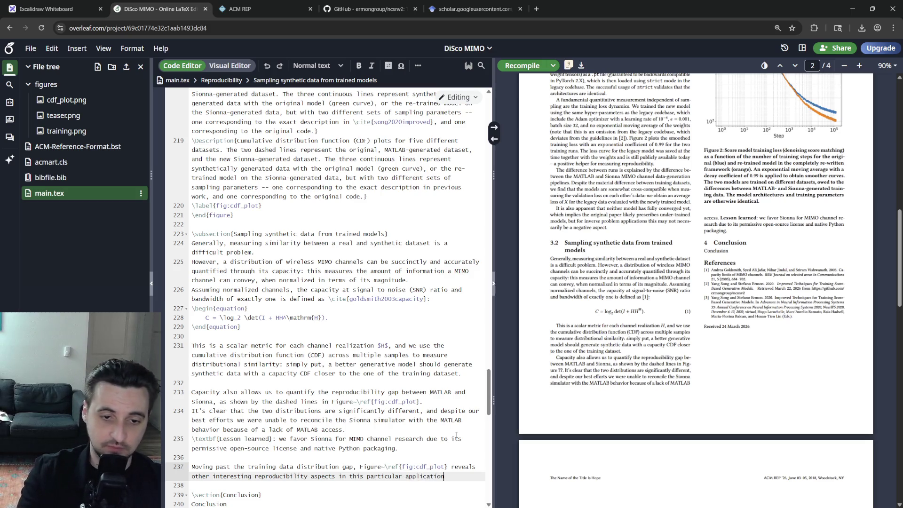
{"action": "type", "text": ":"}
{"action": "key", "text": "Return"}
{"action": "type", "text": "\begin{fig"}
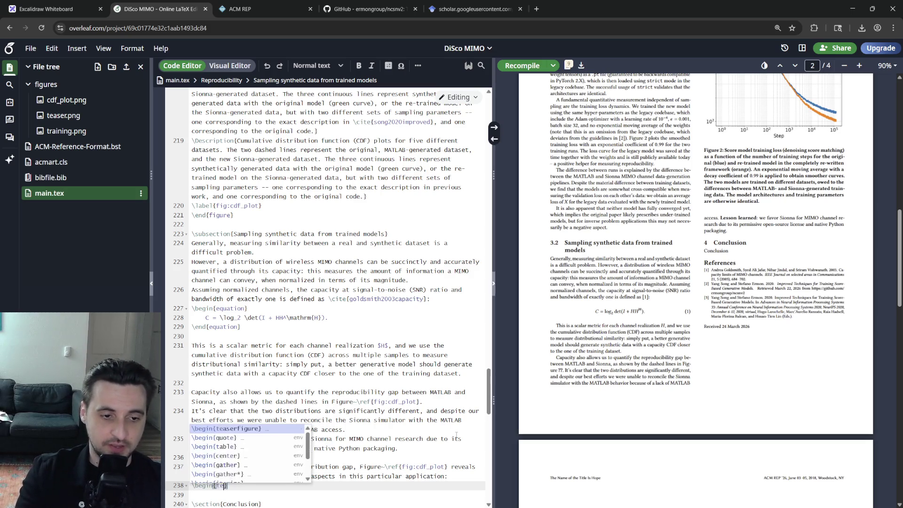
{"action": "type", "text": "miz}"}
- Insert an itemize environment after the colon with items One, Two and Three
{"action": "key", "text": "Return"}
{"action": "key", "text": "ctrl+z"}
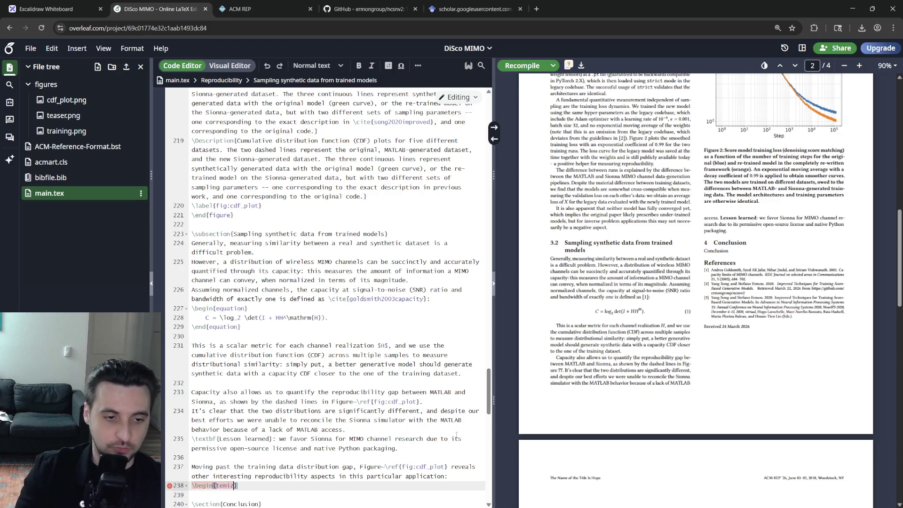
{"action": "key", "text": "BackSpace"}
{"action": "key", "text": "BackSpace"}
{"action": "key", "text": "BackSpace"}
{"action": "type", "text": "in{im"}
{"action": "key", "text": "Down"}
{"action": "key", "text": "Return"}
{"action": "type", "text": "One"}
{"action": "key", "text": "Return"}
{"action": "type", "text": "\\item Two"}
{"action": "key", "text": "Return"}
{"action": "type", "text": "\\item Three"}
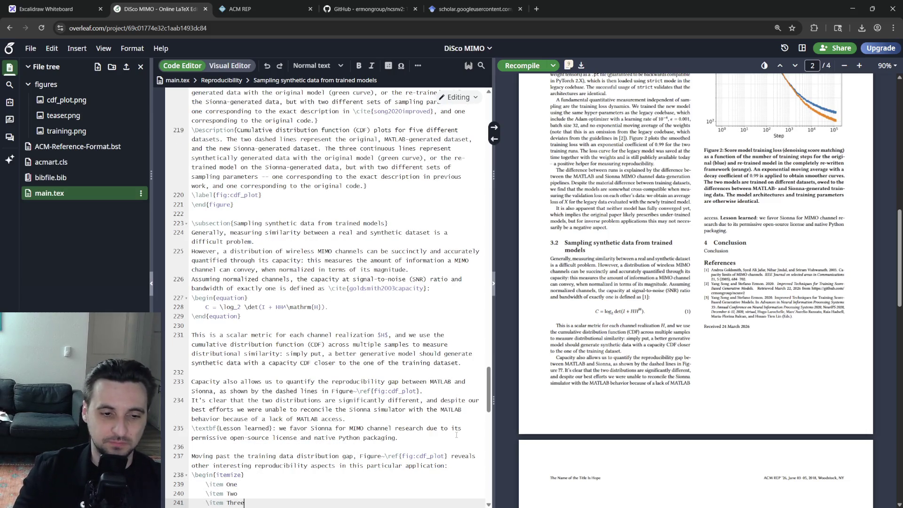
{"action": "scroll", "coordinate": [325, 283], "scroll_direction": "down", "scroll_amount": 1}
- Replace the Three placeholder with the sentence on sampling hyper-parameter sensitivity and dual-mode behavior
{"action": "double_click", "coordinate": [236, 494]}
{"action": "type", "text": "Score-based generativemodel sampling is"}
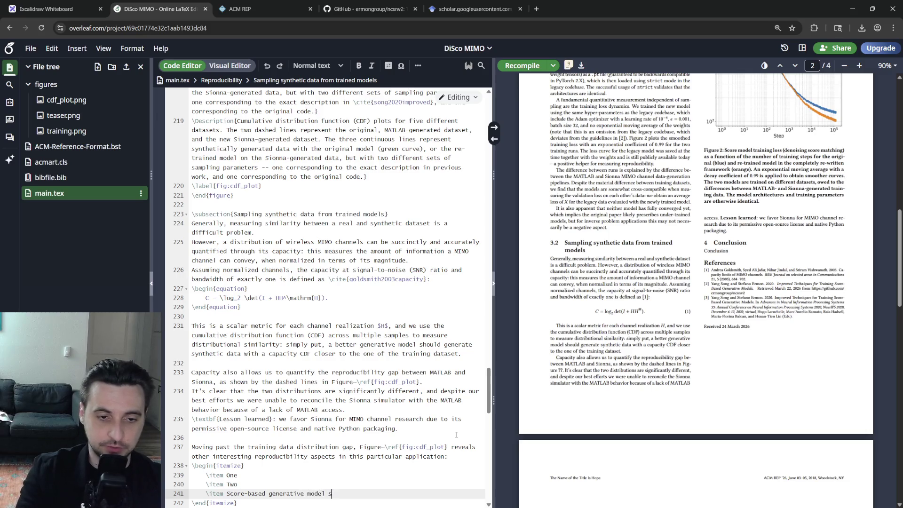
{"action": "type", "text": "high"}
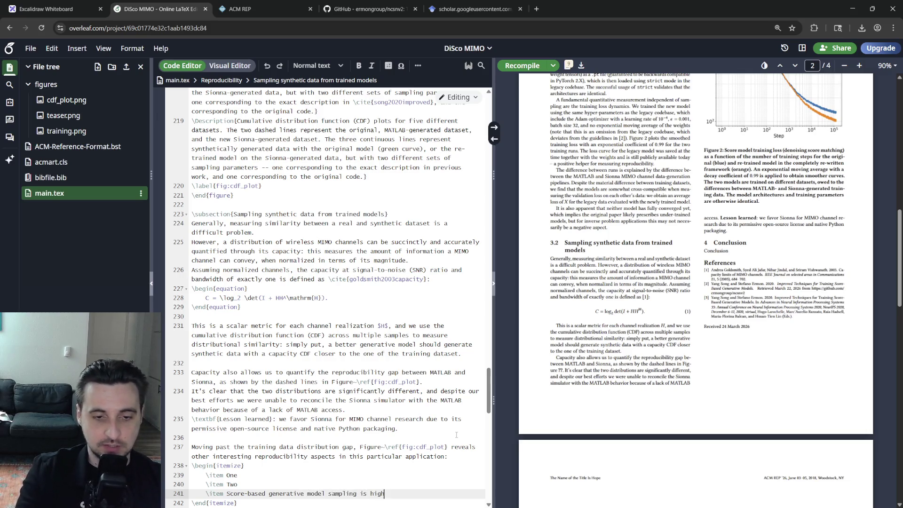
{"action": "type", "text": "ly seto hyper-parameters: "}
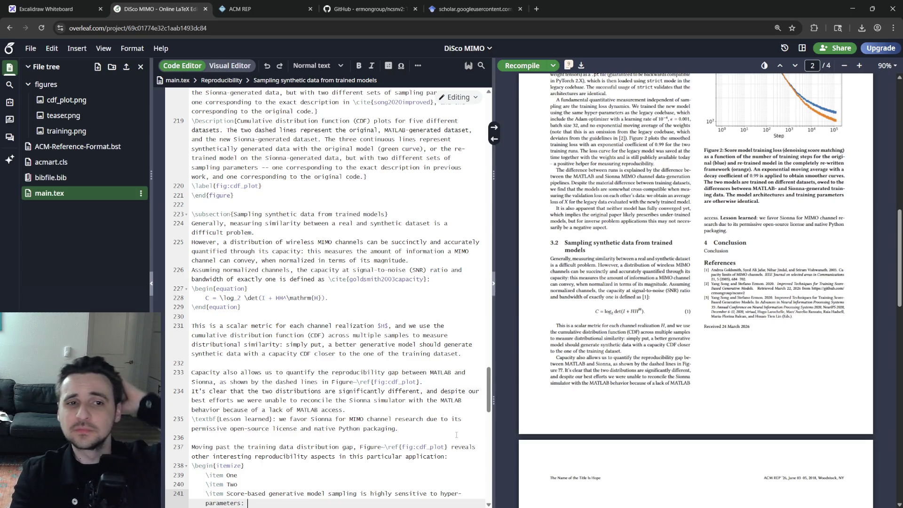
{"action": "key", "text": "BackSpace"}
{"action": "key", "text": "BackSpace"}
{"action": "type", "text": " and there is a dual mode beh"}
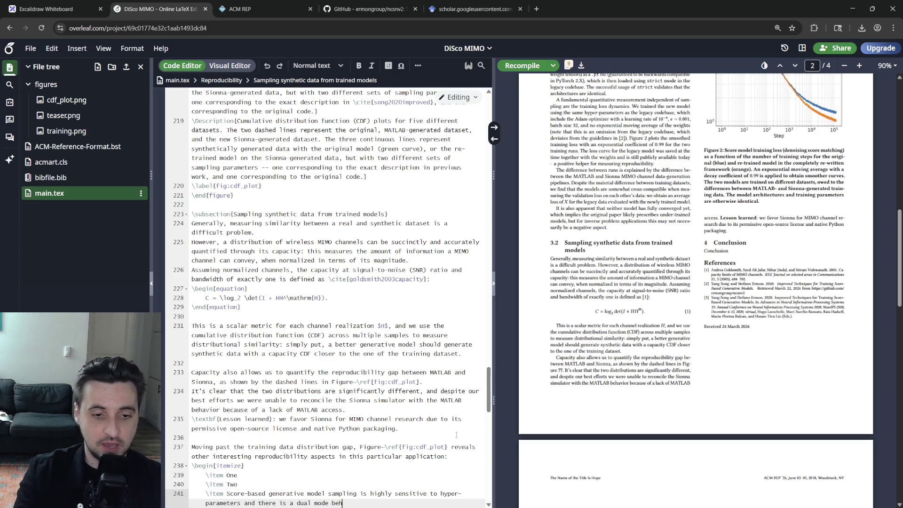
{"action": "type", "text": "avior we unco"}
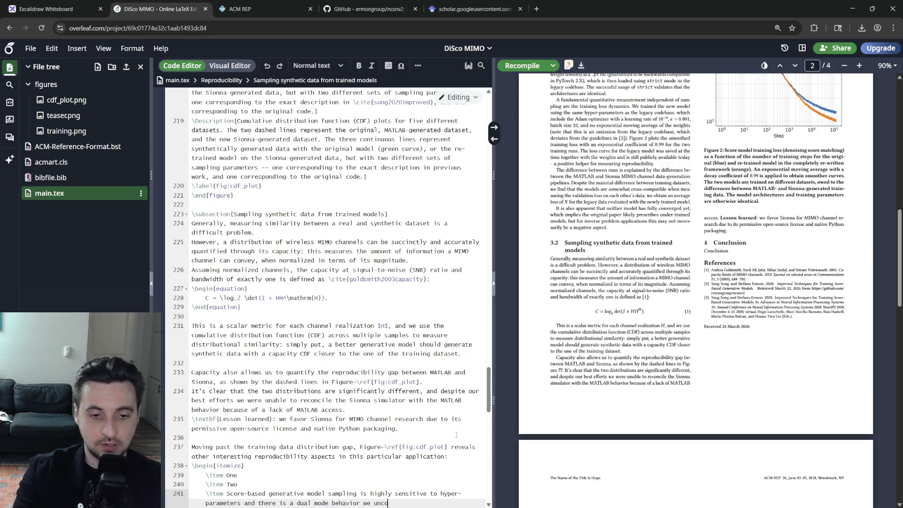
{"action": "type", "text": "vered wher"}
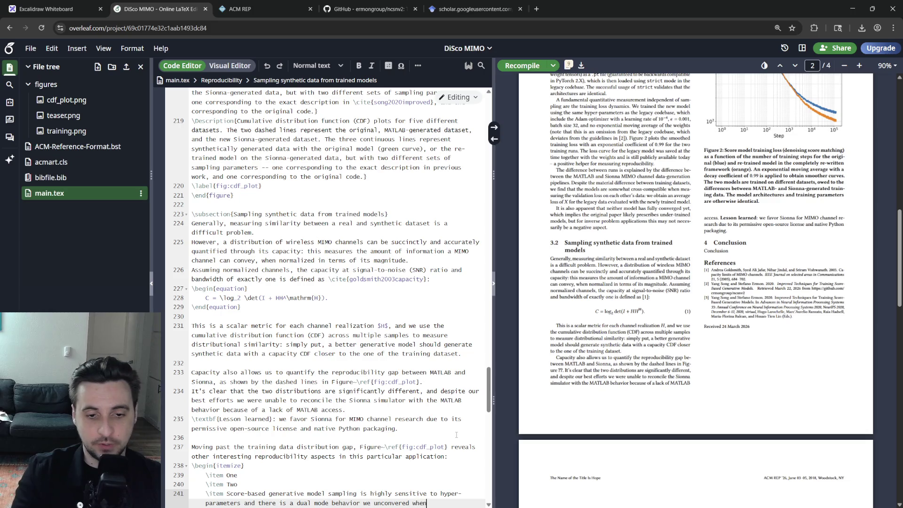
{"action": "type", "text": "nspecting the"}
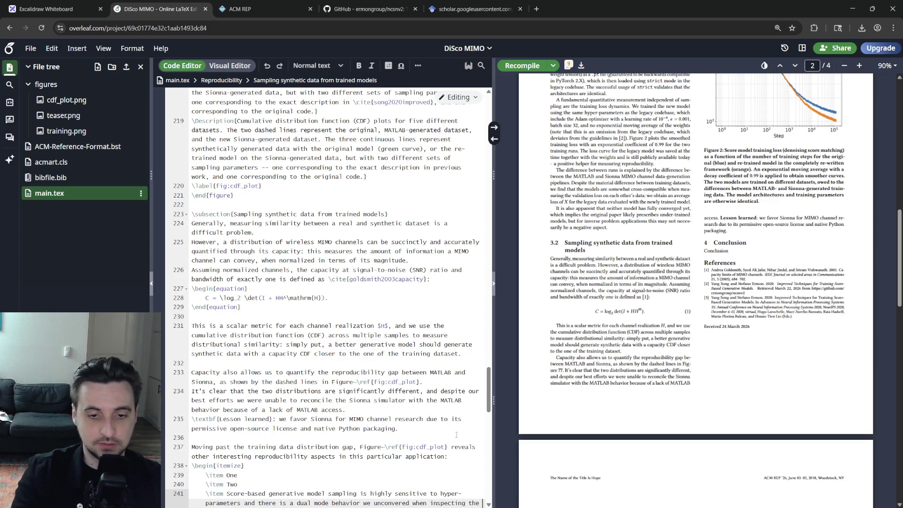
{"action": "type", "text": " legacy codebase a"}
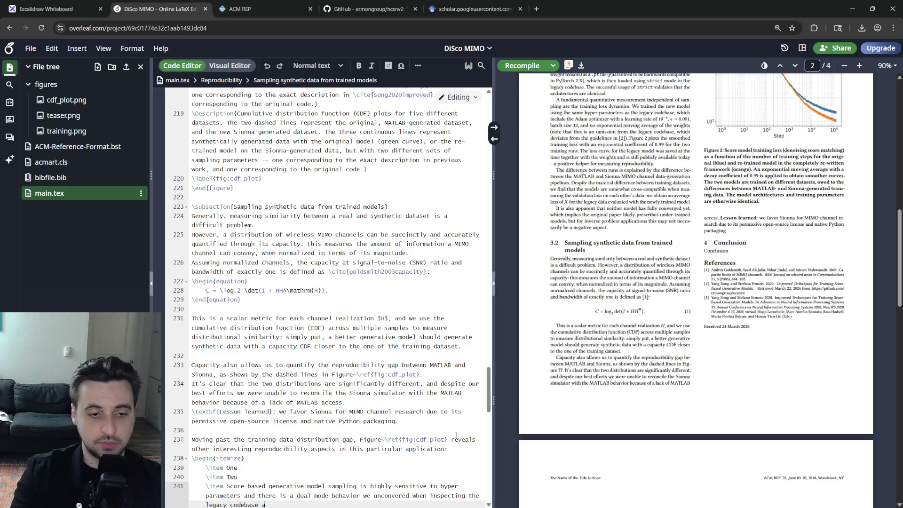
{"action": "type", "text": "omparing it to the paper."}
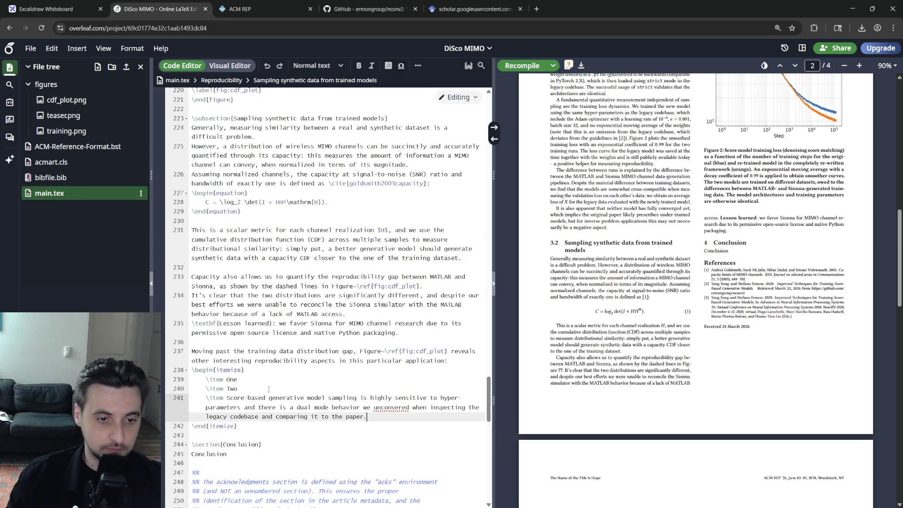
{"action": "right_click", "coordinate": [392, 407]}
- Correct 'unconvered' to 'uncovered' and italicize 'dual mode' in the third item
{"action": "left_click", "coordinate": [398, 262]}
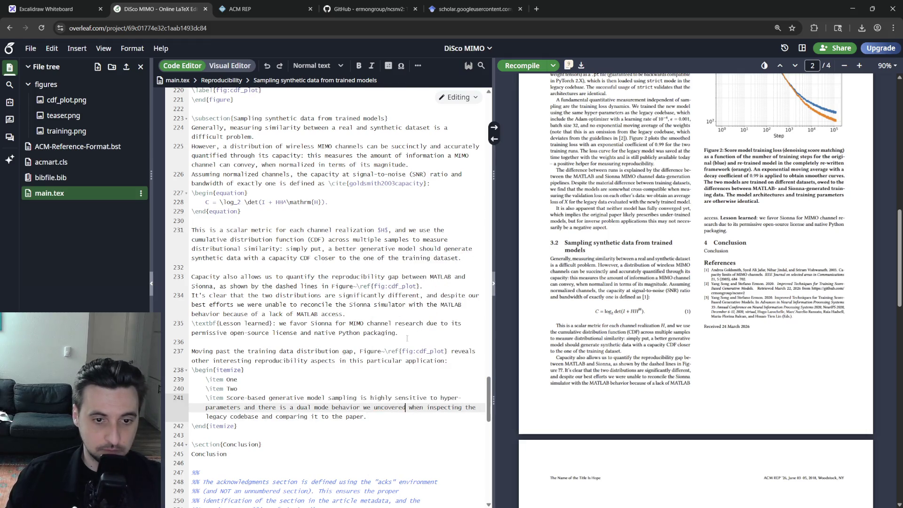
{"action": "left_click", "coordinate": [384, 417]}
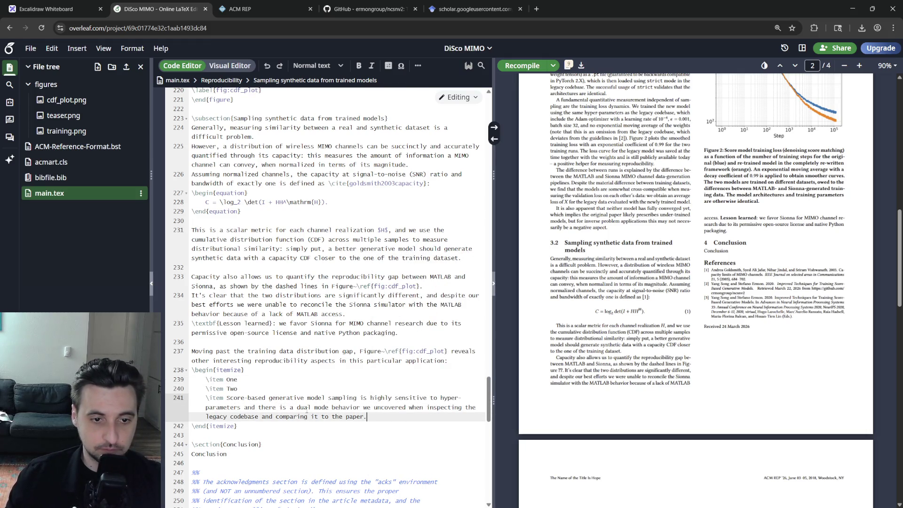
{"action": "left_click", "coordinate": [292, 407]}
{"action": "double_click", "coordinate": [321, 407]}
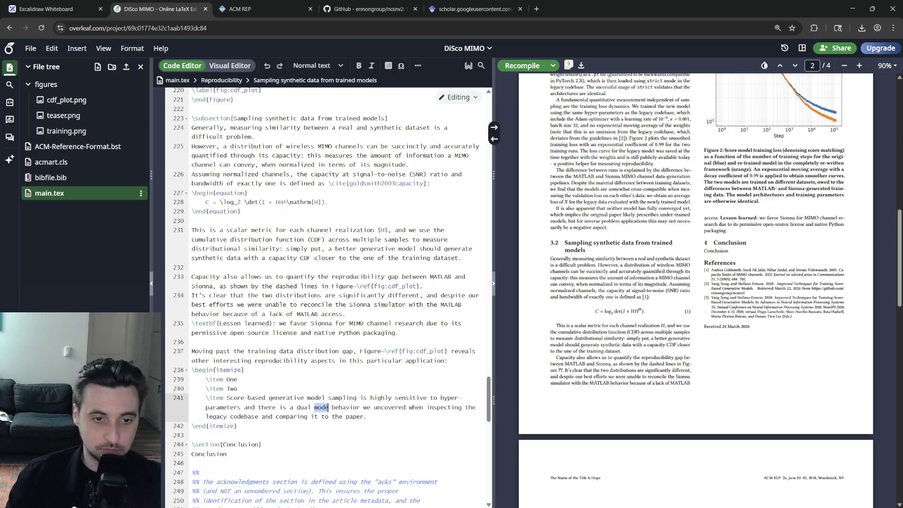
{"action": "left_click_drag", "start_coordinate": [327, 407], "coordinate": [301, 408]}
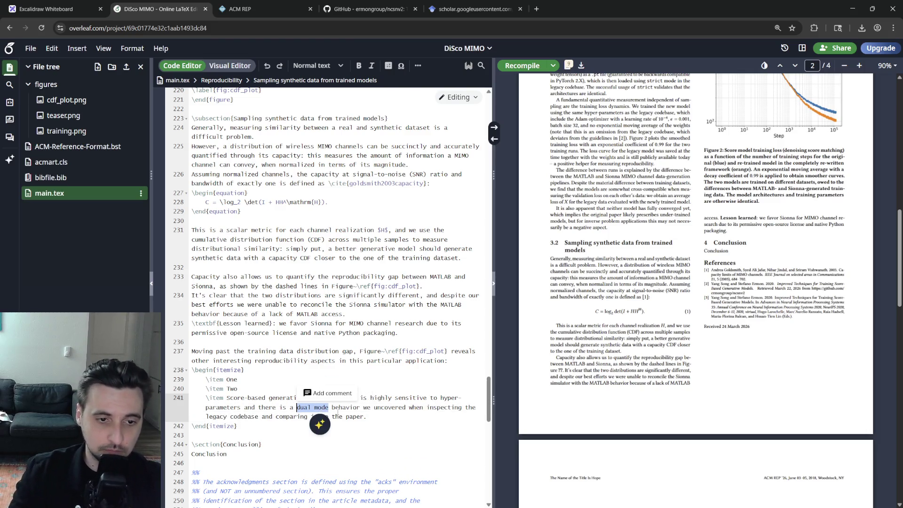
{"action": "key", "text": "ctrl+i"}
- Extend the third item with ': they each report a different set of sampling hyper-parameters.' and recompile
{"action": "key", "text": "BackSpace"}
{"action": "type", "text": ": they each repor"}
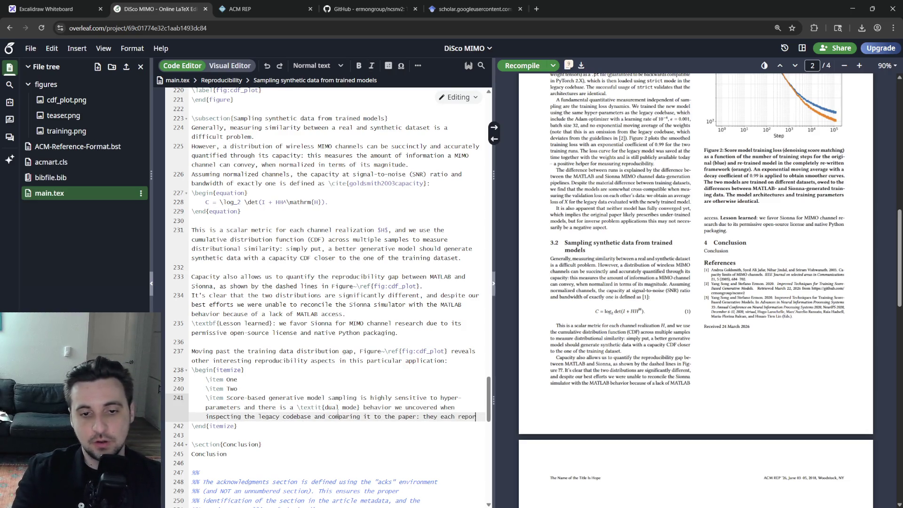
{"action": "type", "text": "t a different set of sampl"}
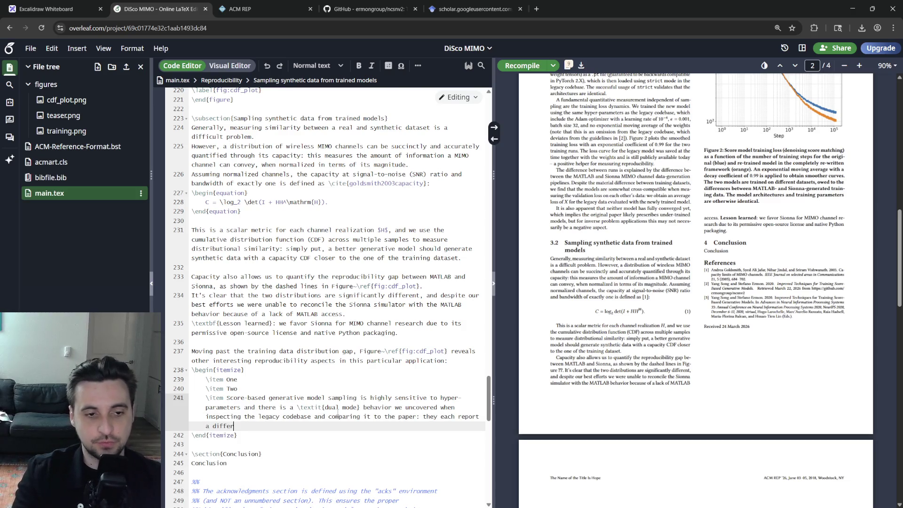
{"action": "type", "text": "ing "}
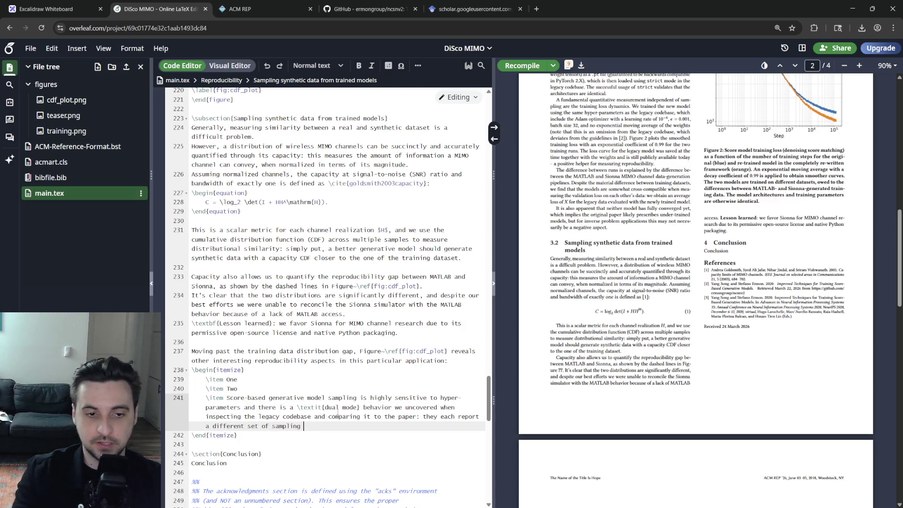
{"action": "type", "text": "hyper-parameters."}
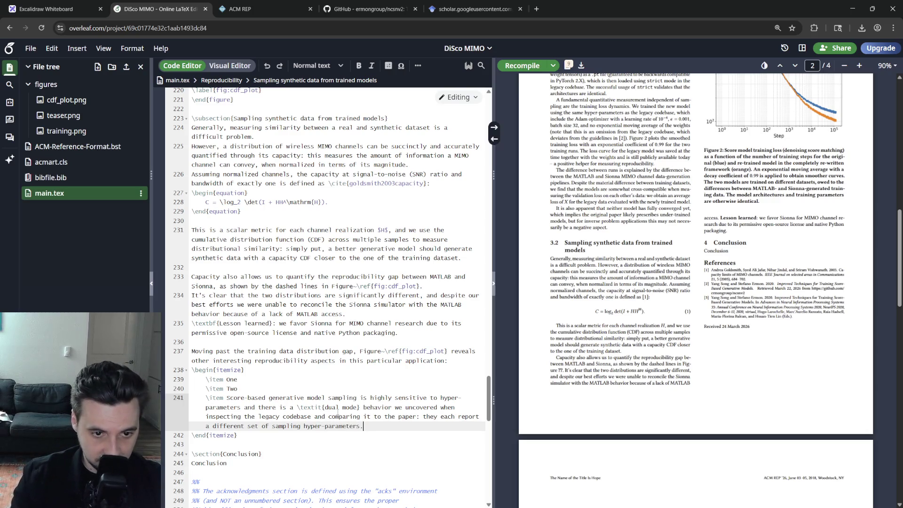
{"action": "key", "text": "Return"}
{"action": "key", "text": "ctrl+s"}
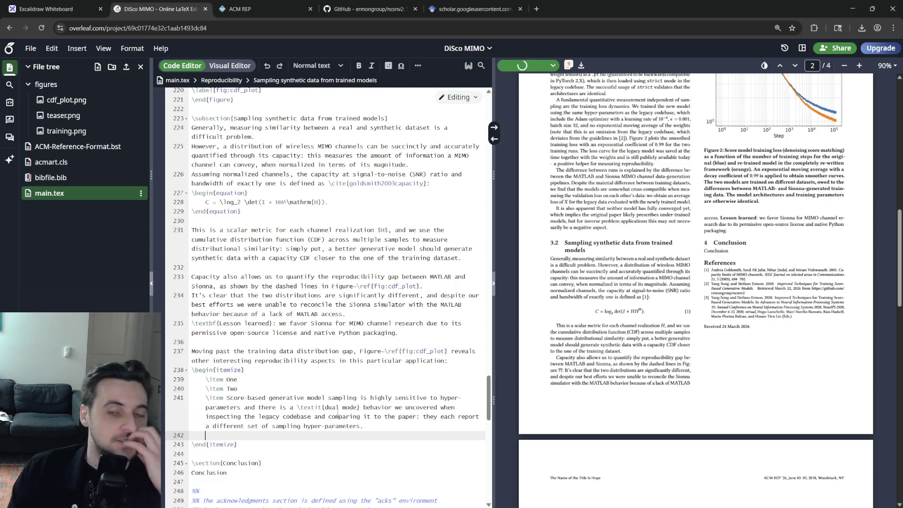
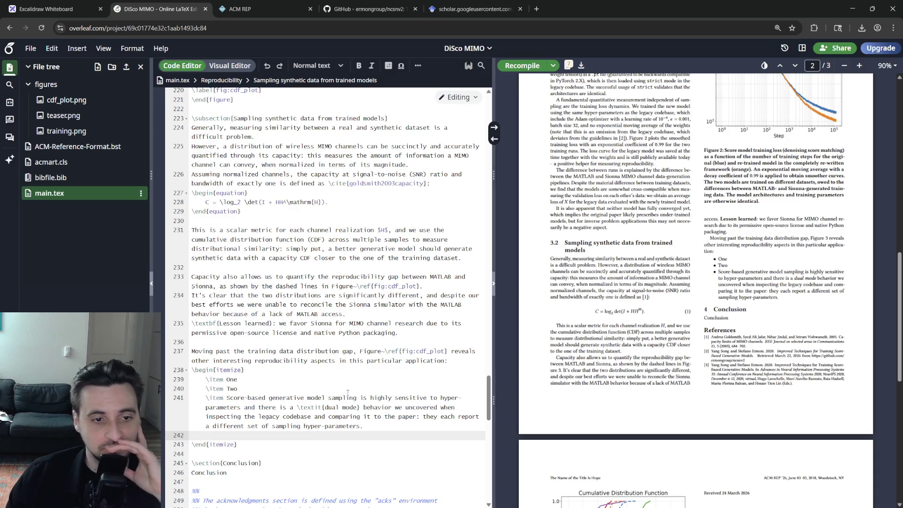
- Move the Score-based sampling item out of the list onto its own line after \end{itemize}
{"action": "left_click", "coordinate": [229, 397]}
{"action": "left_click_drag", "start_coordinate": [229, 397], "coordinate": [385, 426]}
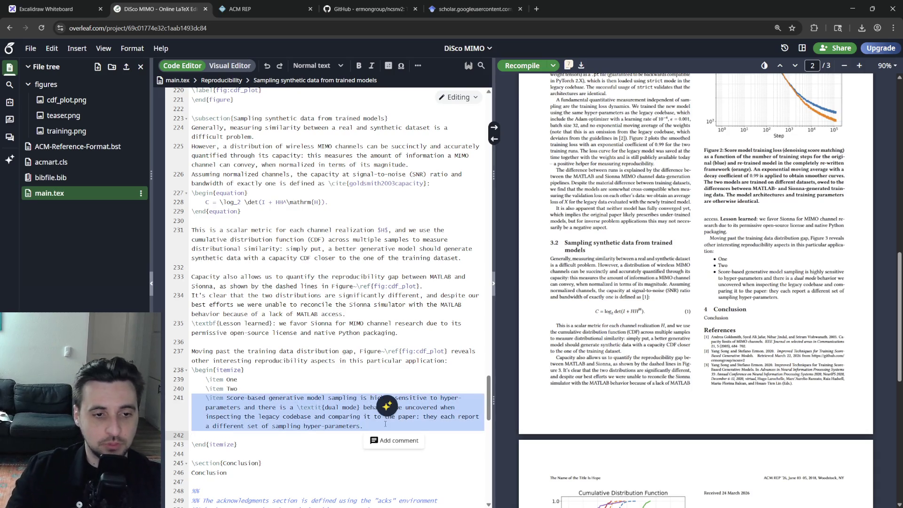
{"action": "key", "text": "ctrl+x"}
{"action": "key", "text": "Delete"}
{"action": "key", "text": "End"}
{"action": "key", "text": "Return"}
{"action": "key", "text": "Return"}
{"action": "key", "text": "ctrl+v"}
- Strip the \item marker and indentation, open with 'This experiment shows that' and add 'numerical' before hyper-parameters
{"action": "key", "text": "shift+Up"}
{"action": "key", "text": "shift+Up"}
{"action": "key", "text": "shift+Tab"}
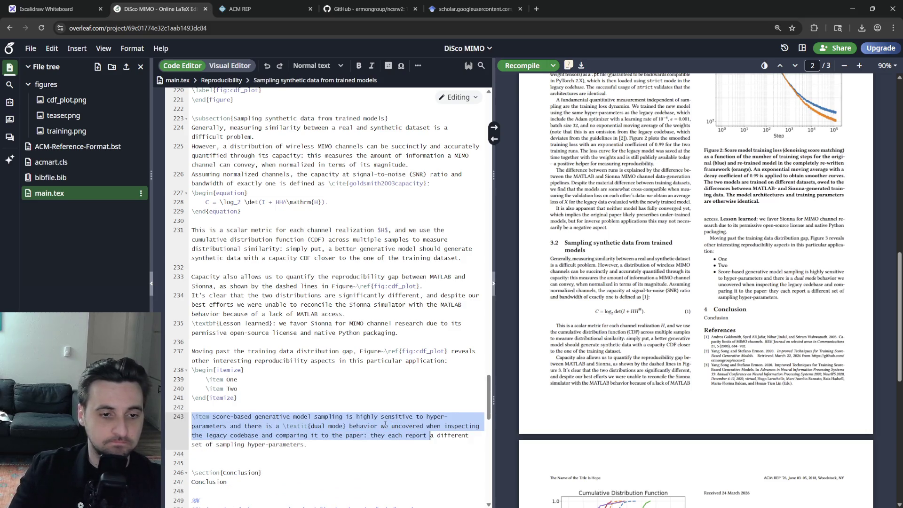
{"action": "key", "text": "End"}
{"action": "key", "text": "Home"}
{"action": "key", "text": "Delete"}
{"action": "key", "text": "Delete"}
{"action": "key", "text": "Delete"}
{"action": "type", "text": "This experim"}
{"action": "key", "text": "BackSpace"}
{"action": "key", "text": "BackSpace"}
{"action": "key", "text": "BackSpace"}
{"action": "key", "text": "BackSpace"}
{"action": "key", "text": "BackSpace"}
{"action": "key", "text": "BackSpace"}
{"action": "type", "text": "s experiment show"}
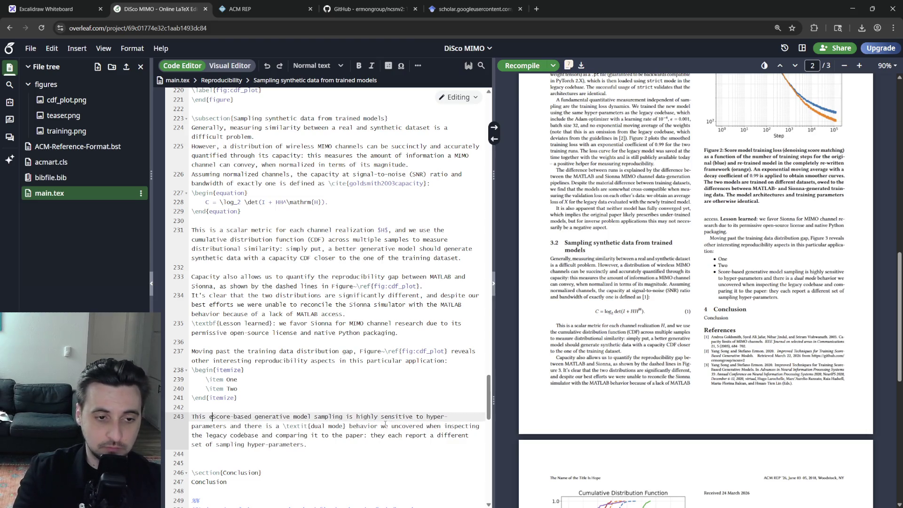
{"action": "type", "text": "s that s"}
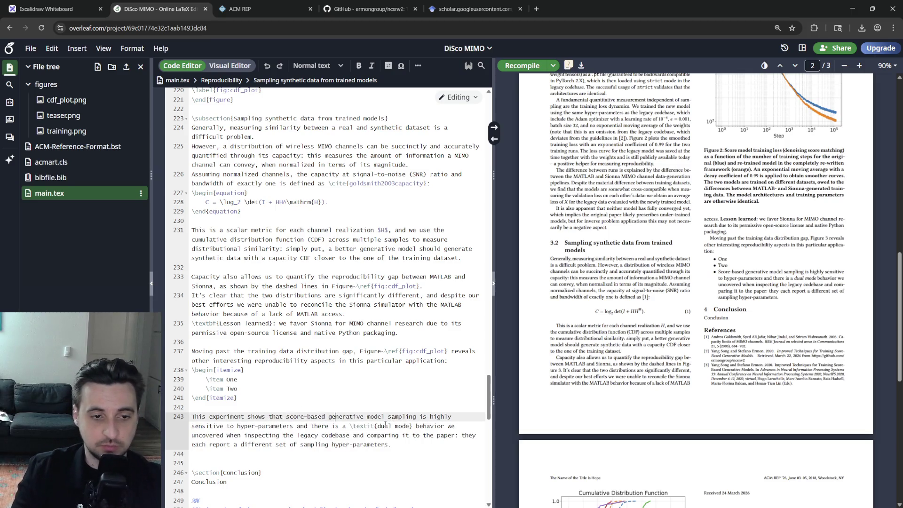
{"action": "left_click", "coordinate": [388, 426]}
{"action": "left_click", "coordinate": [328, 425]}
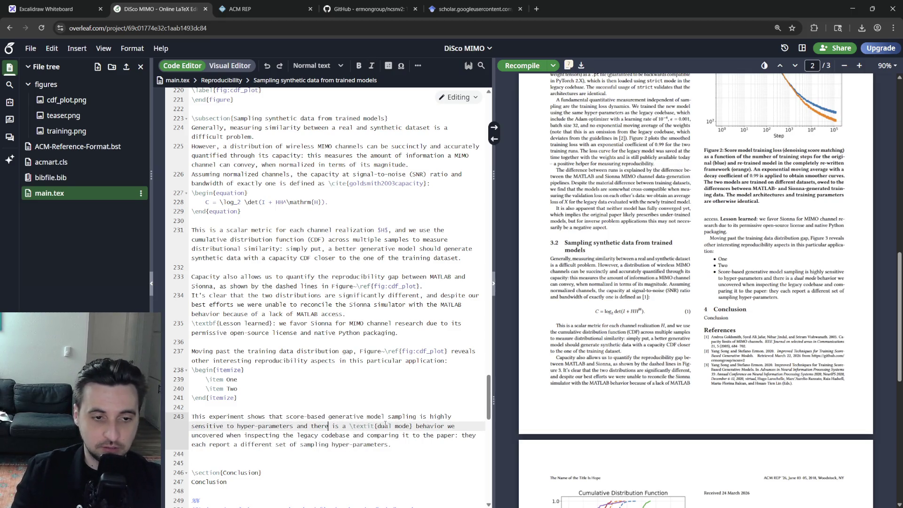
{"action": "type", "text": "numerical"}
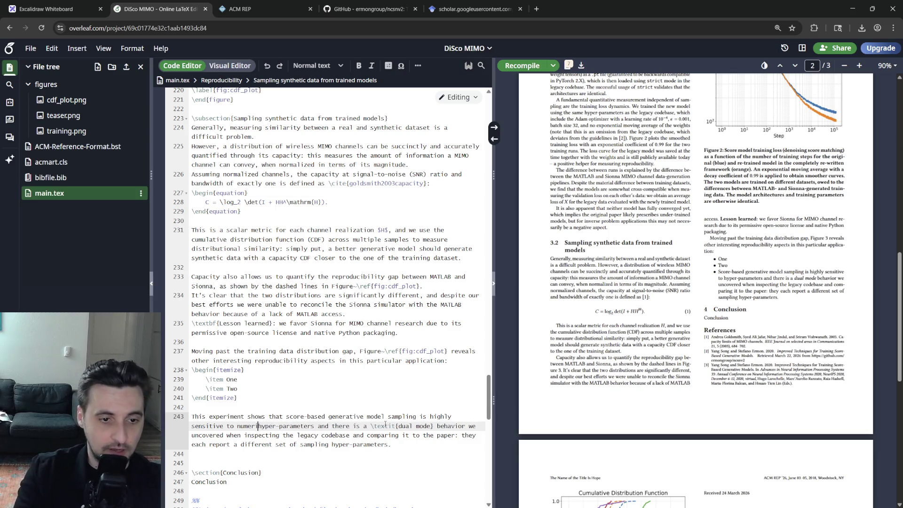
{"action": "key", "text": "Down"}
{"action": "key", "text": "Down"}
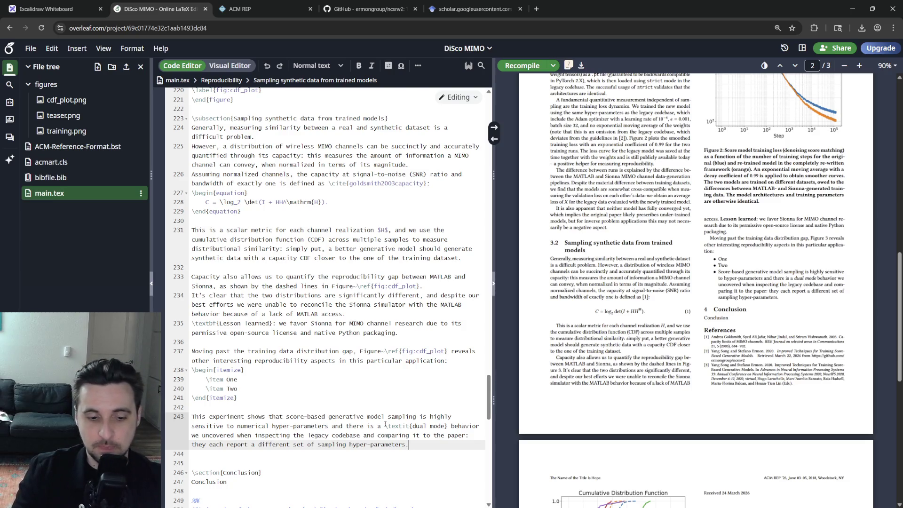
{"action": "key", "text": "Return"}
{"action": "type", "text": "The legacy codebase uses"}
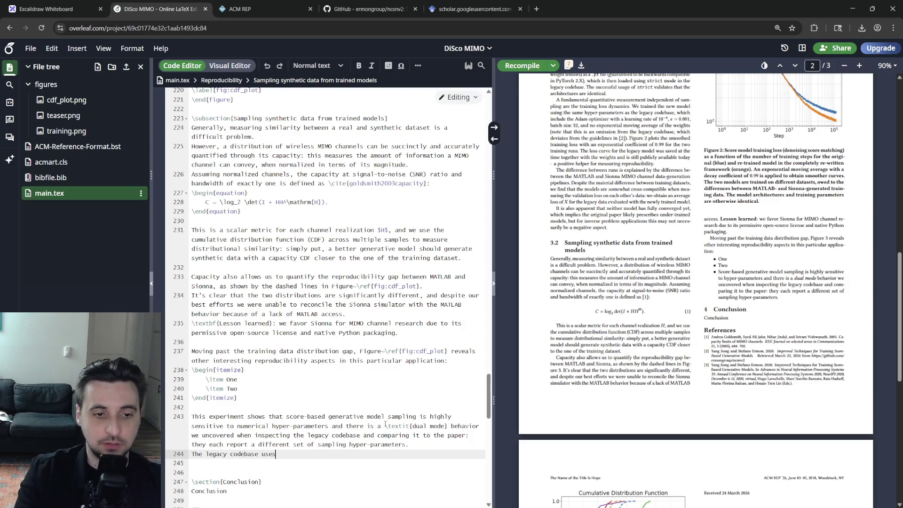
{"action": "type", "text": " two hyper-p"}
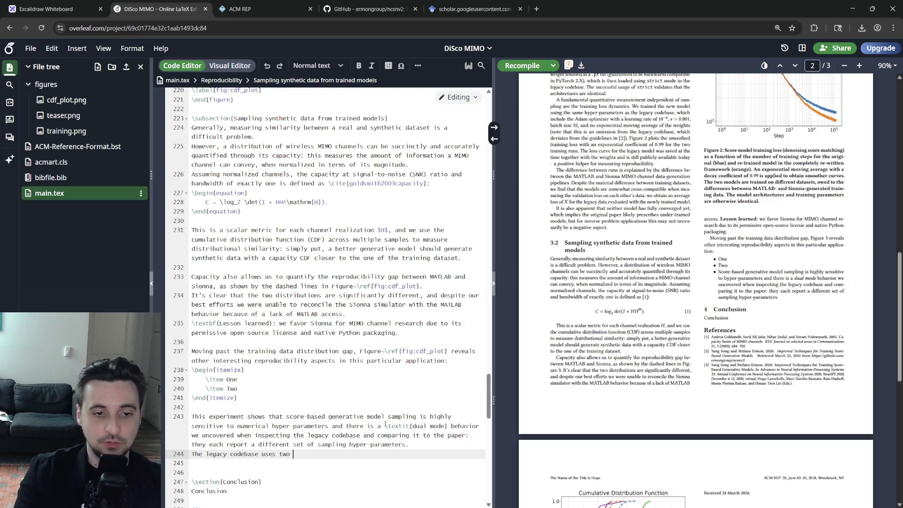
{"action": "type", "text": "arameter values"}
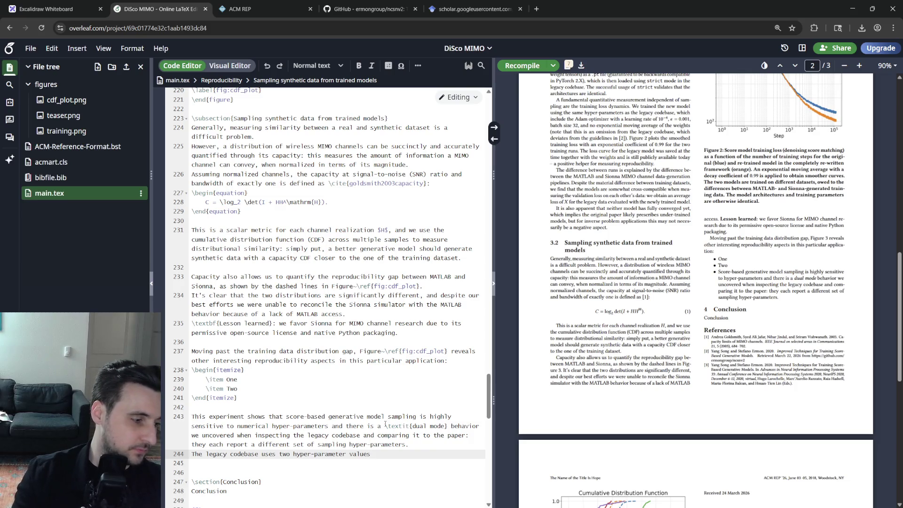
{"action": "type", "text": " of "}
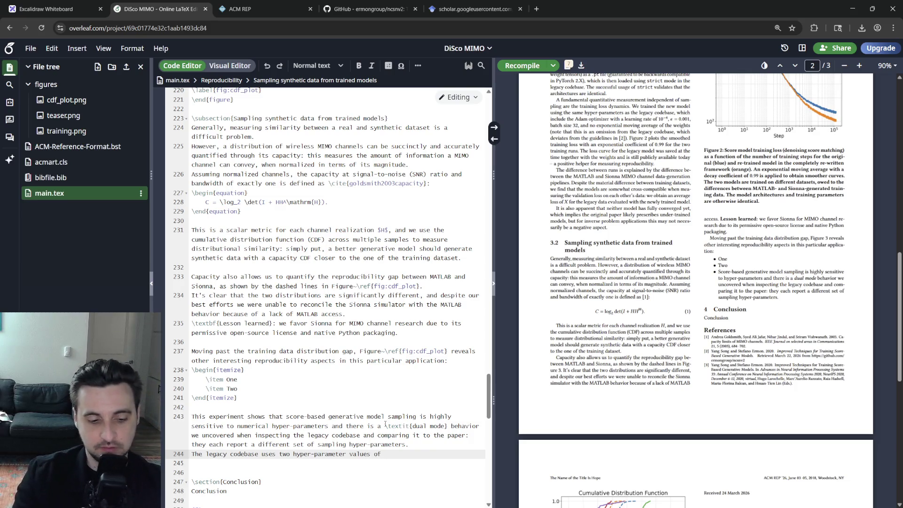
{"action": "type", "text": "$\\alpha = $"}
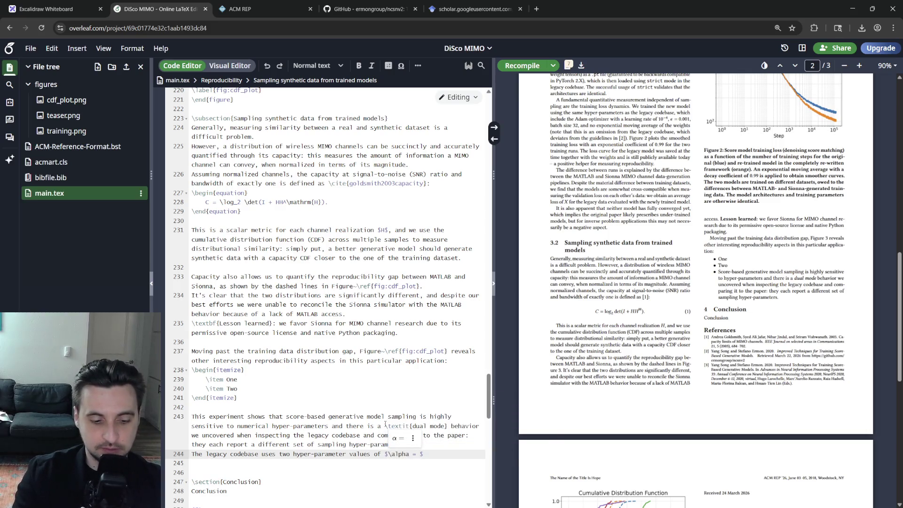
{"action": "type", "text": "1"}
- Write that the legacy codebase uses $\alpha = 3\times 10^{-11}, \beta=0.01$ while the paper recommends an automated procedure \cite{ncsnv2_repo}
{"action": "key", "text": "BackSpace"}
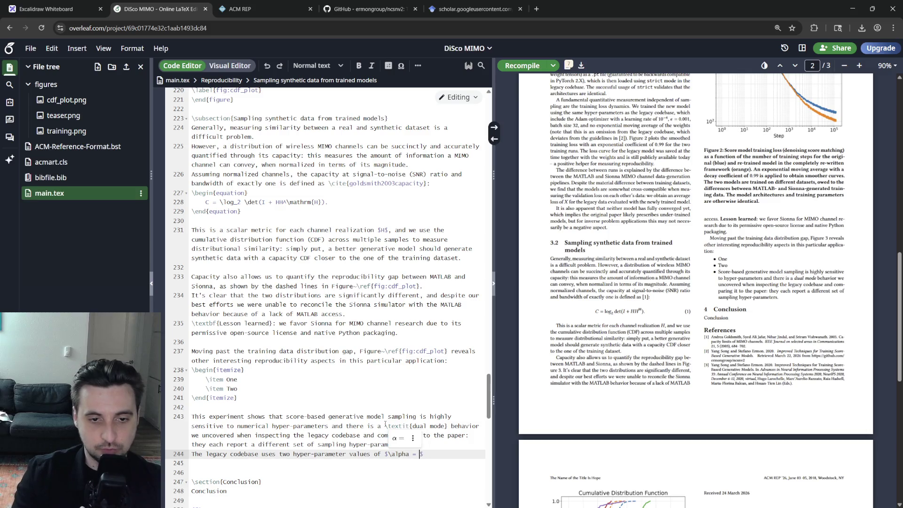
{"action": "type", "text": "3\\times "}
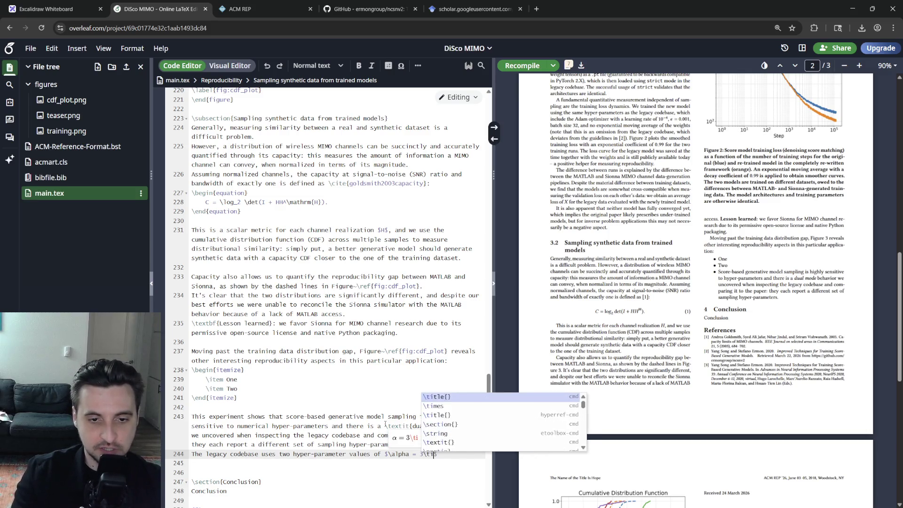
{"action": "type", "text": "10^{-11}"}
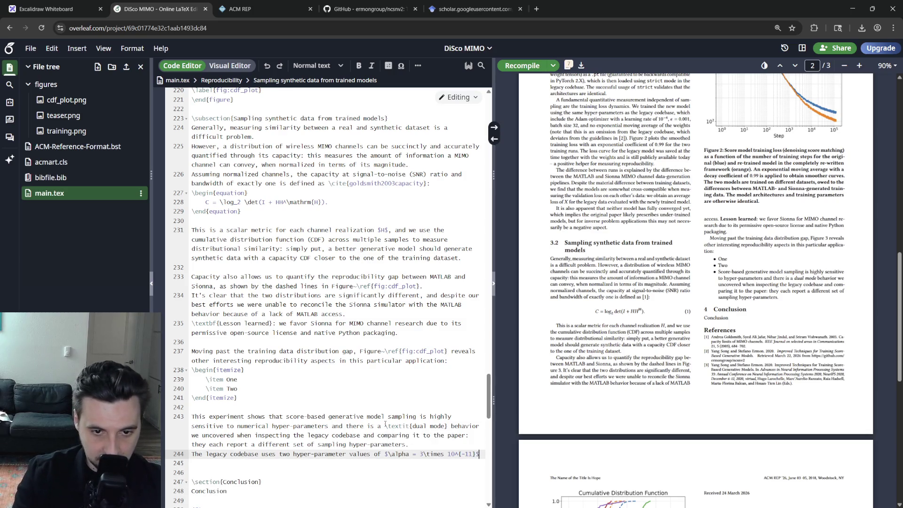
{"action": "type", "text": " , $\beta=0"}
{"action": "type", "text": ".01"}
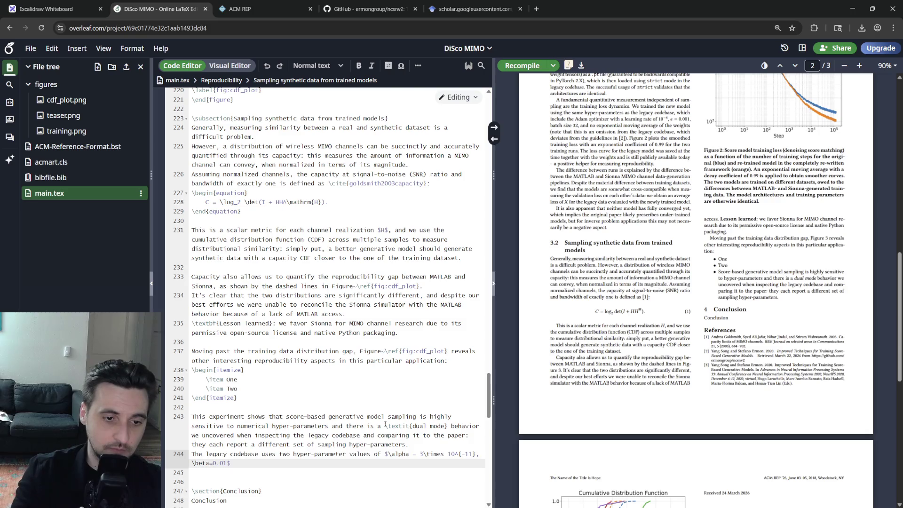
{"action": "key", "text": "Up"}
{"action": "key", "text": "Delete"}
{"action": "key", "text": "Delete"}
{"action": "key", "text": "Delete"}
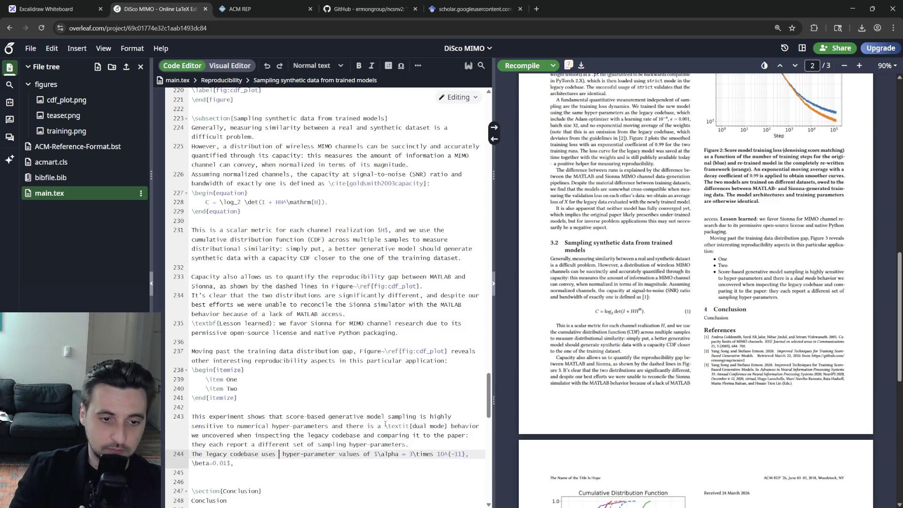
{"action": "key", "text": "End"}
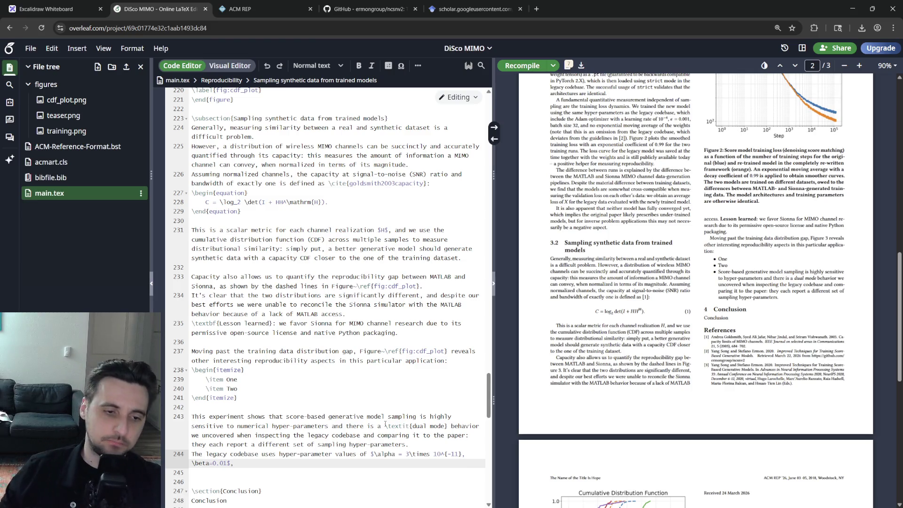
{"action": "type", "text": "while the paper re"}
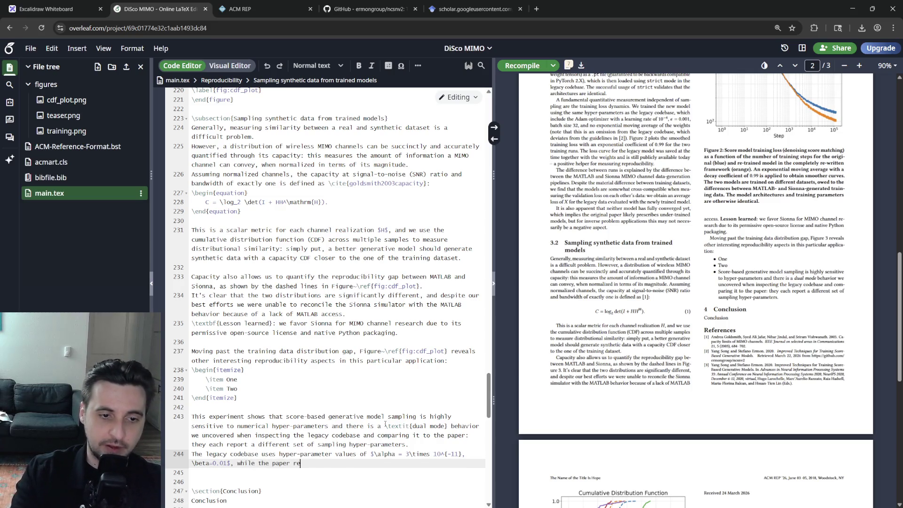
{"action": "type", "text": "commends"}
{"action": "type", "text": " following th"}
{"action": "type", "text": "e automated pr"}
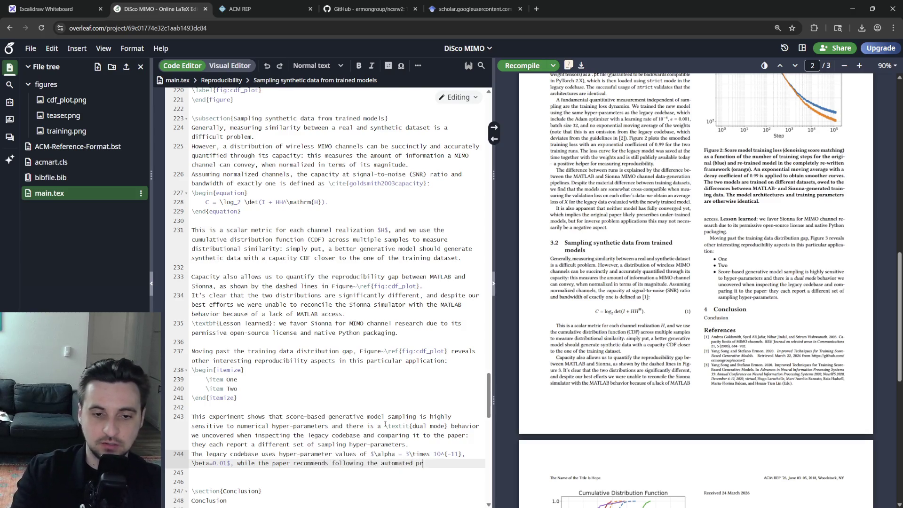
{"action": "type", "text": "dure ("}
{"action": "type", "text": "in \\cite{ncsnv2_repo"}
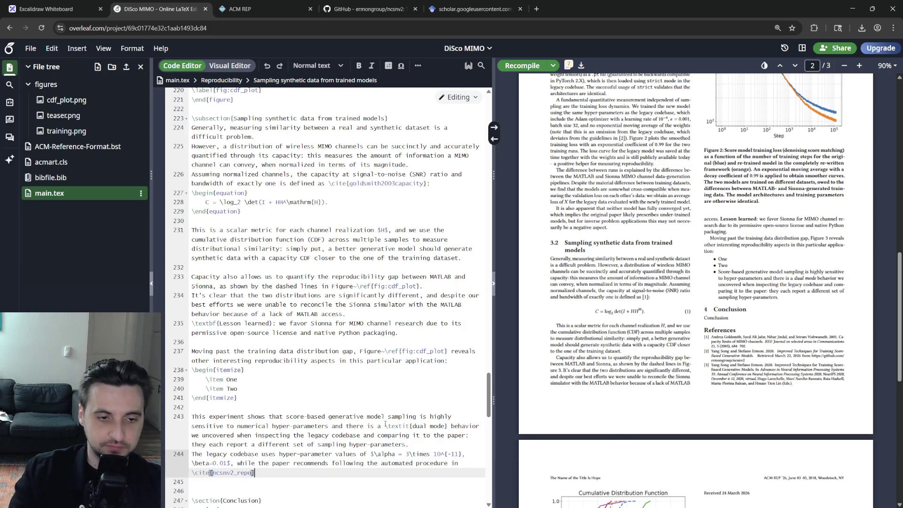
{"action": "type", "text": "}, despite this"}
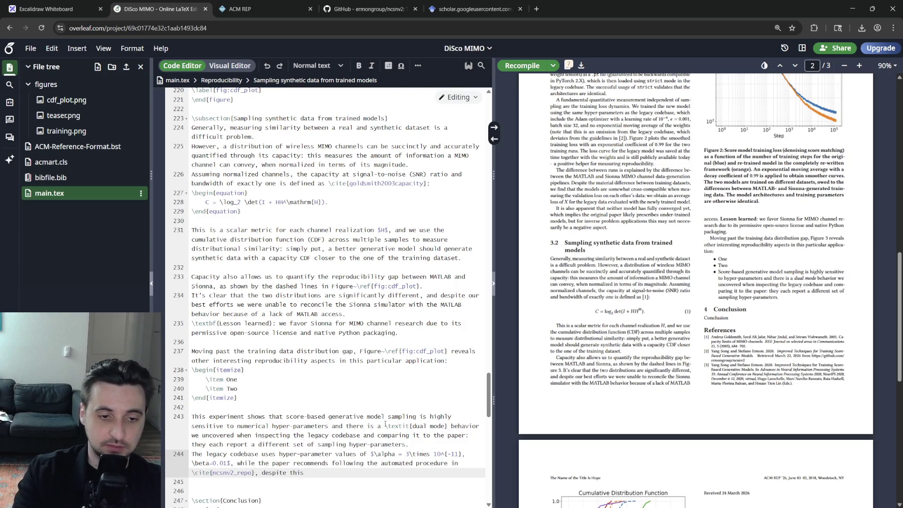
{"action": "key", "text": "BackSpace"}
{"action": "key", "text": "BackSpace"}
{"action": "key", "text": "BackSpace"}
{"action": "key", "text": "BackSpace"}
{"action": "type", "text": "."}
{"action": "key", "text": "Return"}
{"action": "type", "text": "When followin"}
{"action": "key", "text": "BackSpace"}
{"action": "key", "text": "BackSpace"}
{"action": "key", "text": "BackSpace"}
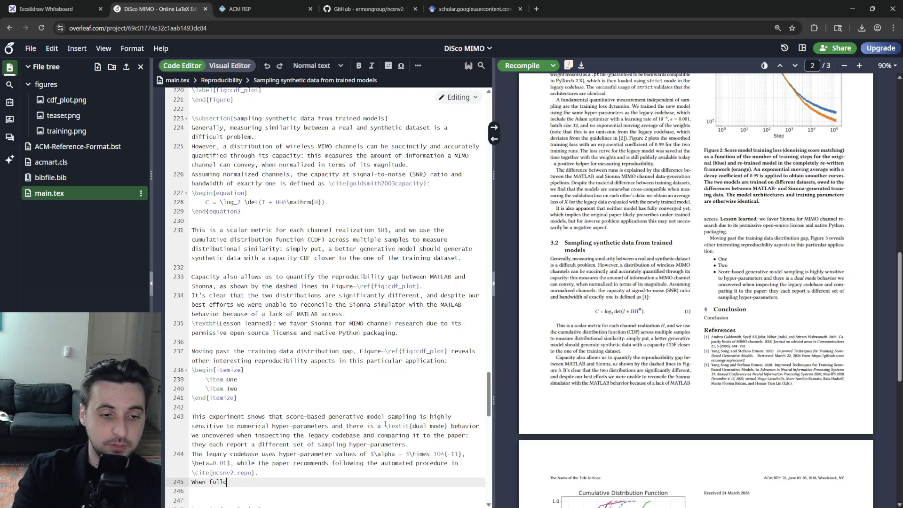
{"action": "key", "text": "BackSpace"}
{"action": "key", "text": "BackSpace"}
{"action": "key", "text": "BackSpace"}
{"action": "type", "text": "This "}
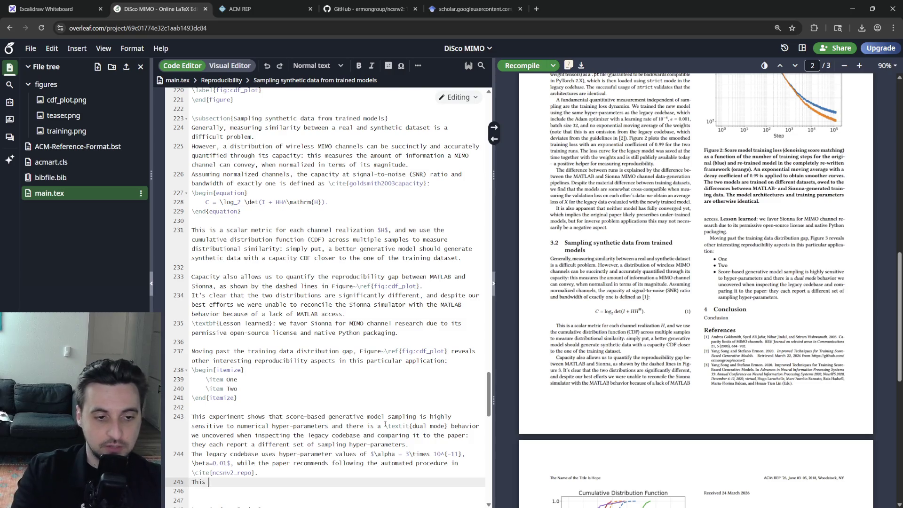
{"action": "type", "text": "procedure w"}
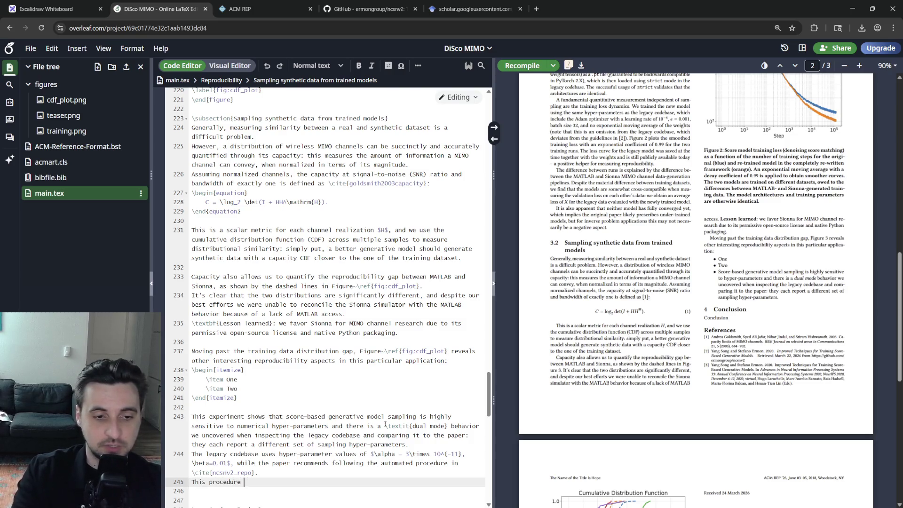
- State the paper's unimplemented procedure gives \alpha \approx 1.25\times 10^{-8}, \beta=15, add that both settings yield reasonable-quality data, and recompile
{"action": "key", "text": "BackSpace"}
{"action": "key", "text": "ctrl+i"}
{"action": "type", "text": "not"}
{"action": "key", "text": "Right"}
{"action": "type", "text": "plemented"}
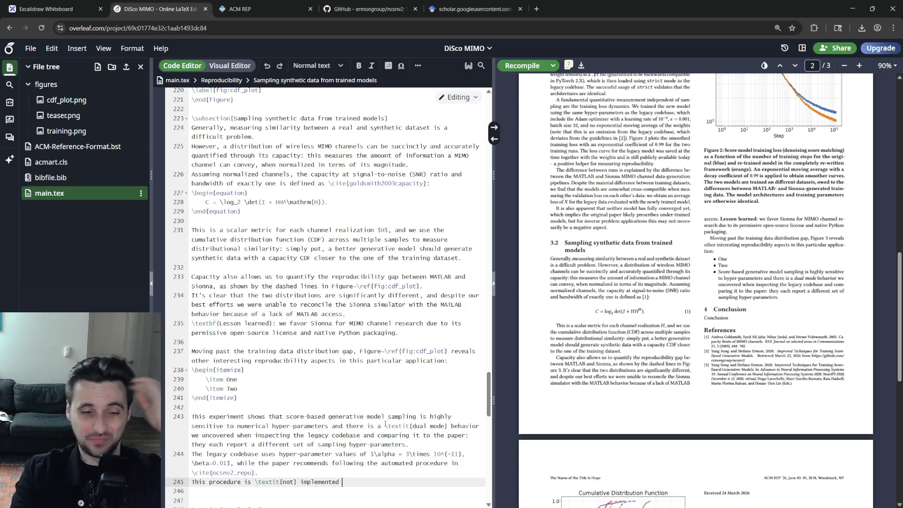
{"action": "type", "text": " in"}
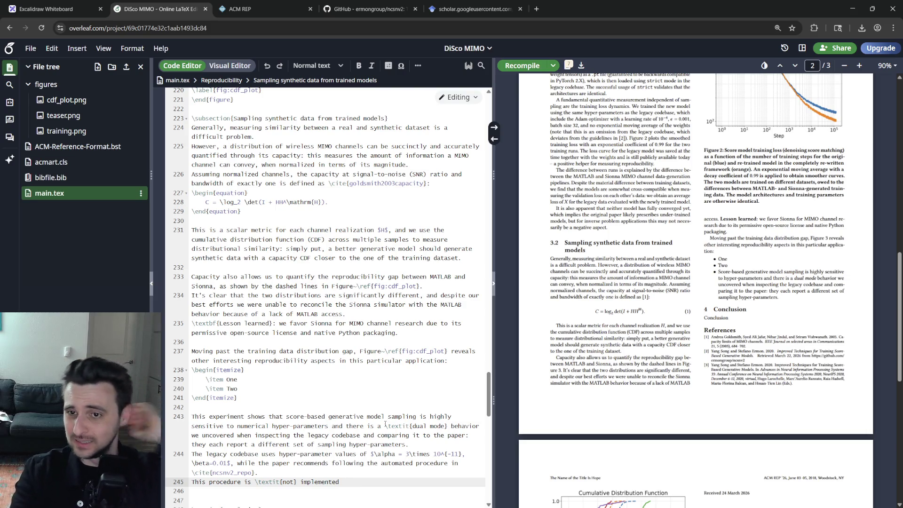
{"action": "type", "text": " the codebase"}
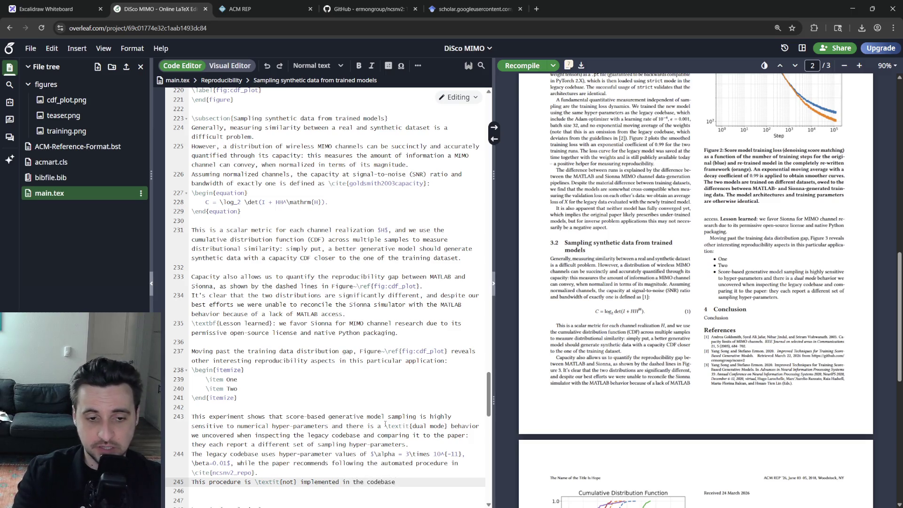
{"action": "key", "text": "BackSpace"}
{"action": "key", "text": "BackSpace"}
{"action": "key", "text": "BackSpace"}
{"action": "type", "text": "legacy code"}
{"action": "type", "text": " and"}
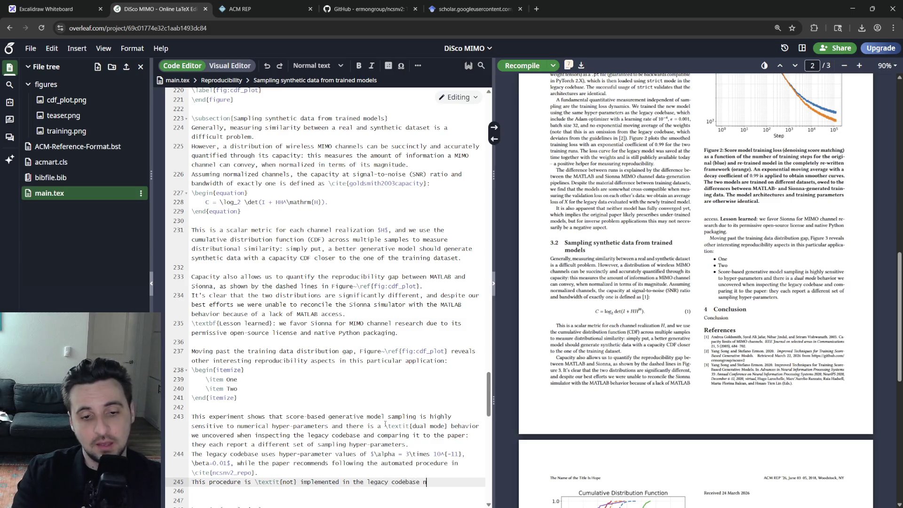
{"action": "type", "text": " following it yields hyper-parameters of"}
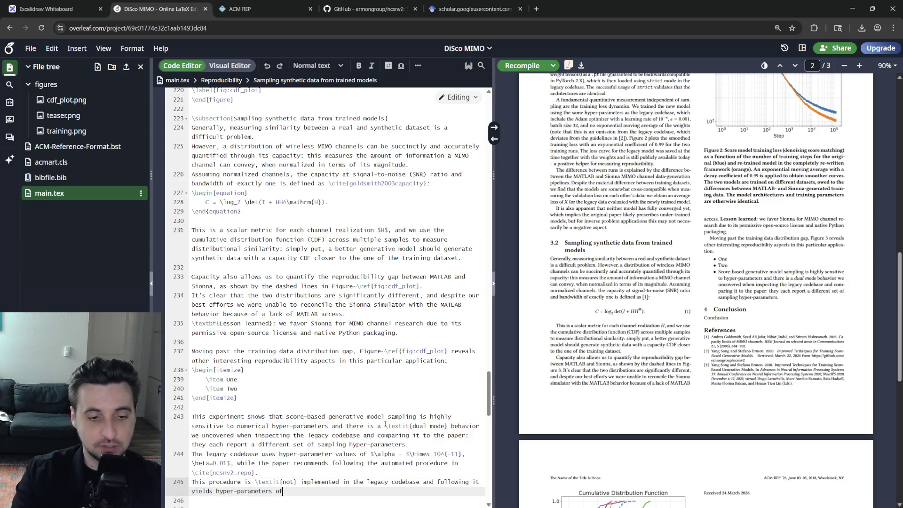
{"action": "type", "text": "alpha \\"}
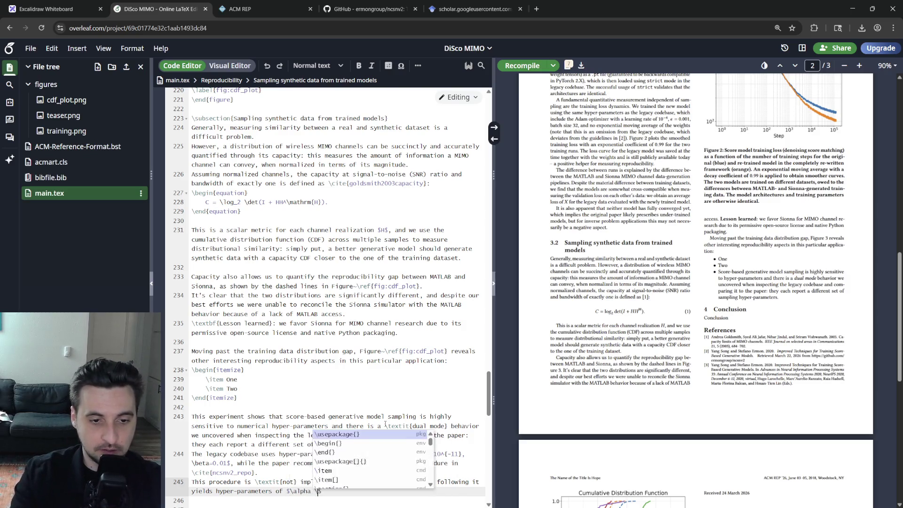
{"action": "type", "text": "approx "}
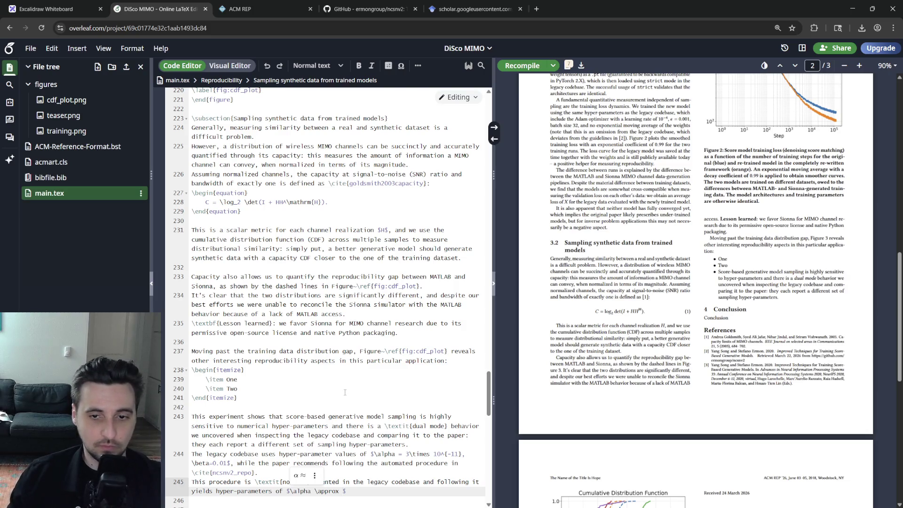
{"action": "type", "text": "1.25"}
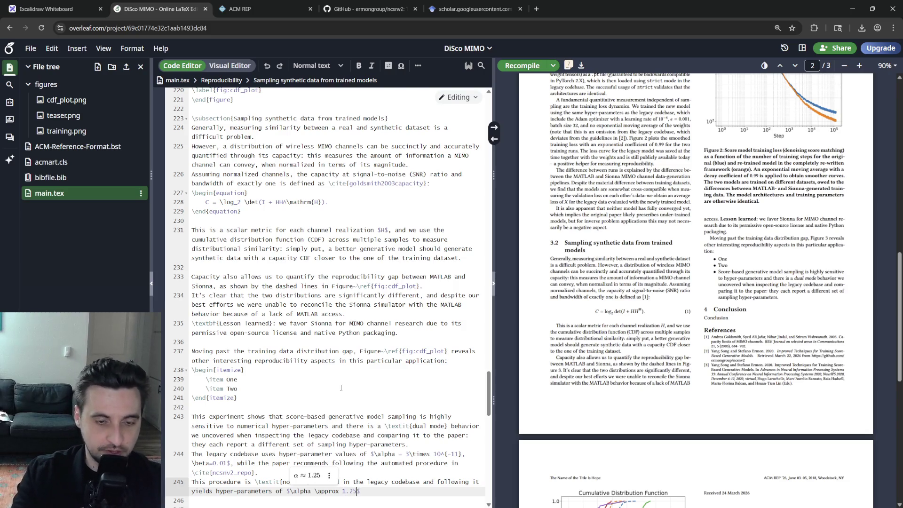
{"action": "type", "text": " \times "}
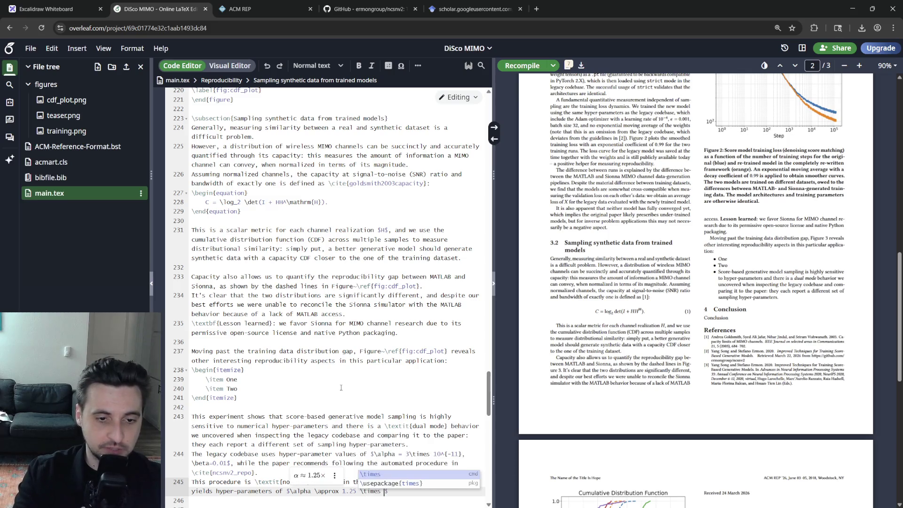
{"action": "type", "text": "10"}
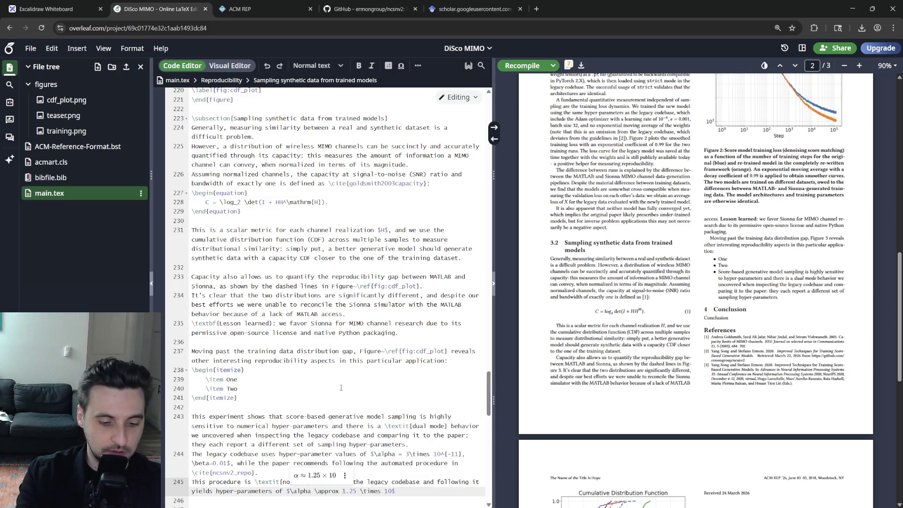
{"action": "type", "text": "^{-6}"}
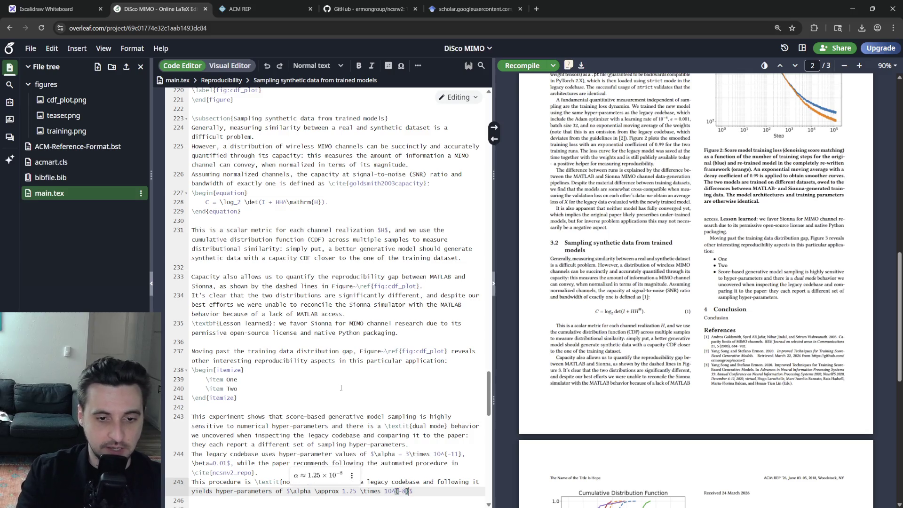
{"action": "type", "text": ", \beta"}
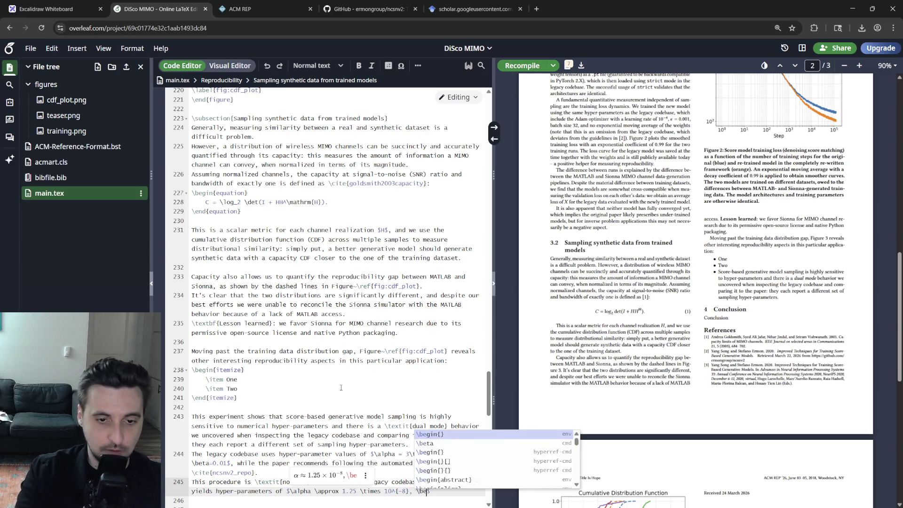
{"action": "type", "text": "=1"}
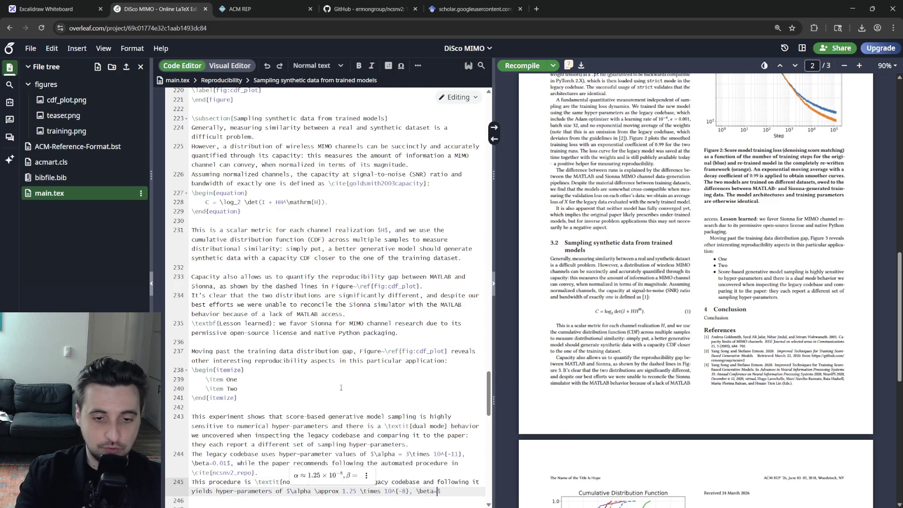
{"action": "type", "text": "."}
{"action": "key", "text": "Return"}
{"action": "type", "text": "Despite the three ordersof m"}
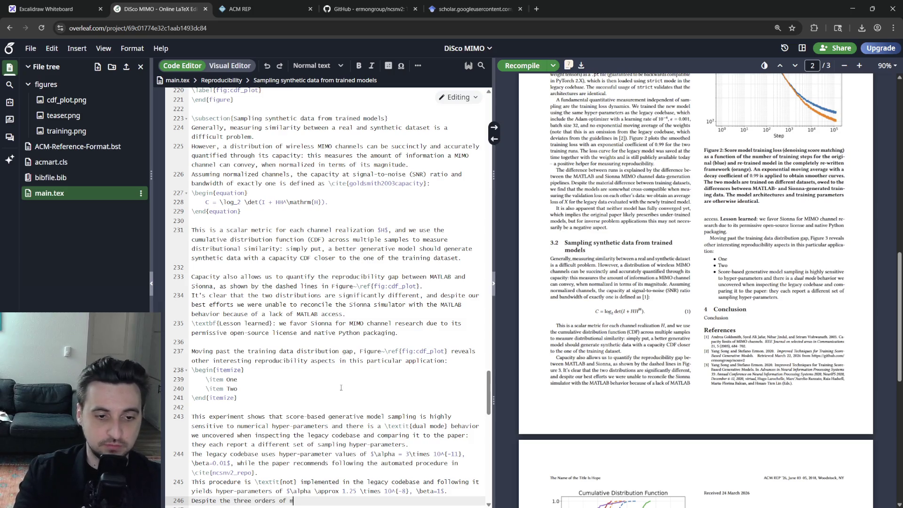
{"action": "type", "text": "agnitude difference in $$"}
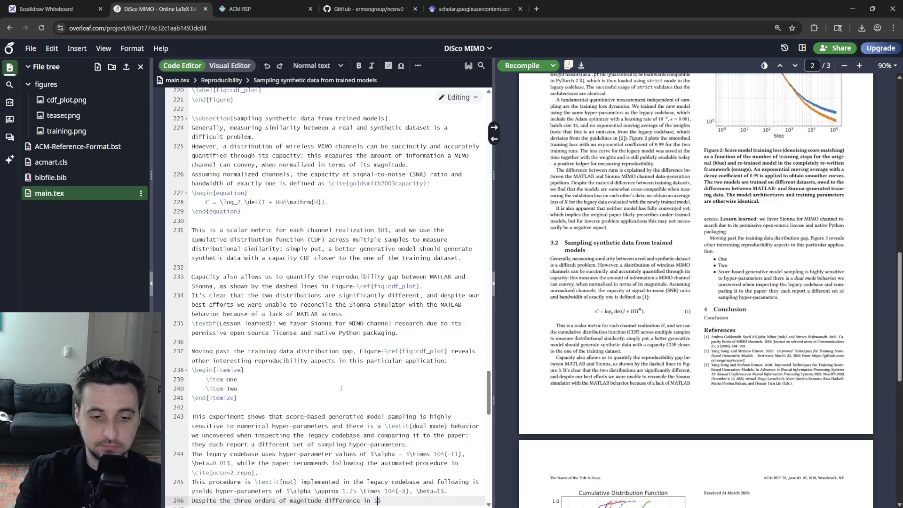
{"action": "type", "text": "\\alpha"}
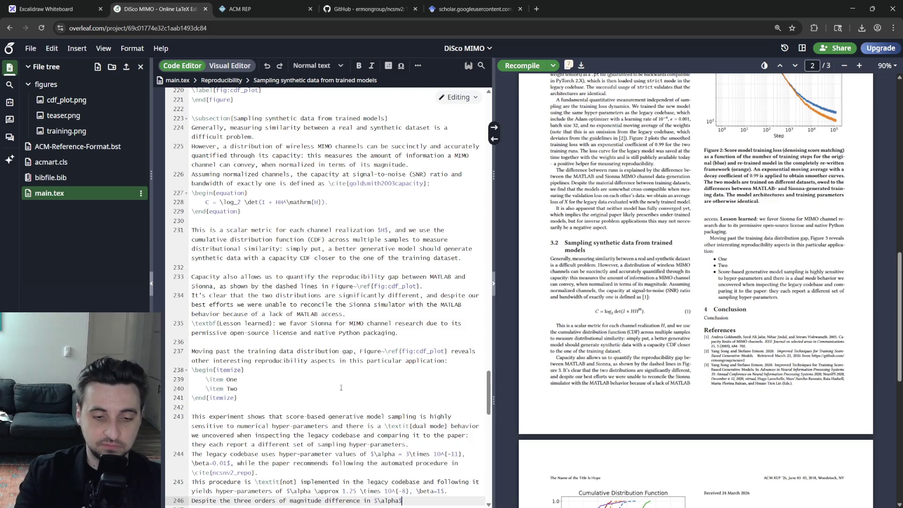
{"action": "type", "text": " that "}
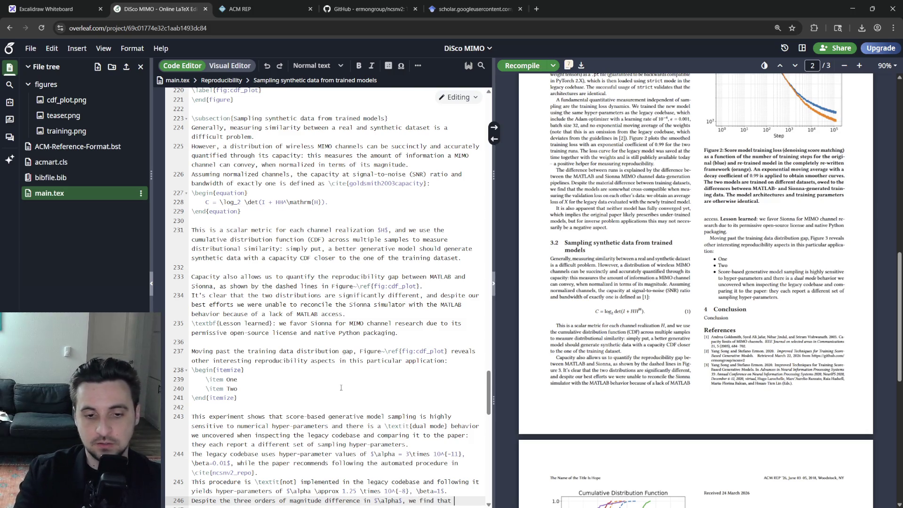
{"action": "type", "text": "both sets of hyper-parametr"}
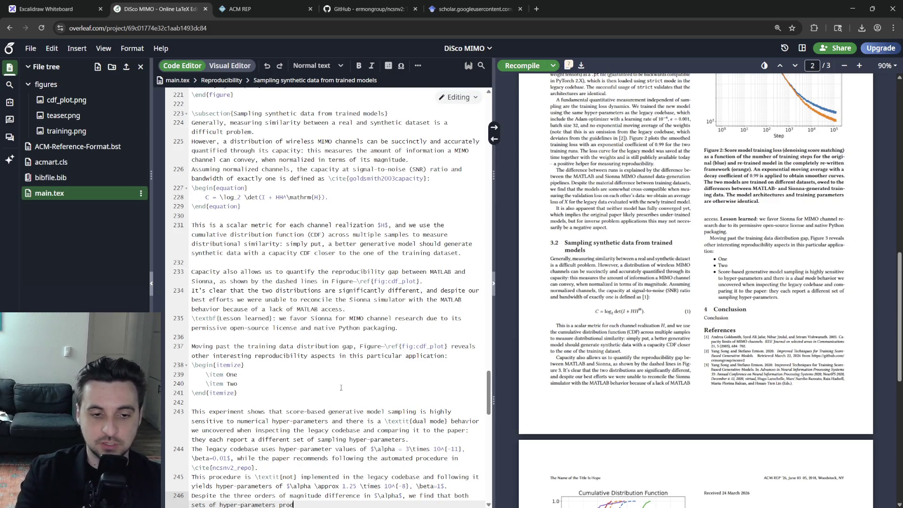
{"action": "type", "text": "synthetic data of reasonable quality."}
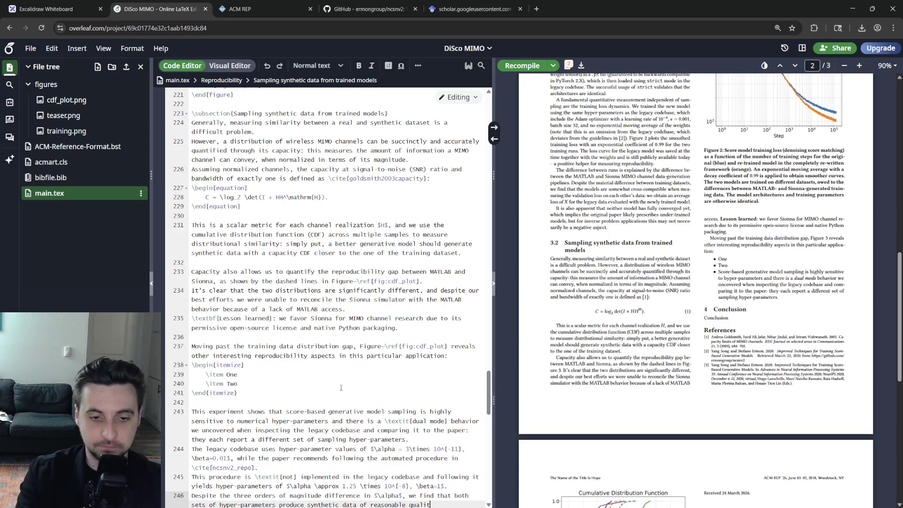
{"action": "scroll", "coordinate": [399, 408], "scroll_direction": "down", "scroll_amount": 4}
{"action": "key", "text": "ctrl+s"}
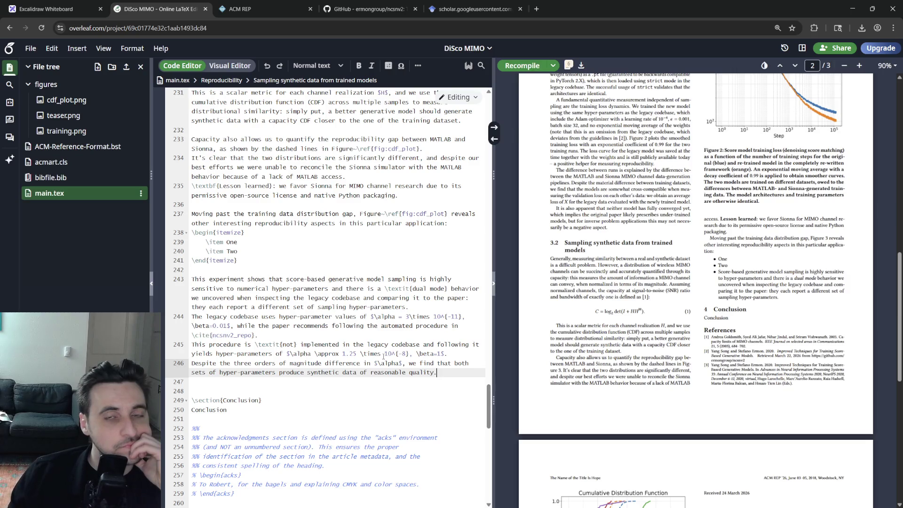
{"action": "scroll", "coordinate": [695, 282], "scroll_direction": "down", "scroll_amount": 5}
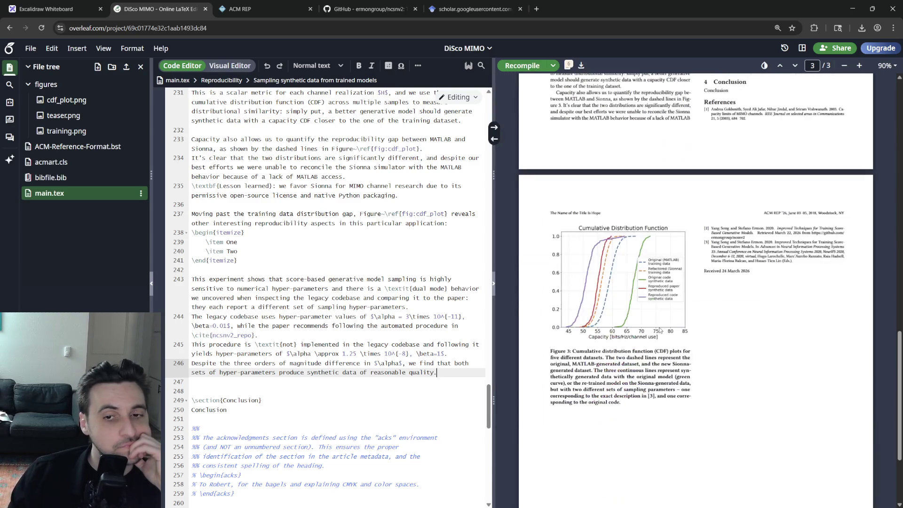
{"action": "scroll", "coordinate": [695, 283], "scroll_direction": "up", "scroll_amount": 5}
{"action": "scroll", "coordinate": [644, 375], "scroll_direction": "up", "scroll_amount": 5}
{"action": "scroll", "coordinate": [635, 353], "scroll_direction": "down", "scroll_amount": 3}
{"action": "scroll", "coordinate": [632, 351], "scroll_direction": "down", "scroll_amount": 2}
{"action": "scroll", "coordinate": [631, 351], "scroll_direction": "down", "scroll_amount": 5}
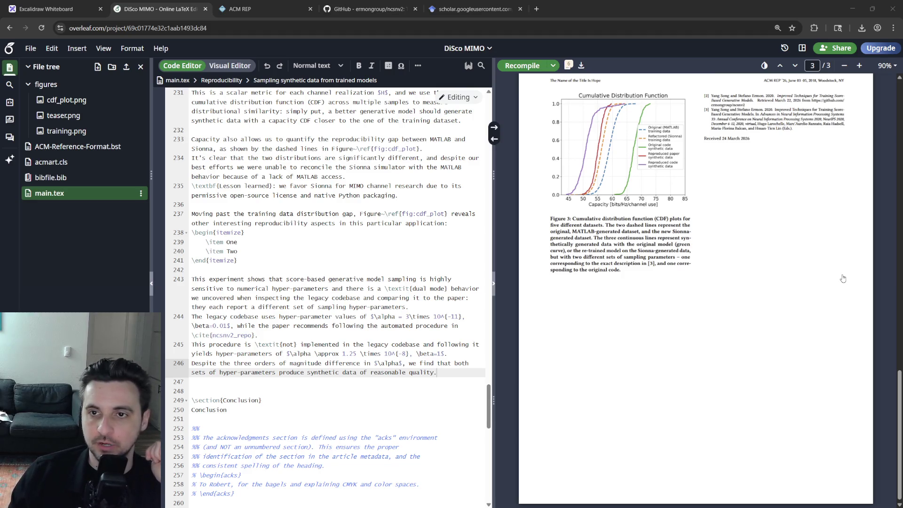
- After checking the CDF figure on page 3, return the caret to the end of the reasonable-quality sentence
{"action": "left_click", "coordinate": [450, 372]}
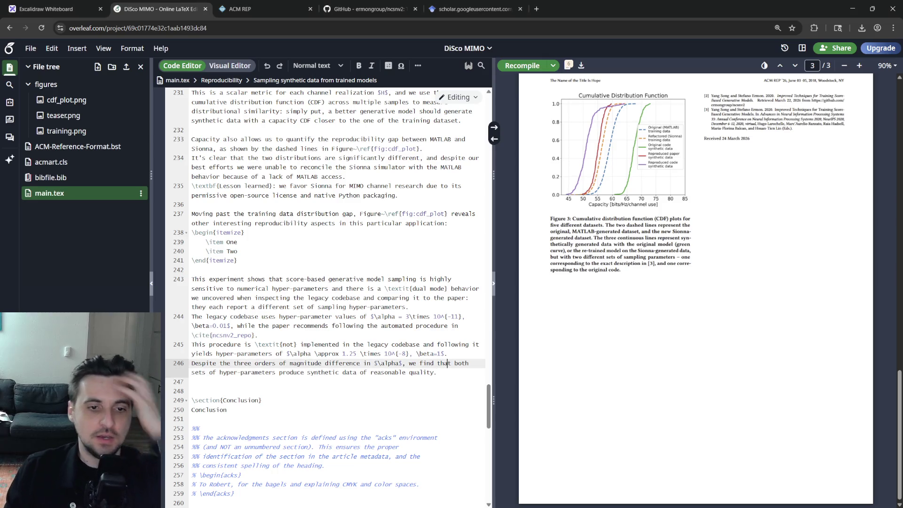
- Start a new paragraph before the Despite sentence and reference Figure \ref{fig:cdf_plot} in it
{"action": "key", "text": "Return"}
{"action": "key", "text": "Return"}
{"action": "type", "text": "Figure"}
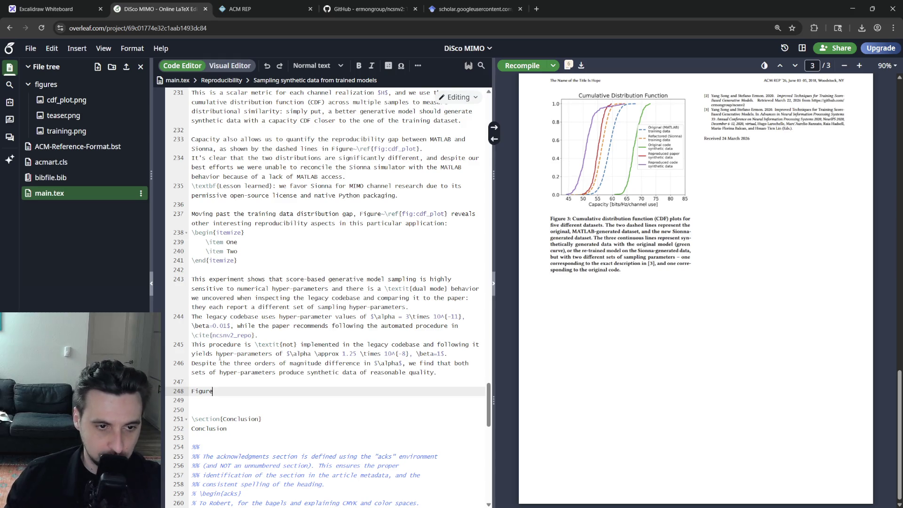
{"action": "key", "text": "Up"}
{"action": "key", "text": "Up"}
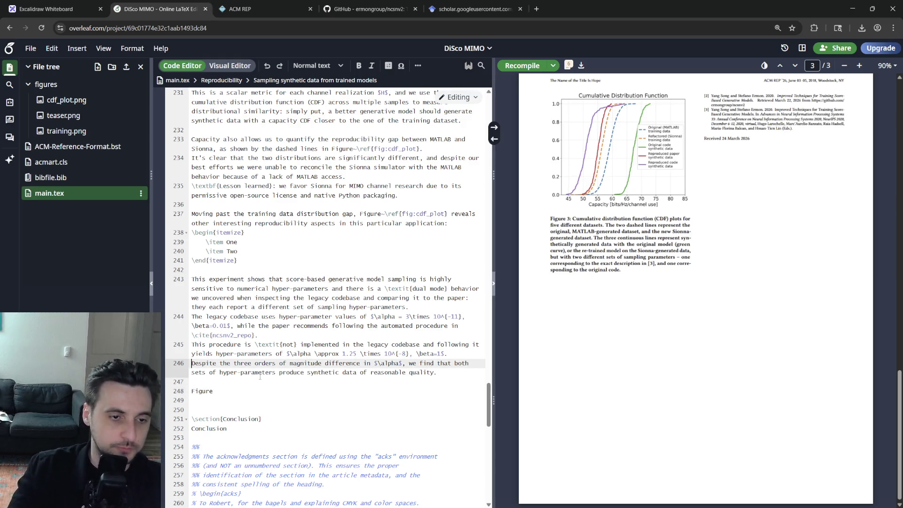
{"action": "key", "text": "Return"}
{"action": "key", "text": "Down"}
{"action": "key", "text": "Delete"}
{"action": "key", "text": "End"}
{"action": "type", "text": "~\re"}
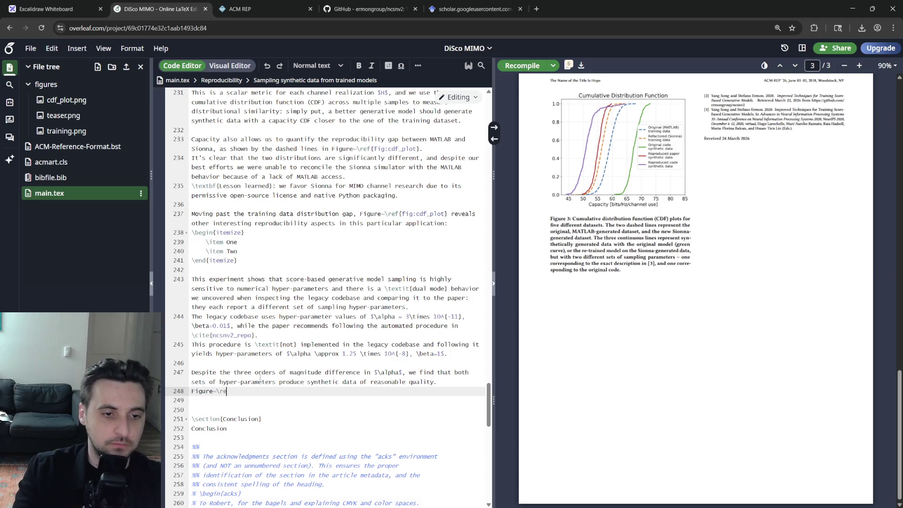
{"action": "type", "text": "f{fig"}
{"action": "key", "text": "Return"}
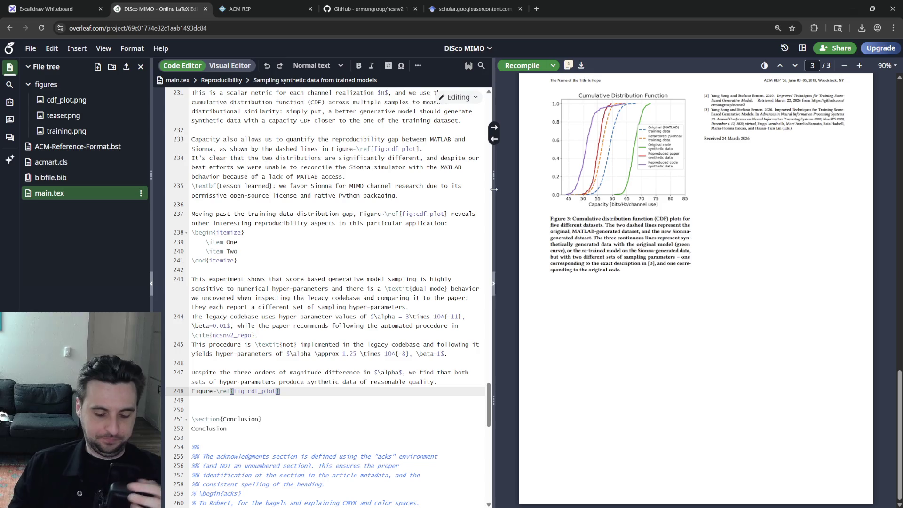
{"action": "type", "text": " summarizes"}
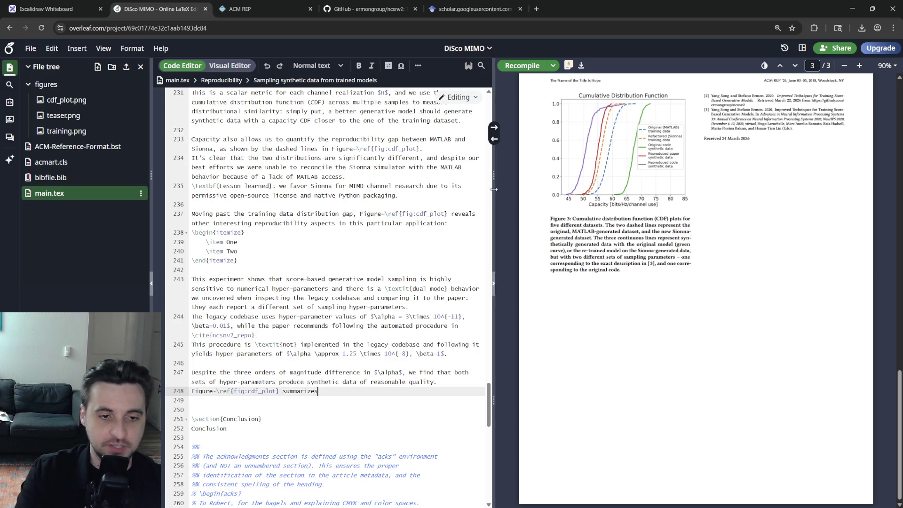
{"action": "type", "text": " this through the three solid"}
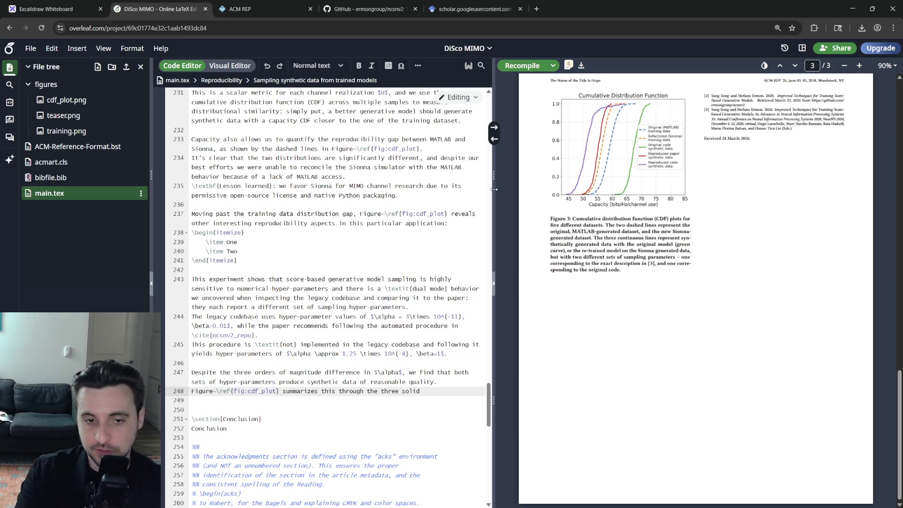
{"action": "type", "text": " line plots:"}
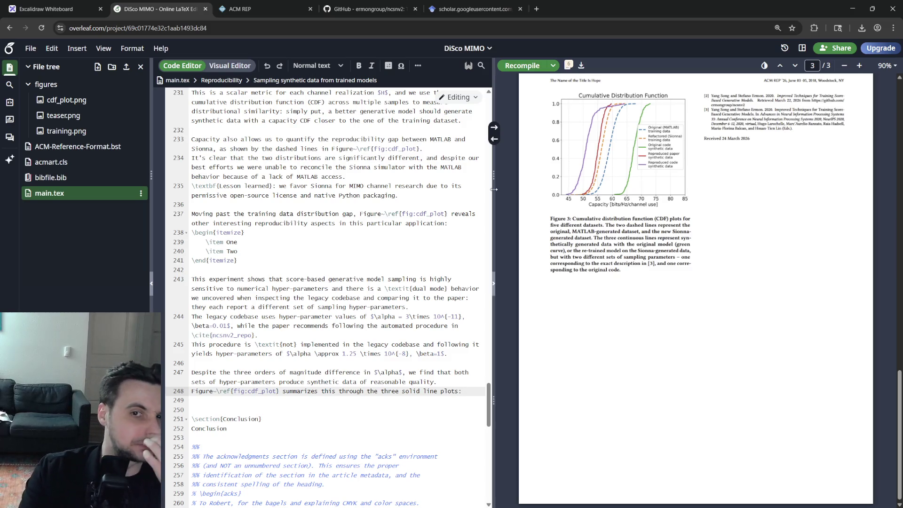
- Finish the sentence: paper settings match the modernized codebase's training data, legacy settings give a slightly different distribution
{"action": "key", "text": "BackSpace"}
{"action": "key", "text": "BackSpace"}
{"action": "key", "text": "BackSpace"}
{"action": "key", "text": "ctrl+BackSpace"}
{"action": "key", "text": "ctrl+BackSpace"}
{"action": "key", "text": "ctrl+BackSpace"}
{"action": "type", "text": "tw"}
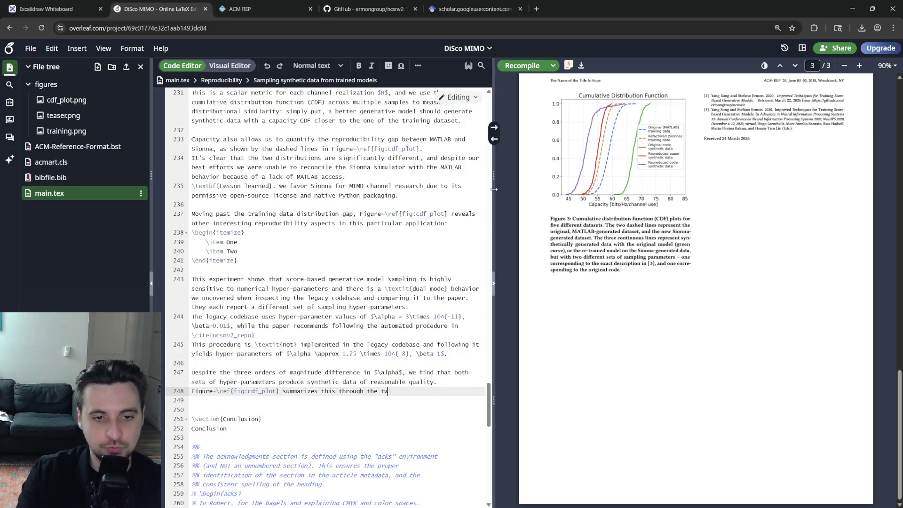
{"action": "type", "text": "o solid l"}
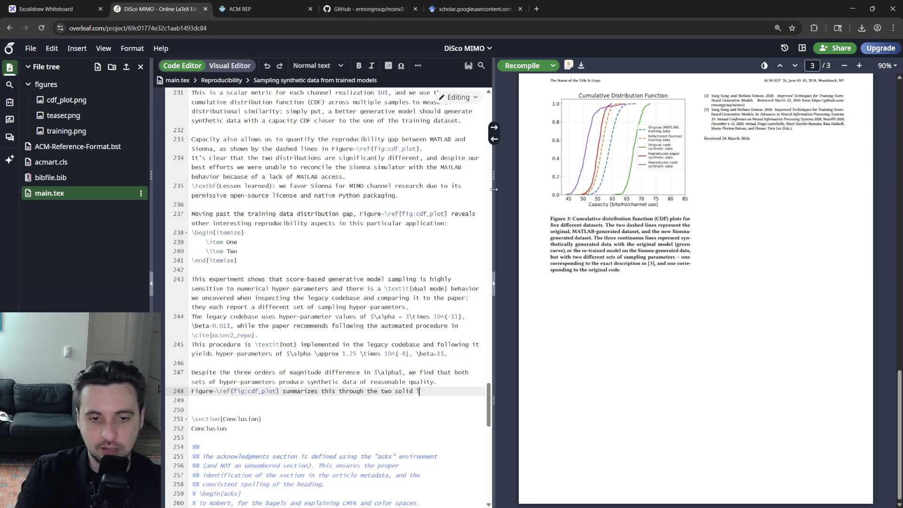
{"action": "type", "text": "id plots "}
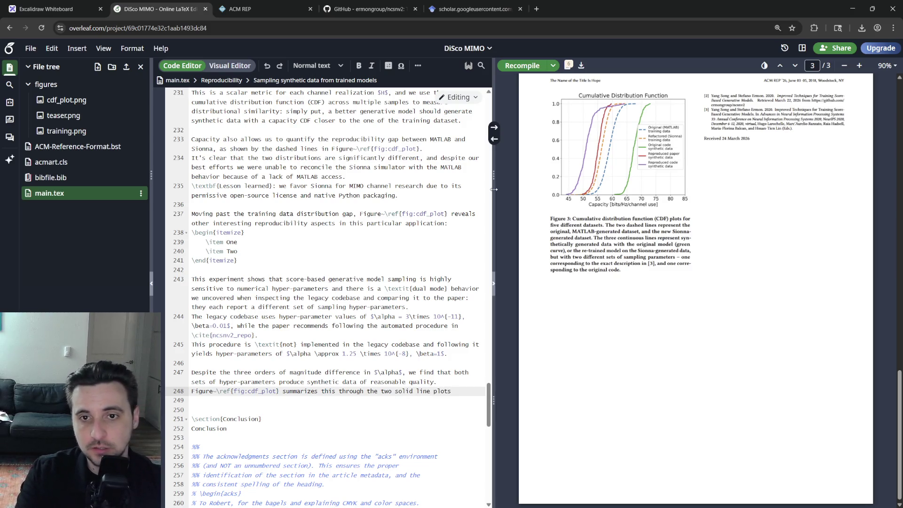
{"action": "type", "text": "from the "}
{"action": "type", "text": "Reproe"}
{"action": "type", "text": "duced\" setting"}
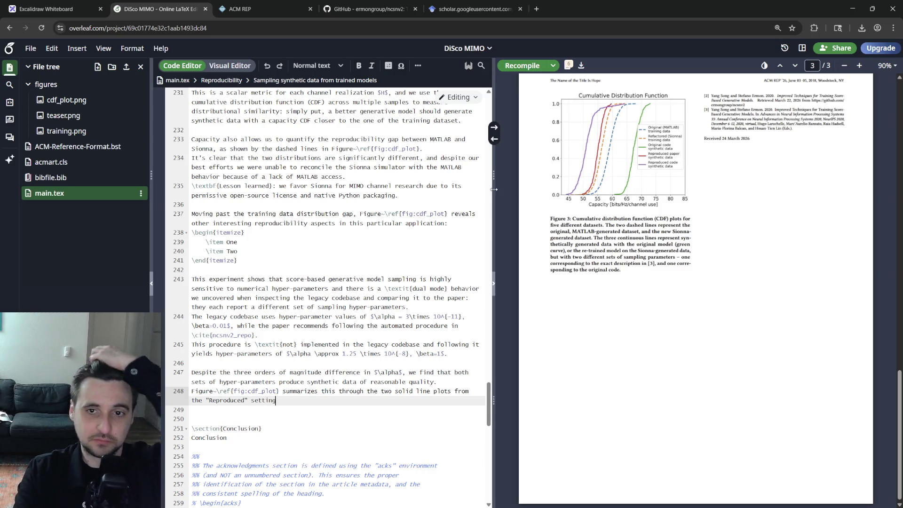
{"action": "type", "text": ":"}
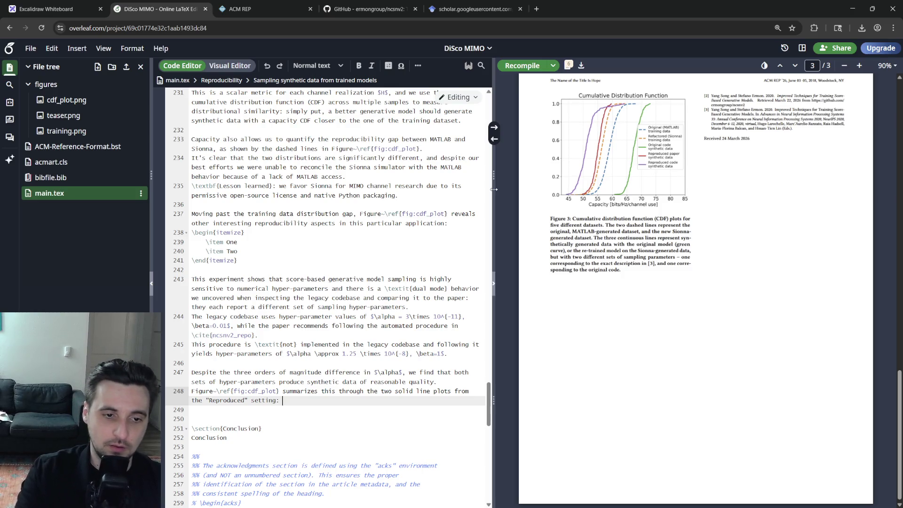
{"action": "type", "text": "ololowing the \"paper\" "}
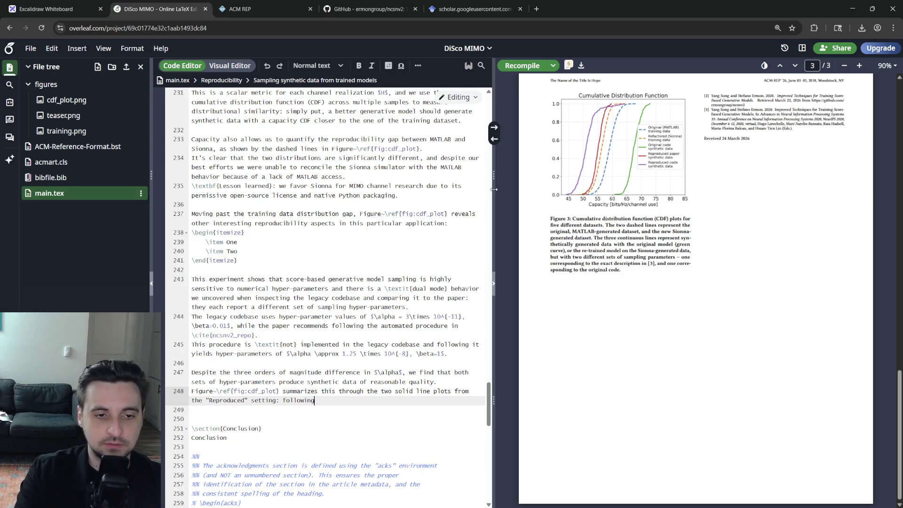
{"action": "type", "text": "yields "}
{"action": "type", "text": "stribution"}
{"action": "key", "text": "BackSpace"}
{"action": "key", "text": "BackSpace"}
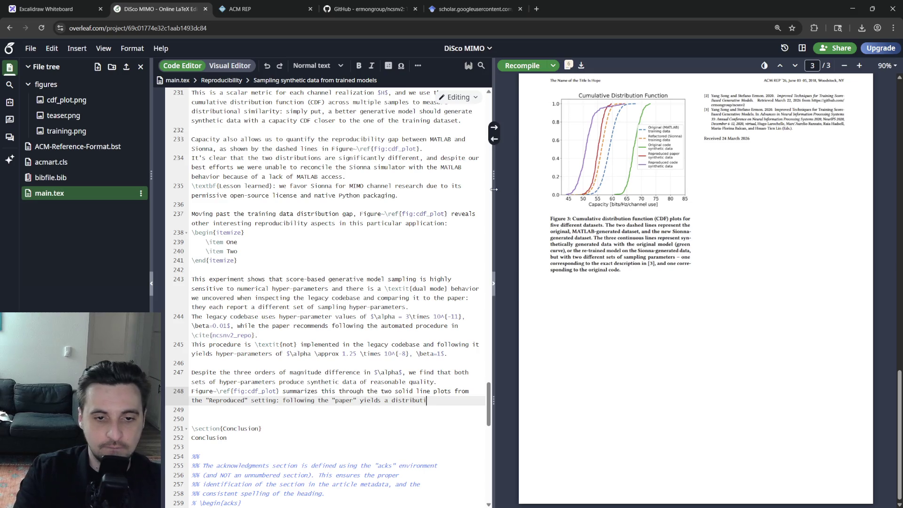
{"action": "type", "text": "ry close to the "}
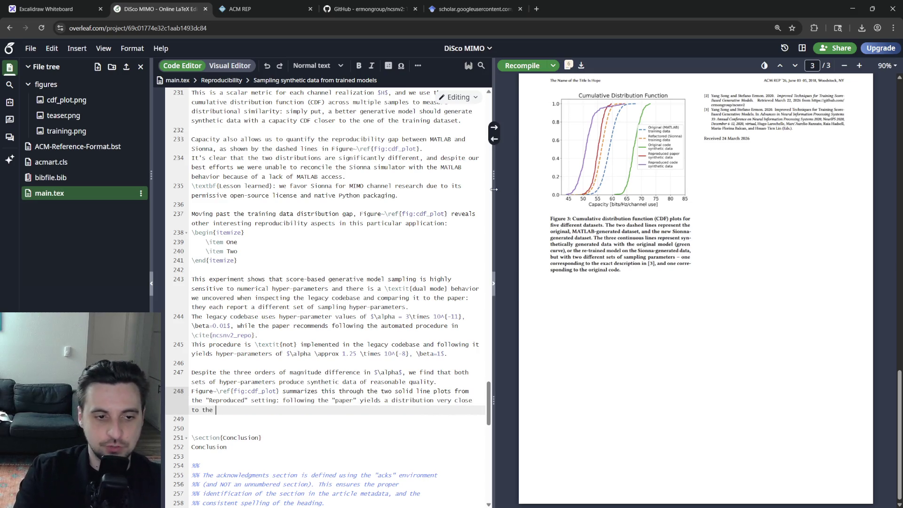
{"action": "key", "text": "BackSpace"}
{"action": "key", "text": "BackSpace"}
{"action": "type", "text": "at of the t"}
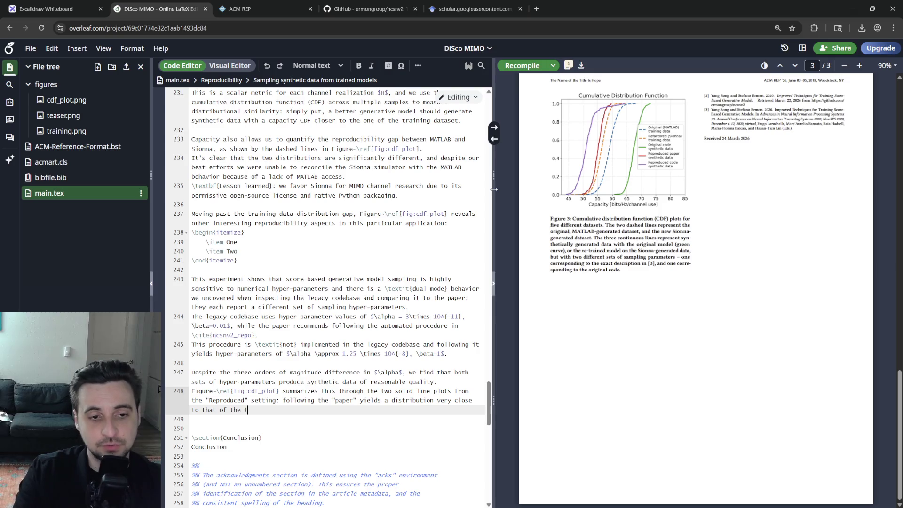
{"action": "key", "text": "BackSpace"}
{"action": "type", "text": "Sionna"}
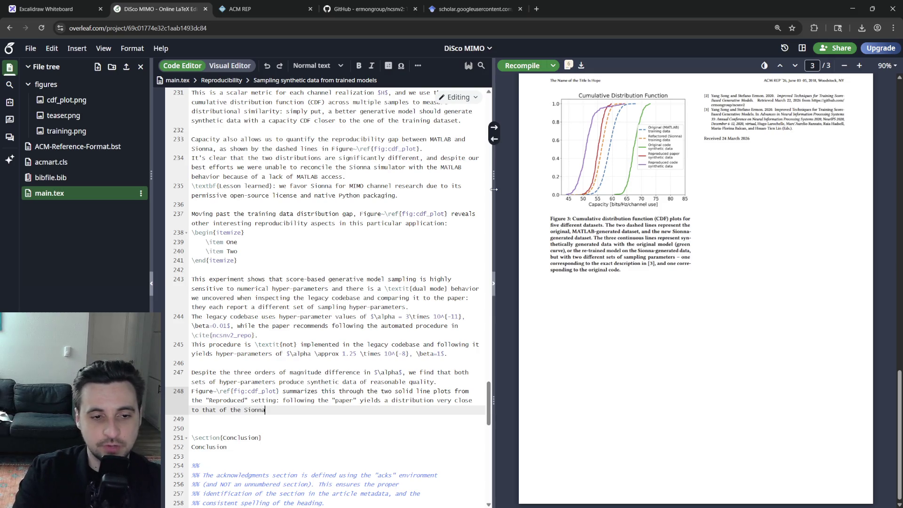
{"action": "key", "text": "BackSpace"}
{"action": "key", "text": "BackSpace"}
{"action": "key", "text": "BackSpace"}
{"action": "key", "text": "BackSpace"}
{"action": "key", "text": "BackSpace"}
{"action": "key", "text": "BackSpace"}
{"action": "type", "text": "training data in the"}
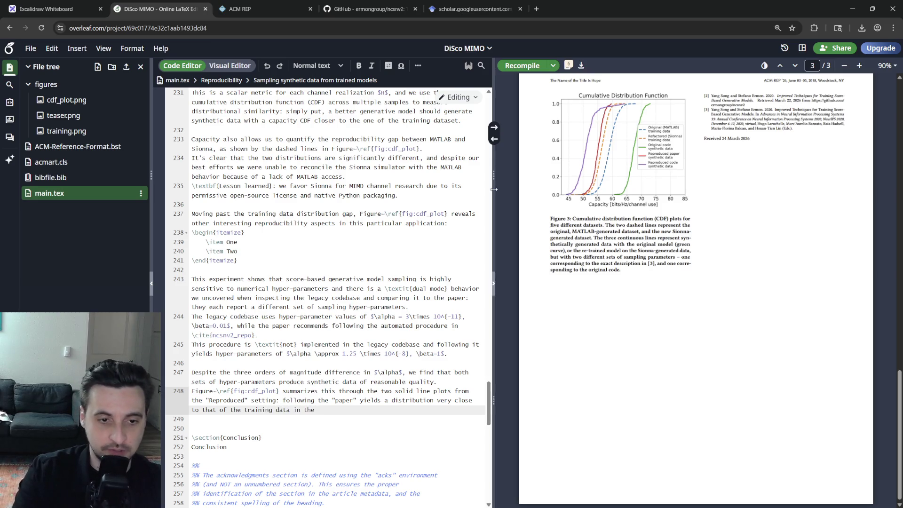
{"action": "type", "text": " modernize"}
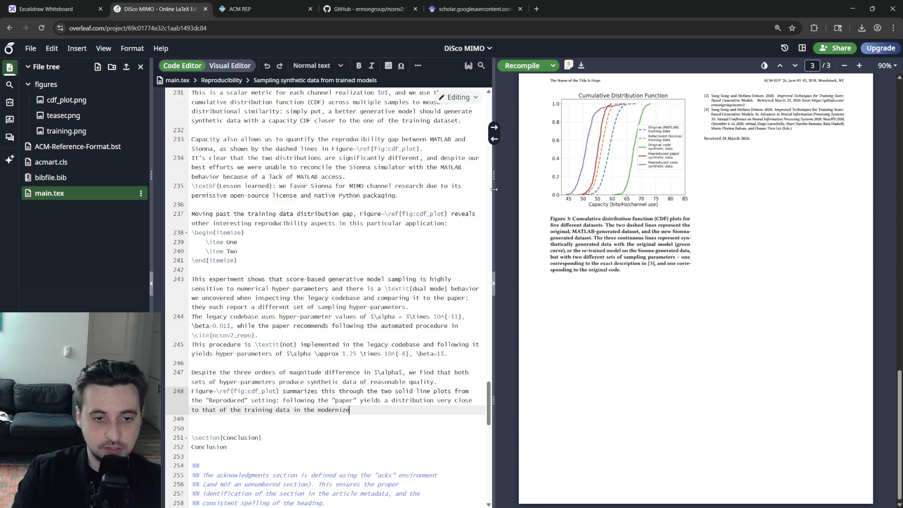
{"action": "type", "text": "d codebase, whi"}
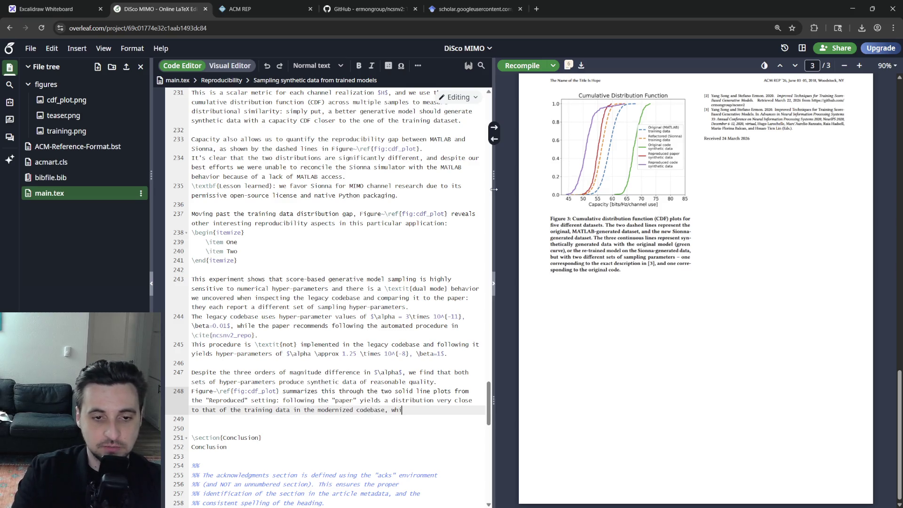
{"action": "type", "text": "le following the"}
{"action": "type", "text": " \"le"}
{"action": "key", "text": "BackSpace"}
{"action": "key", "text": "BackSpace"}
{"action": "key", "text": "BackSpace"}
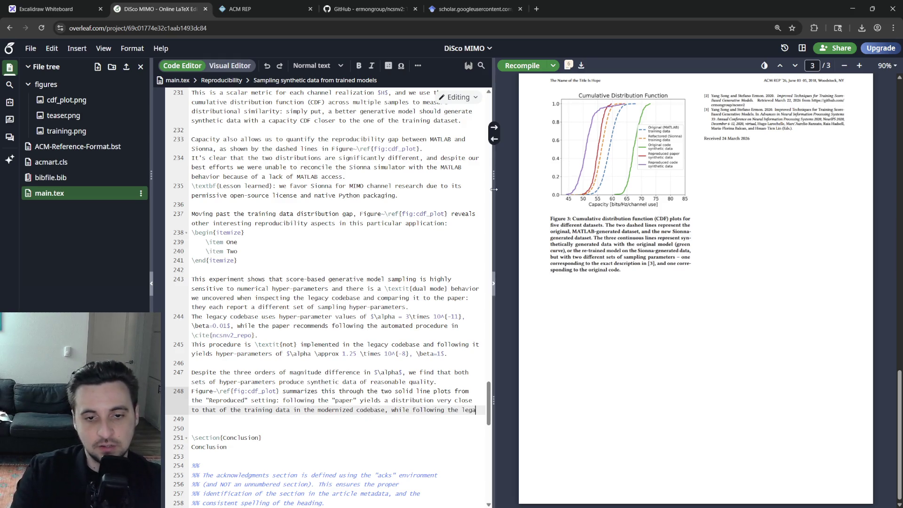
{"action": "type", "text": "legacy codebase settings"}
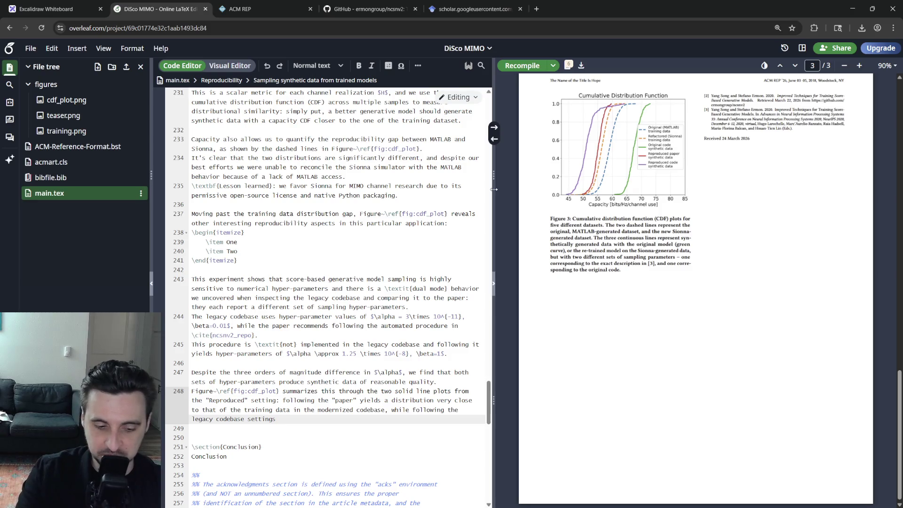
{"action": "type", "text": "duces a slightly difeferent da"}
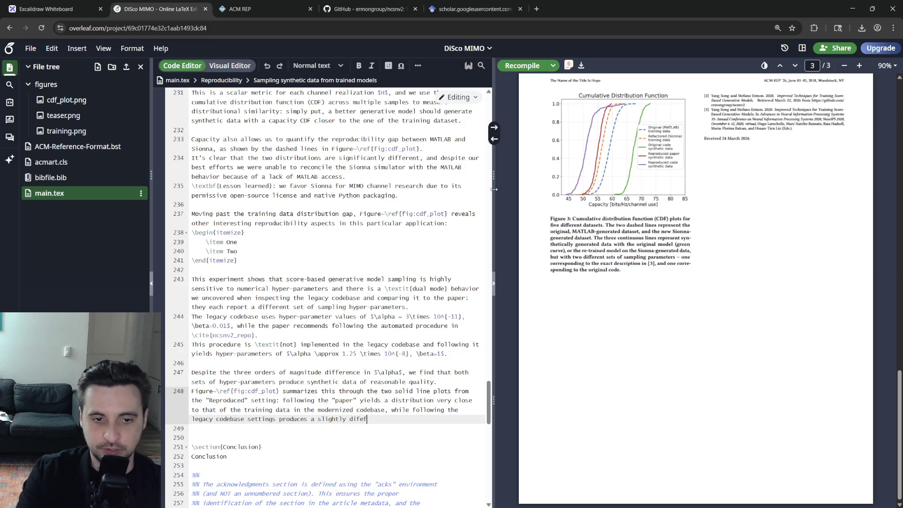
{"action": "type", "text": "istribution."}
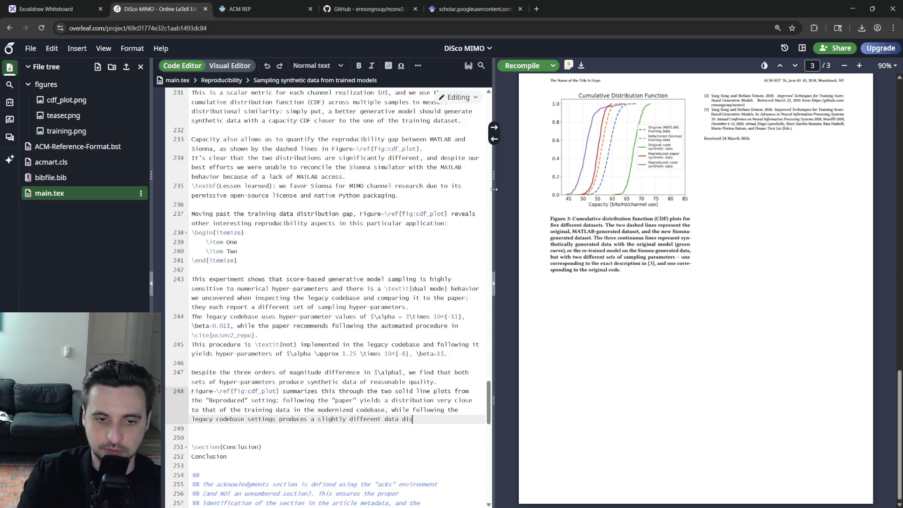
{"action": "key", "text": "Return"}
{"action": "key", "text": "Return"}
{"action": "type", "text": "This is validated i"}
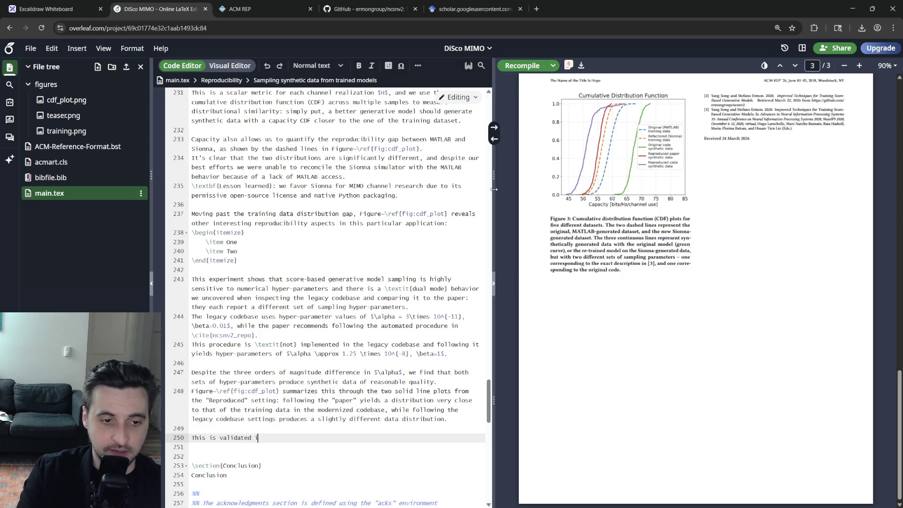
{"action": "type", "text": "n the legacy code"}
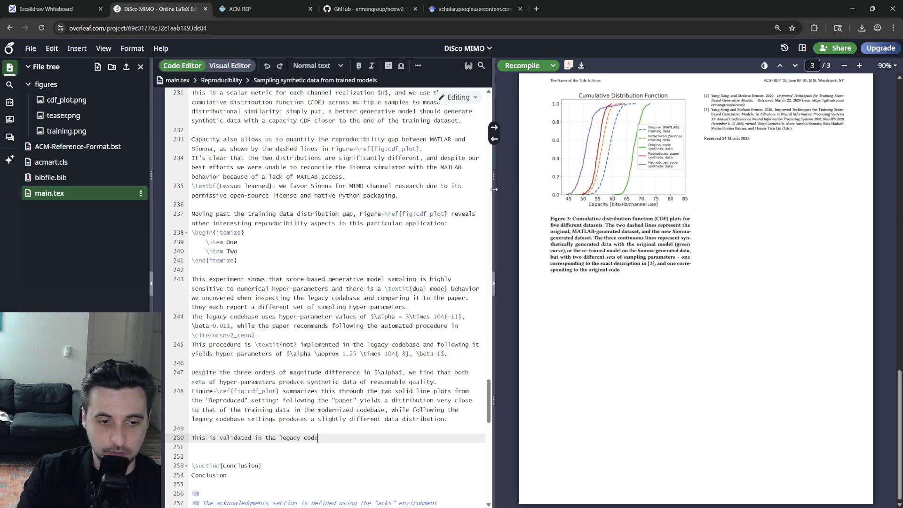
{"action": "type", "text": "base itself, by regenerating s"}
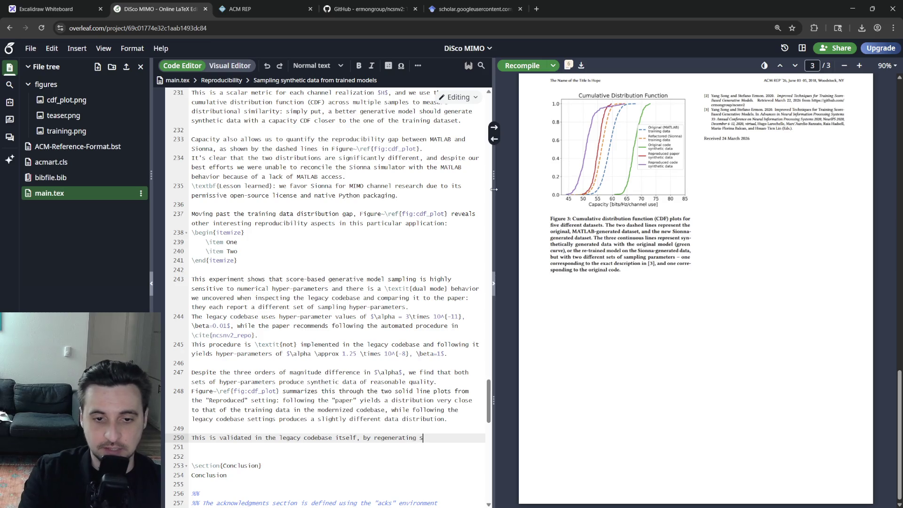
{"action": "type", "text": "nthetic data ("}
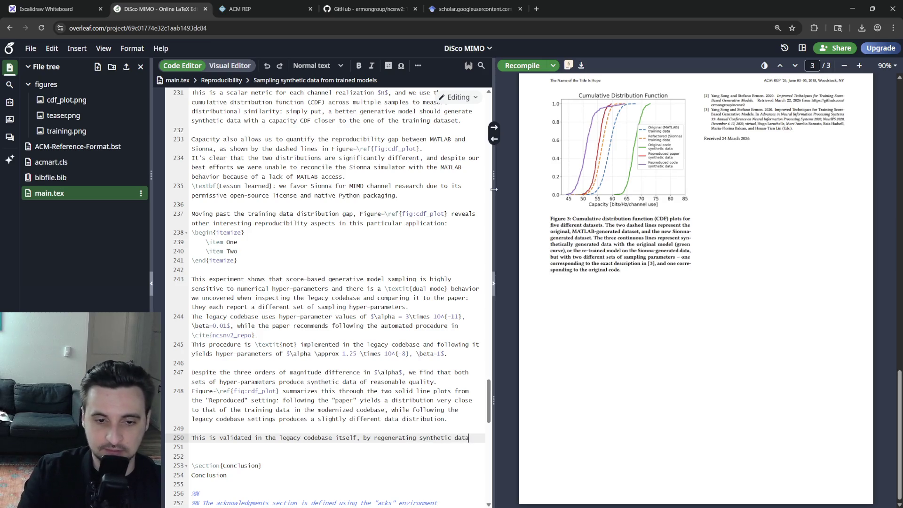
{"action": "type", "text": "gre"}
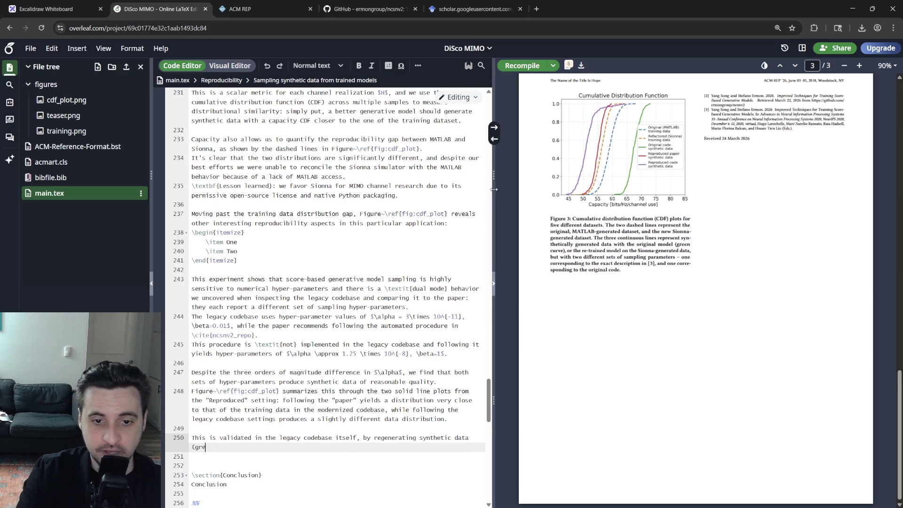
{"action": "type", "text": "en curve in Figure"}
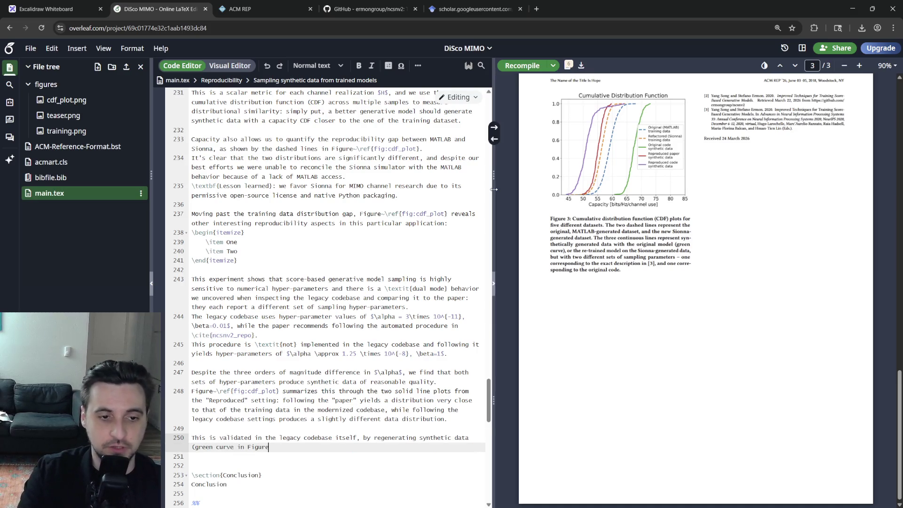
{"action": "type", "text": "~\\re"}
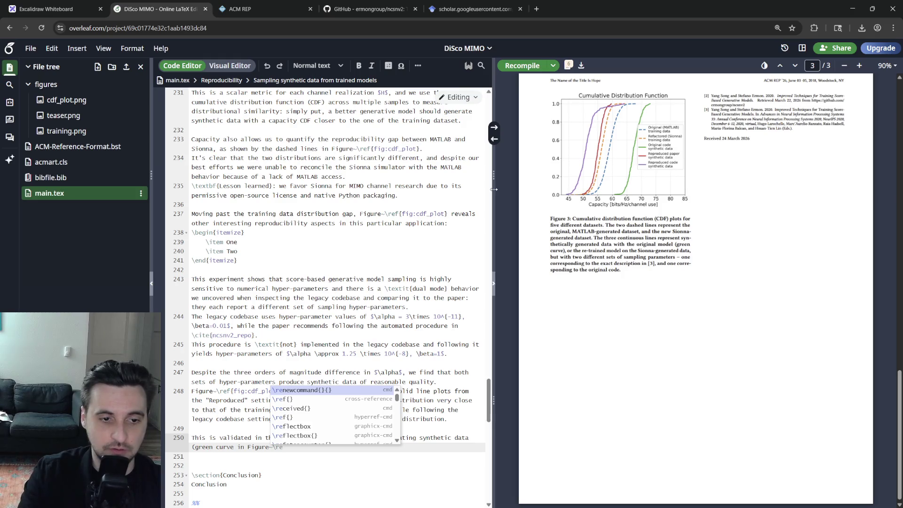
{"action": "type", "text": "f{f"}
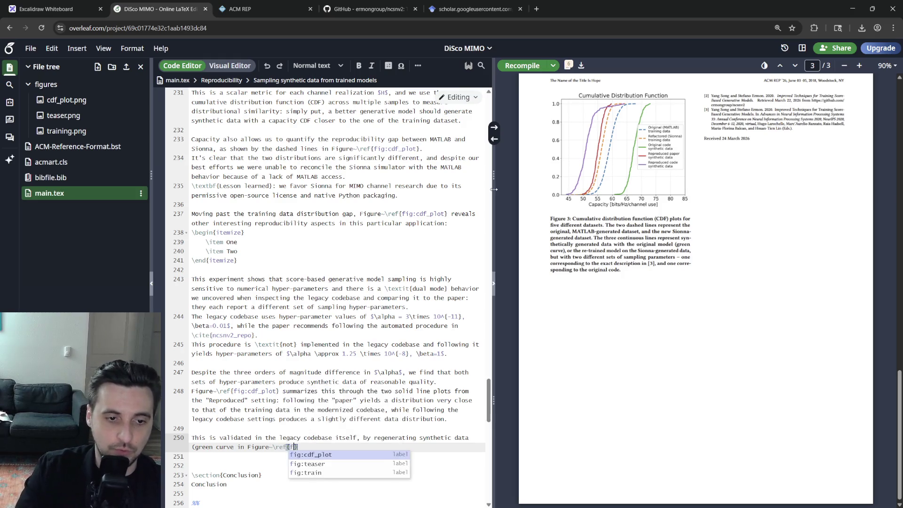
- Add that regenerated legacy data (green curve in Figure \ref{fig:cdf_plot}) also deviates from its own training distribution
{"action": "key", "text": "Return"}
{"action": "type", "text": ") an"}
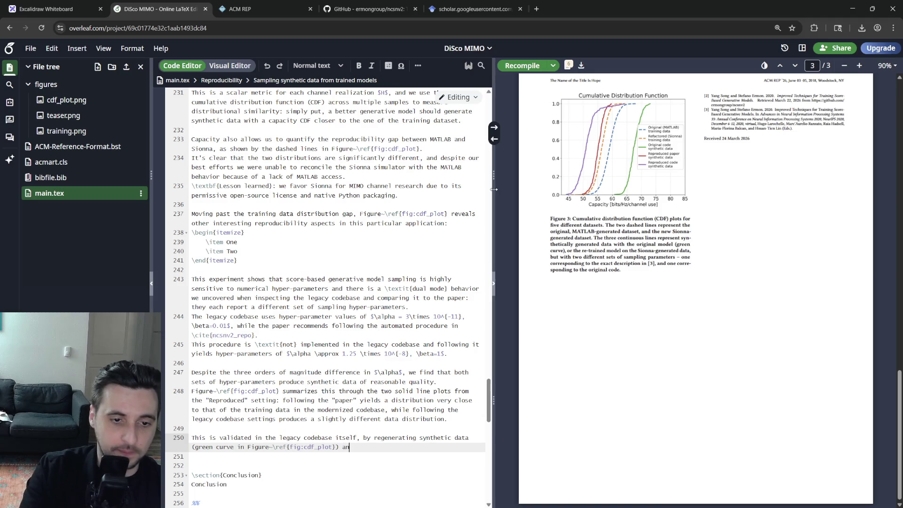
{"action": "type", "text": "d nong that it also deviates fr"}
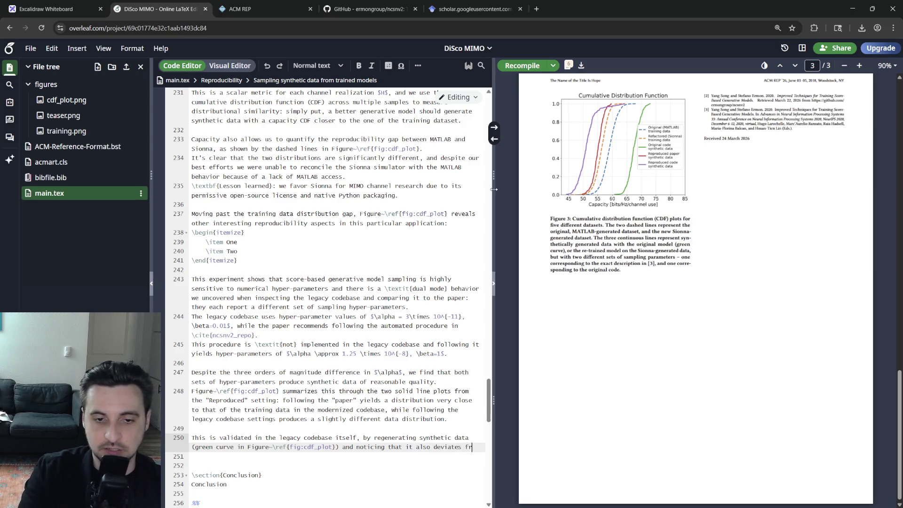
{"action": "type", "text": "om its own tr"}
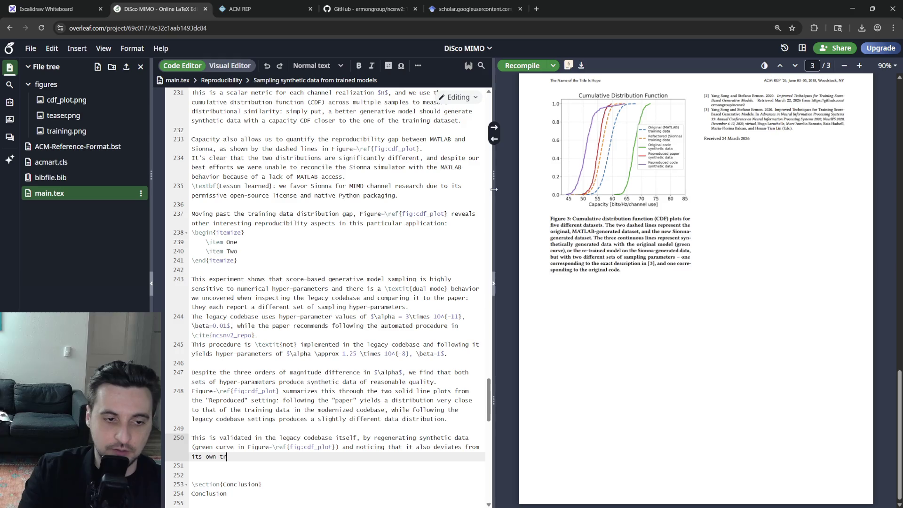
{"action": "key", "text": "BackSpace"}
{"action": "key", "text": "BackSpace"}
{"action": "key", "text": "BackSpace"}
{"action": "type", "text": "."}
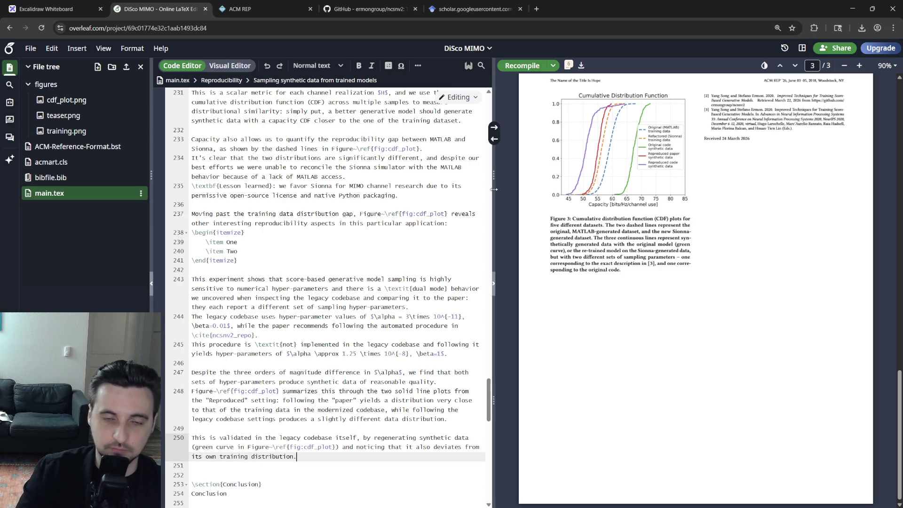
{"action": "key", "text": "Return"}
{"action": "type", "text": "To conclude, we implem"}
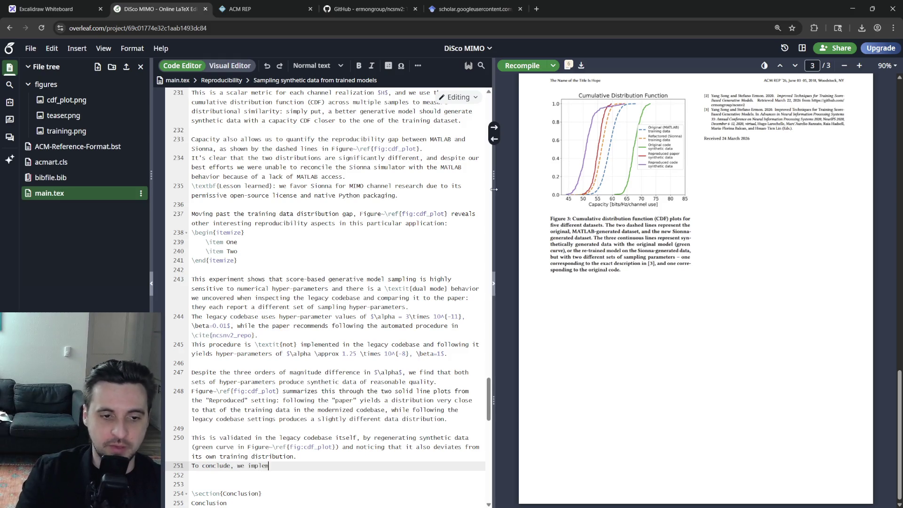
{"action": "type", "text": "ented a clear"}
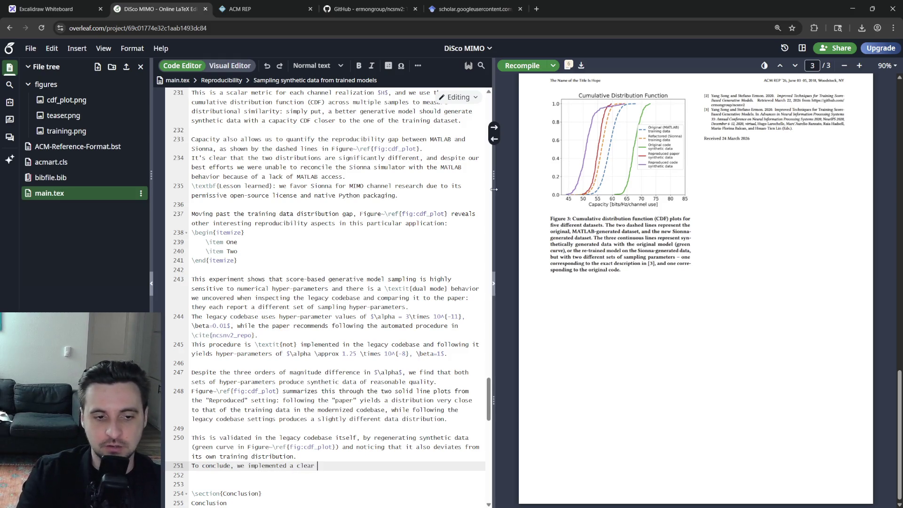
- Conclude that the modernized CLI takes these values, including 'auto' \cite{ncsnv2_repo}, as optional inputs for systematic experimentation
{"action": "key", "text": "BackSpace"}
{"action": "key", "text": "BackSpace"}
{"action": "key", "text": "BackSpace"}
{"action": "key", "text": "BackSpace"}
{"action": "key", "text": "BackSpace"}
{"action": "key", "text": "BackSpace"}
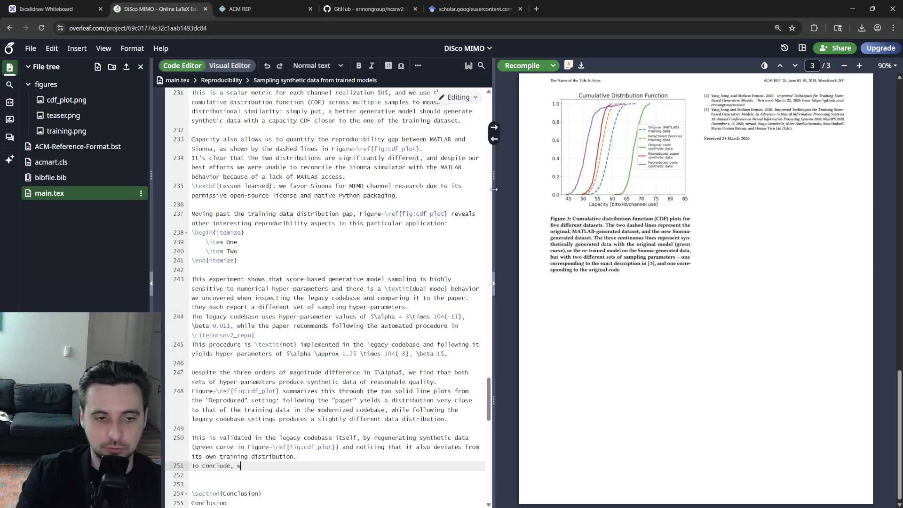
{"action": "type", "text": "pou"}
{"action": "key", "text": "BackSpace"}
{"action": "key", "text": "BackSpace"}
{"action": "key", "text": "BackSpace"}
{"action": "type", "text": "our "}
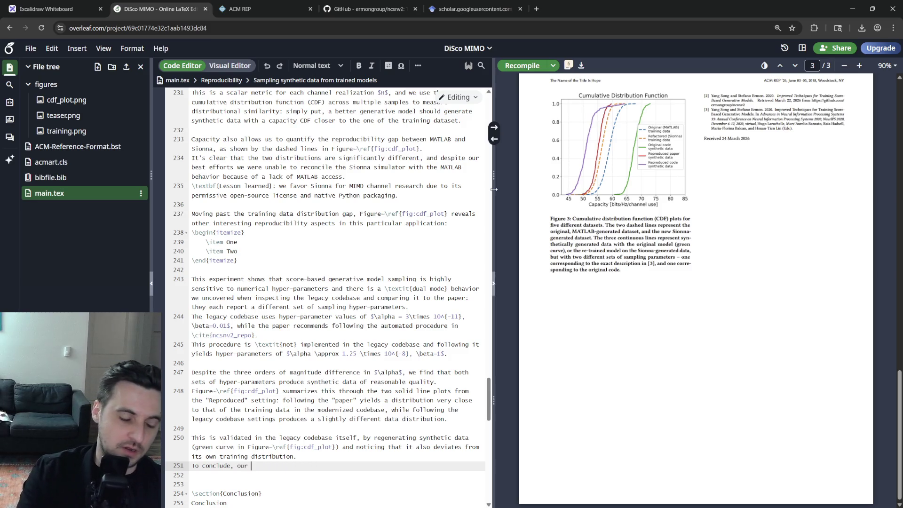
{"action": "type", "text": "modernized CLI now takes"}
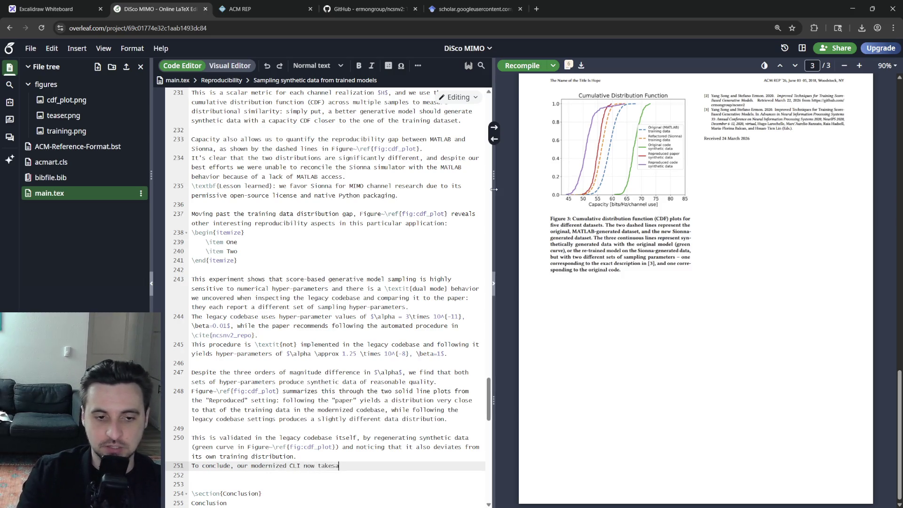
{"action": "type", "text": "all p"}
{"action": "type", "text": "these parameters"}
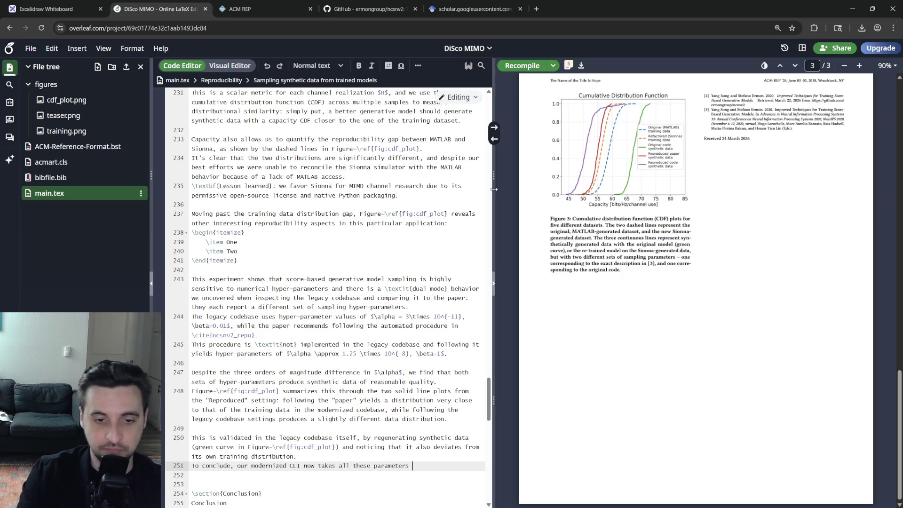
{"action": "type", "text": "(including an \"auto"}
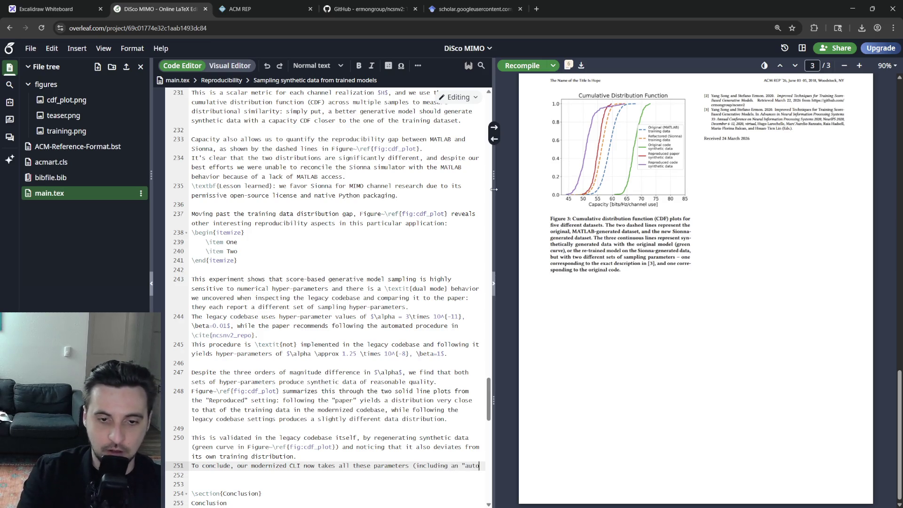
{"action": "type", "text": "\" option for determining them ac"}
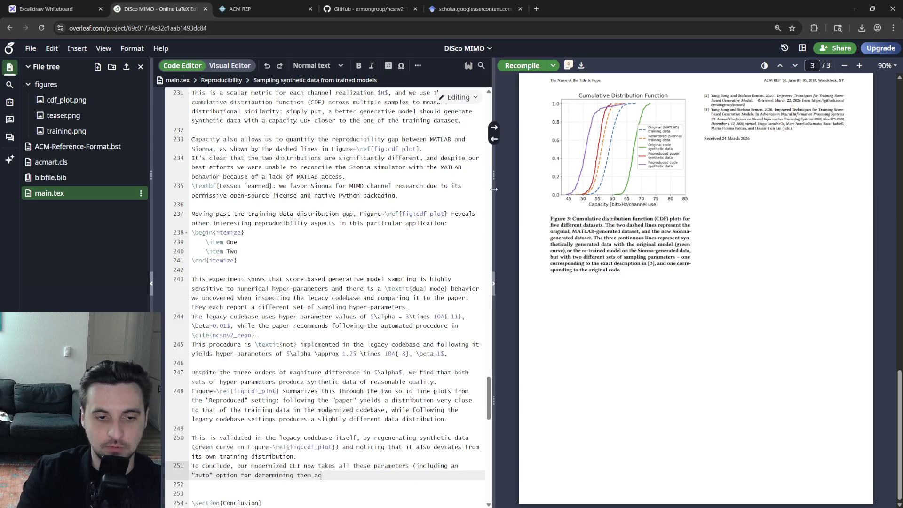
{"action": "type", "text": "\\cite{"}
{"action": "type", "text": "ncsn"}
{"action": "key", "text": "Return"}
{"action": "type", "text": "()"}
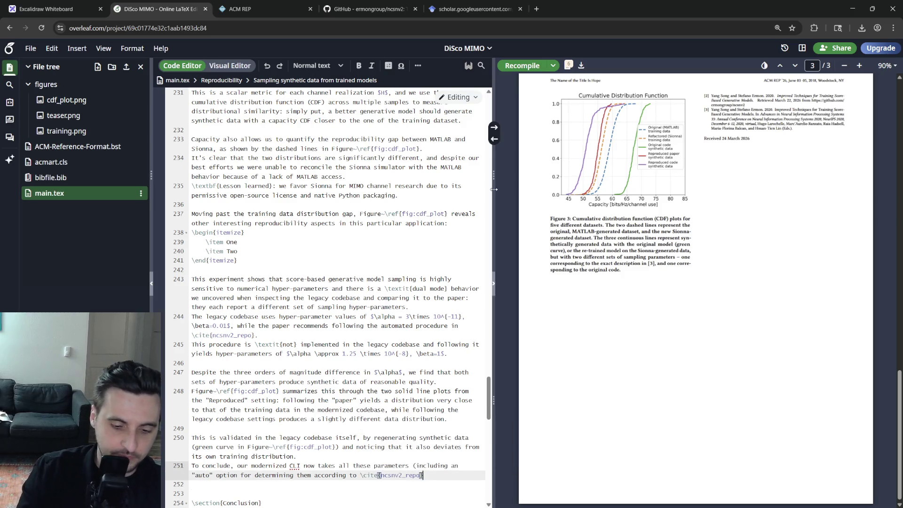
{"action": "key", "text": "BackSpace"}
{"action": "key", "text": "BackSpace"}
{"action": "key", "text": "BackSpace"}
{"action": "type", "text": ")"}
{"action": "key", "text": "BackSpace"}
{"action": "key", "text": "BackSpace"}
{"action": "key", "text": "BackSpace"}
{"action": "key", "text": "BackSpace"}
{"action": "key", "text": "BackSpace"}
{"action": "type", "text": "values"}
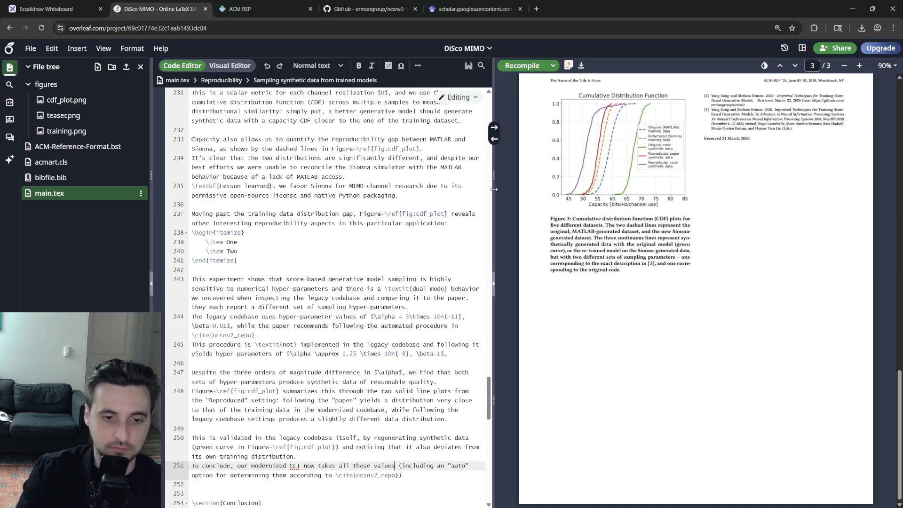
{"action": "left_click", "coordinate": [379, 475]}
{"action": "type", "text": "as optional in"}
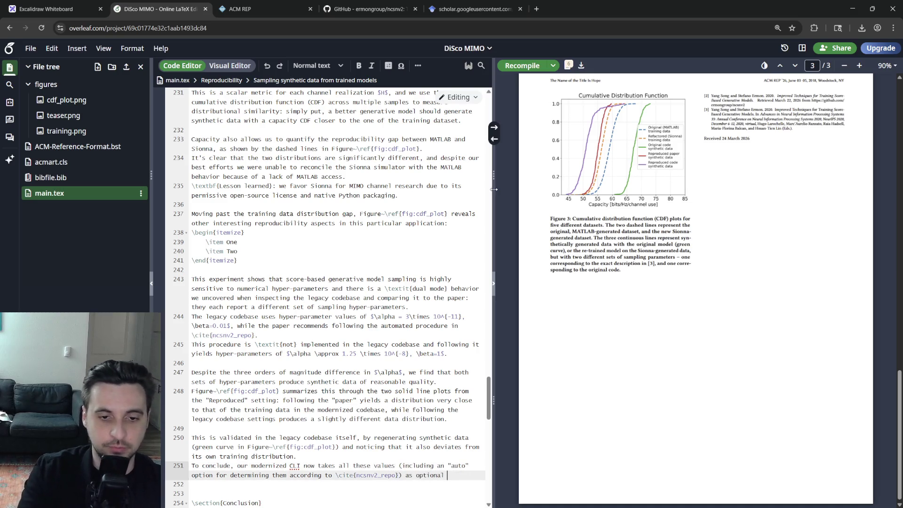
{"action": "type", "text": "puts, allowi"}
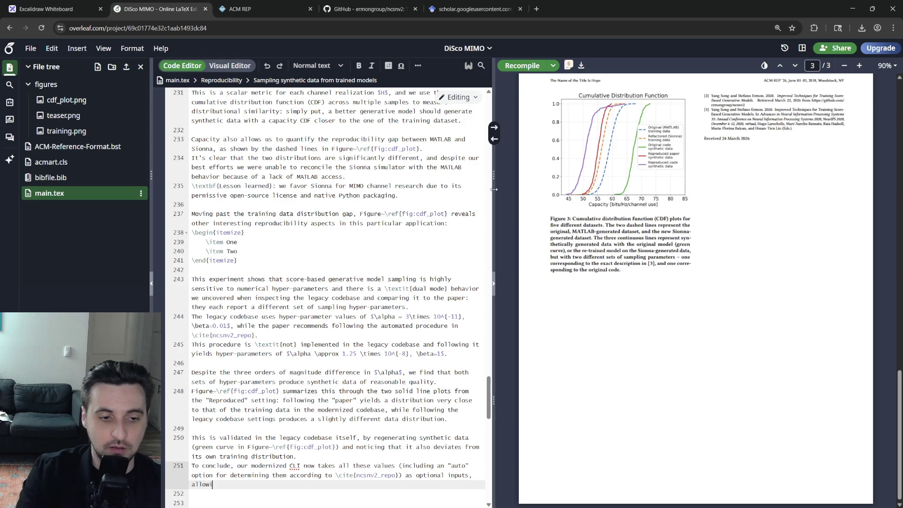
{"action": "type", "text": "ng researchers to systematically experi"}
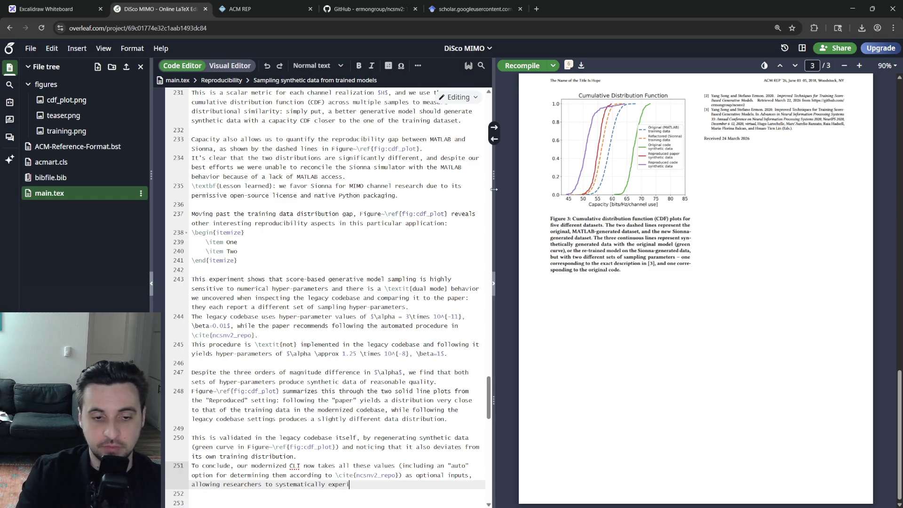
{"action": "type", "text": "."}
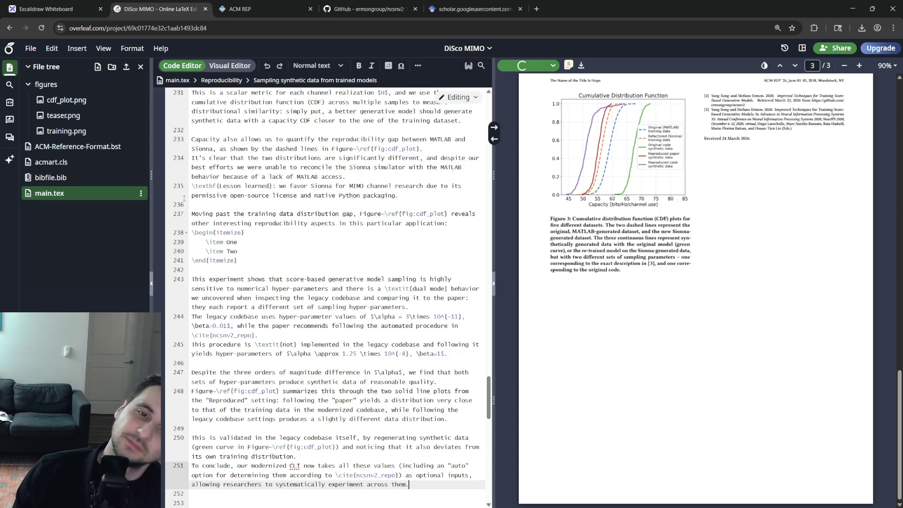
- Replace 'To conclude' with 'Regardless' and change 'modernized CLI' to 'modernized, CLI-equipped codebase'
{"action": "left_click", "coordinate": [232, 466]}
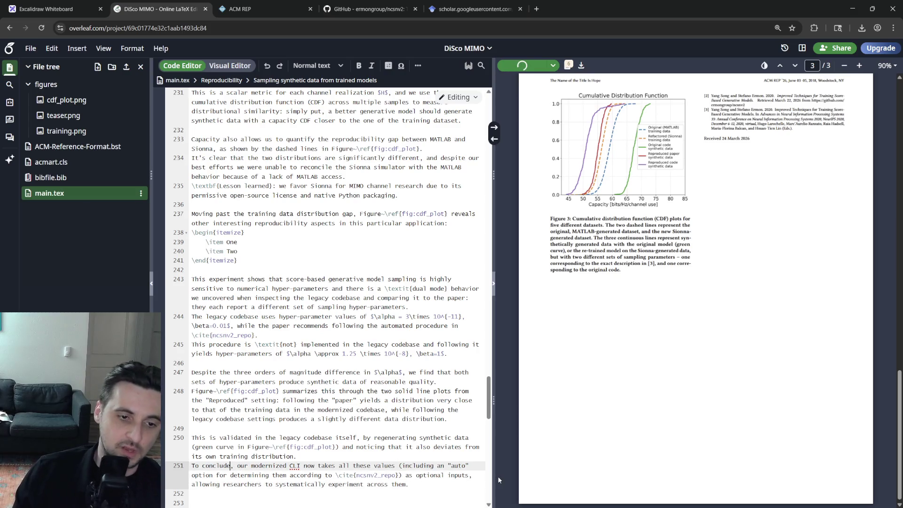
{"action": "left_click_drag", "start_coordinate": [232, 466], "coordinate": [192, 465]}
{"action": "type", "text": "Regardless"}
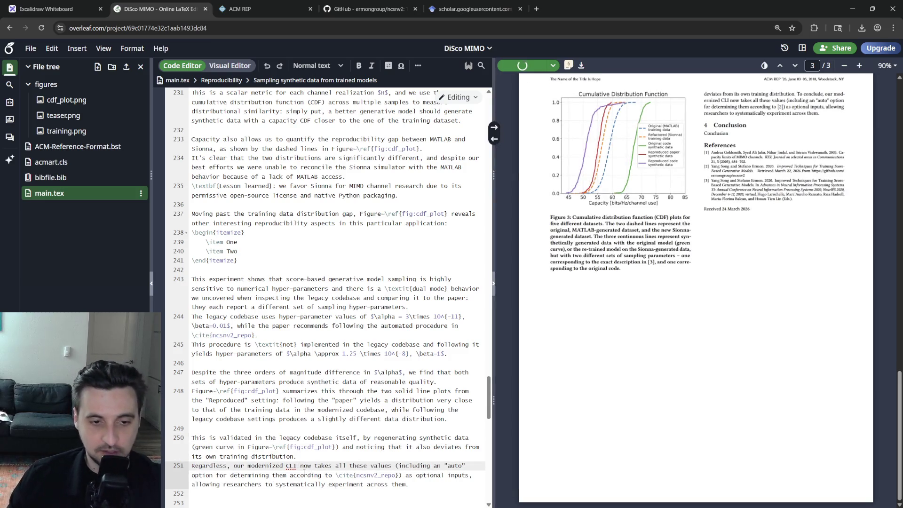
{"action": "type", "text": " codebase"}
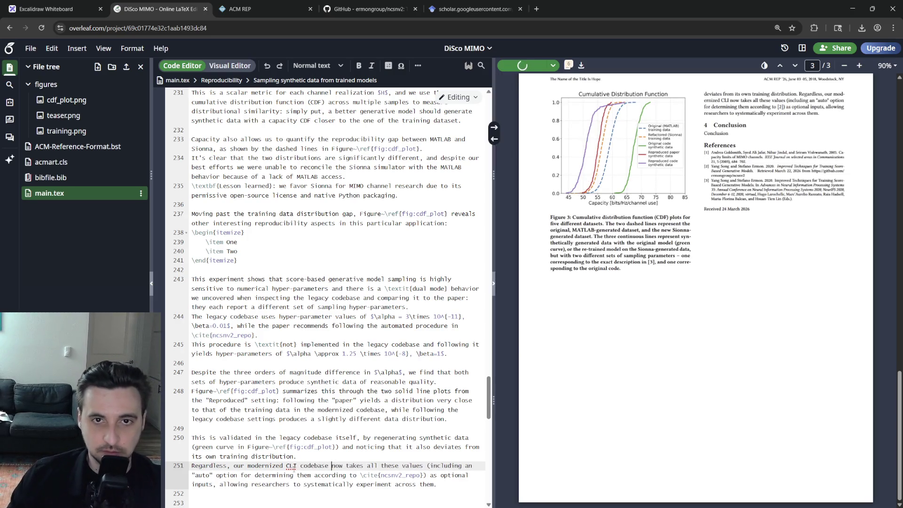
{"action": "type", "text": ","}
{"action": "type", "text": "-equipped"}
{"action": "left_click", "coordinate": [350, 447]}
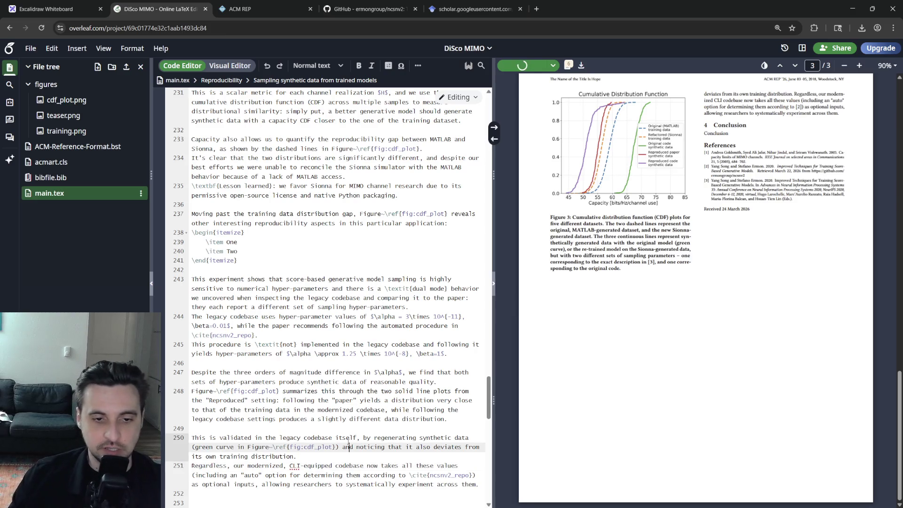
{"action": "scroll", "coordinate": [350, 446], "scroll_direction": "down", "scroll_amount": 1}
{"action": "right_click", "coordinate": [296, 421]}
{"action": "key", "text": "Escape"}
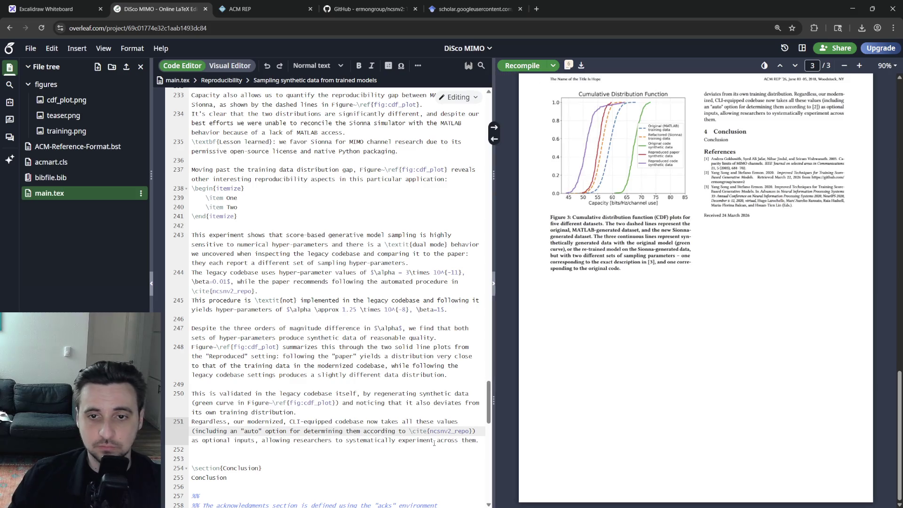
{"action": "scroll", "coordinate": [720, 317], "scroll_direction": "up", "scroll_amount": 1}
{"action": "scroll", "coordinate": [720, 317], "scroll_direction": "down", "scroll_amount": 1}
{"action": "double_click", "coordinate": [379, 431]}
{"action": "left_click", "coordinate": [367, 440]}
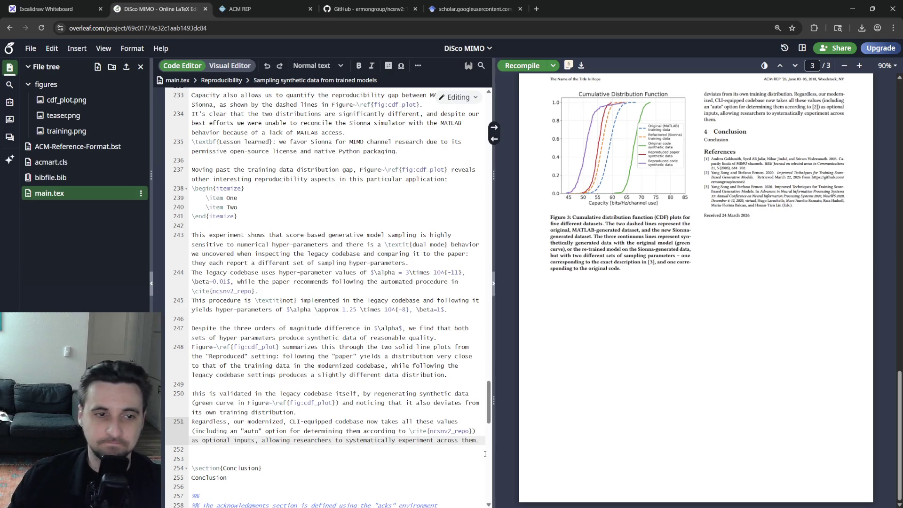
{"action": "scroll", "coordinate": [484, 453], "scroll_direction": "up", "scroll_amount": 5}
{"action": "scroll", "coordinate": [484, 453], "scroll_direction": "down", "scroll_amount": 3}
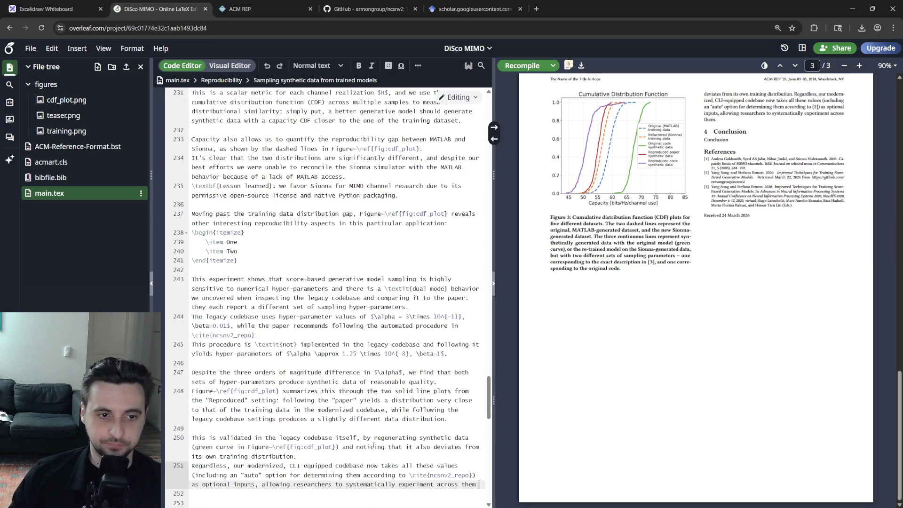
{"action": "scroll", "coordinate": [369, 442], "scroll_direction": "up", "scroll_amount": 4}
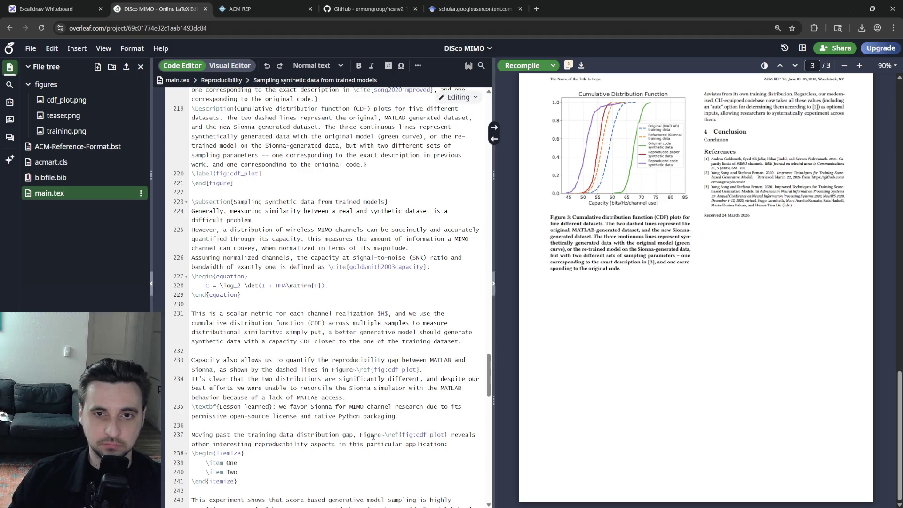
{"action": "scroll", "coordinate": [368, 442], "scroll_direction": "up", "scroll_amount": 4}
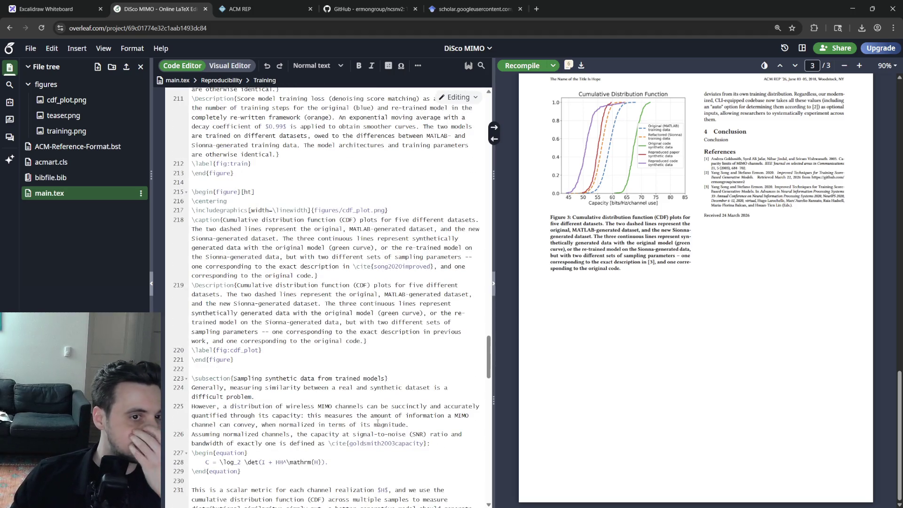
{"action": "scroll", "coordinate": [377, 424], "scroll_direction": "down", "scroll_amount": 5}
{"action": "scroll", "coordinate": [376, 424], "scroll_direction": "down", "scroll_amount": 4}
{"action": "scroll", "coordinate": [376, 424], "scroll_direction": "down", "scroll_amount": 3}
{"action": "scroll", "coordinate": [617, 384], "scroll_direction": "up", "scroll_amount": 3}
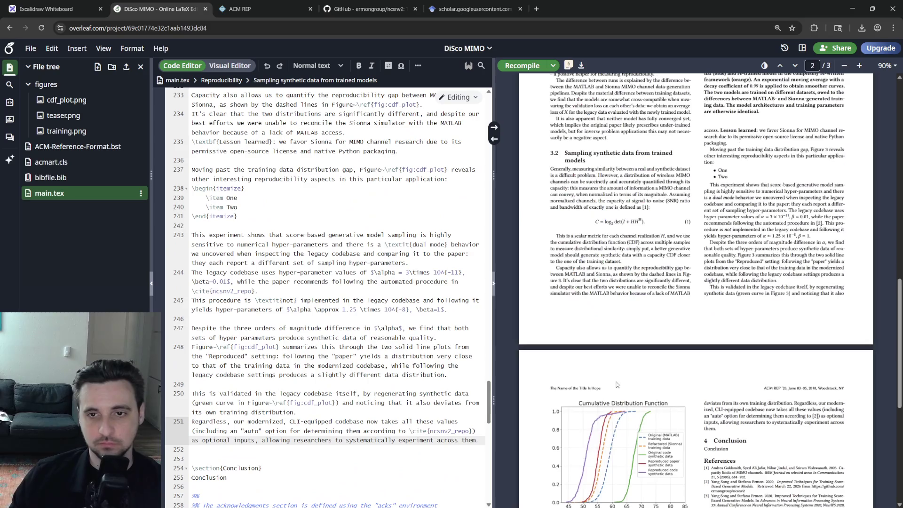
{"action": "scroll", "coordinate": [617, 394], "scroll_direction": "up", "scroll_amount": 3}
{"action": "scroll", "coordinate": [617, 394], "scroll_direction": "up", "scroll_amount": 3}
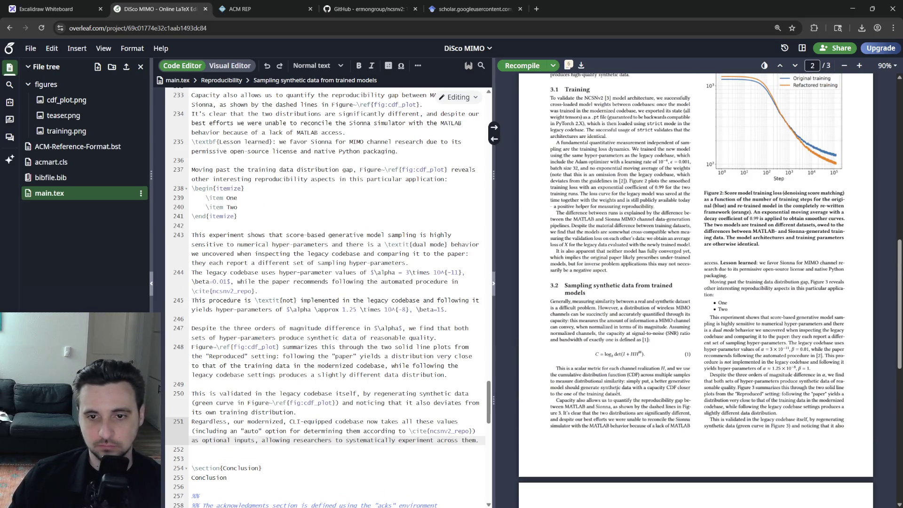
{"action": "scroll", "coordinate": [617, 283], "scroll_direction": "up", "scroll_amount": 5}
{"action": "scroll", "coordinate": [618, 282], "scroll_direction": "down", "scroll_amount": 5}
{"action": "scroll", "coordinate": [340, 352], "scroll_direction": "up", "scroll_amount": 6}
{"action": "scroll", "coordinate": [339, 283], "scroll_direction": "up", "scroll_amount": 3}
{"action": "scroll", "coordinate": [339, 282], "scroll_direction": "down", "scroll_amount": 3}
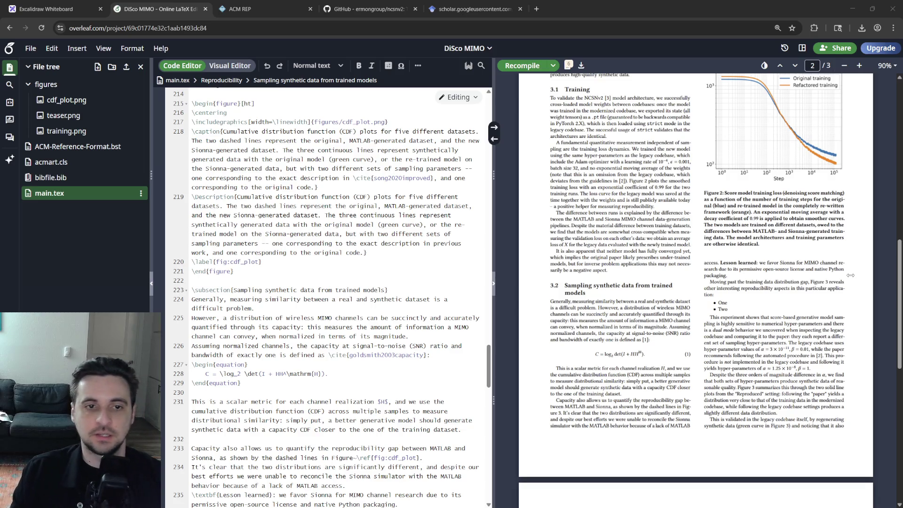
{"action": "scroll", "coordinate": [340, 282], "scroll_direction": "down", "scroll_amount": 5}
{"action": "scroll", "coordinate": [338, 282], "scroll_direction": "down", "scroll_amount": 5}
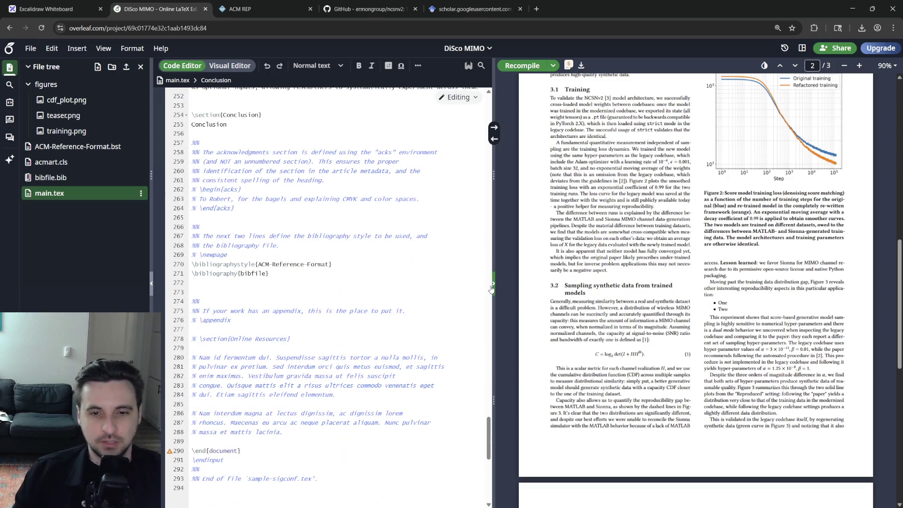
{"action": "left_click", "coordinate": [332, 217]}
{"action": "scroll", "coordinate": [376, 283], "scroll_direction": "up", "scroll_amount": 3}
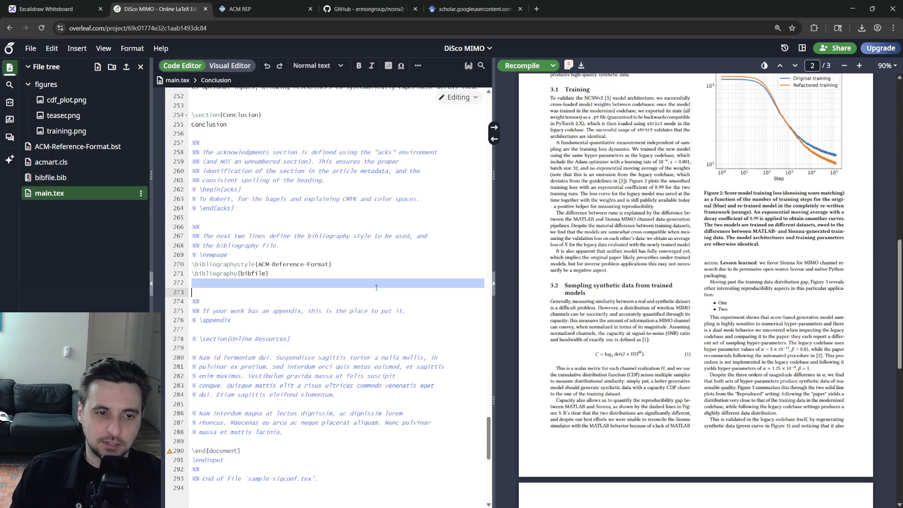
{"action": "scroll", "coordinate": [377, 283], "scroll_direction": "up", "scroll_amount": 5}
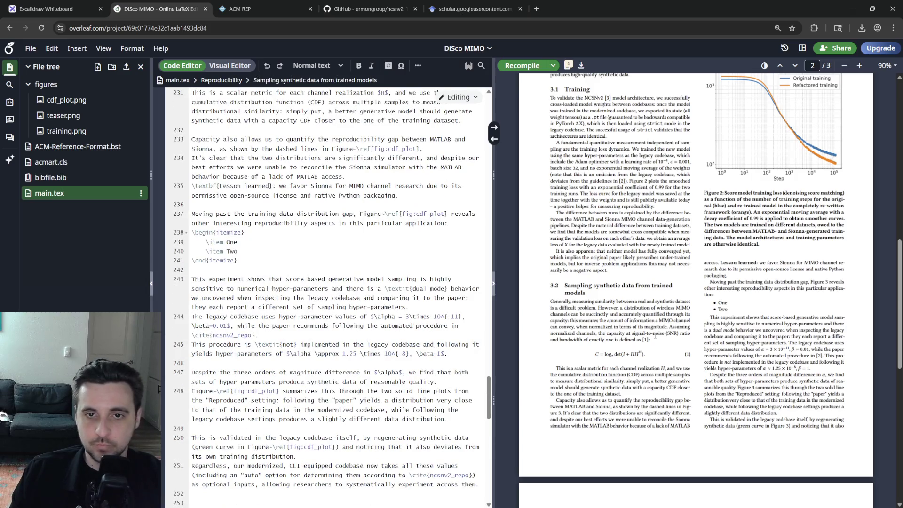
{"action": "scroll", "coordinate": [695, 283], "scroll_direction": "down", "scroll_amount": 5}
{"action": "scroll", "coordinate": [647, 338], "scroll_direction": "down", "scroll_amount": 4}
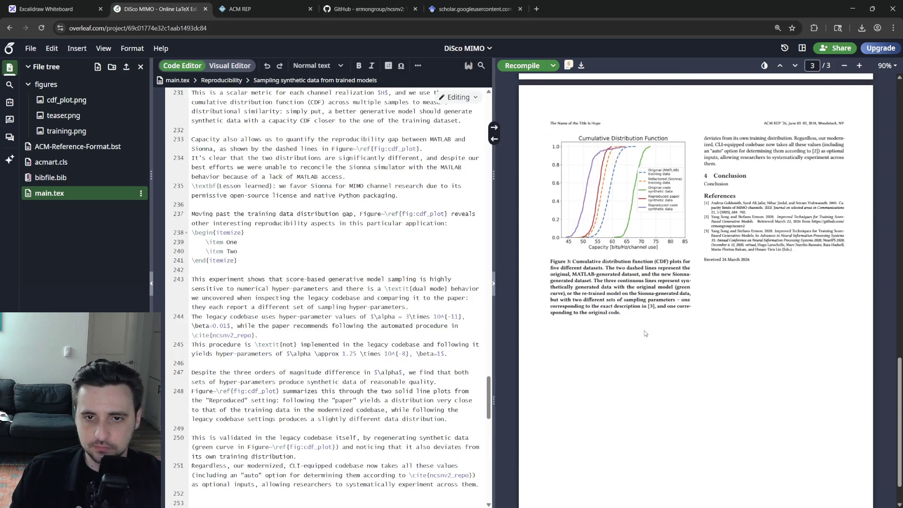
{"action": "scroll", "coordinate": [387, 339], "scroll_direction": "down", "scroll_amount": 5}
{"action": "scroll", "coordinate": [387, 338], "scroll_direction": "up", "scroll_amount": 5}
{"action": "scroll", "coordinate": [392, 353], "scroll_direction": "up", "scroll_amount": 3}
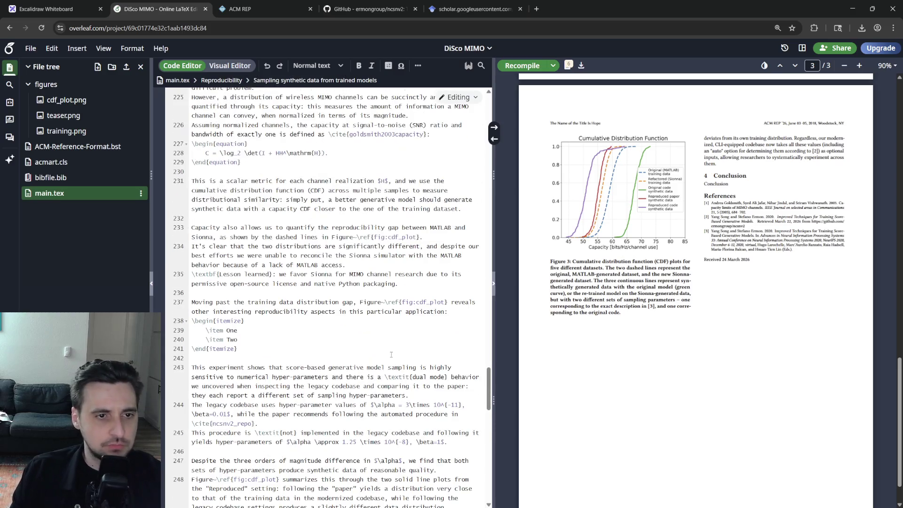
{"action": "left_click", "coordinate": [282, 329]}
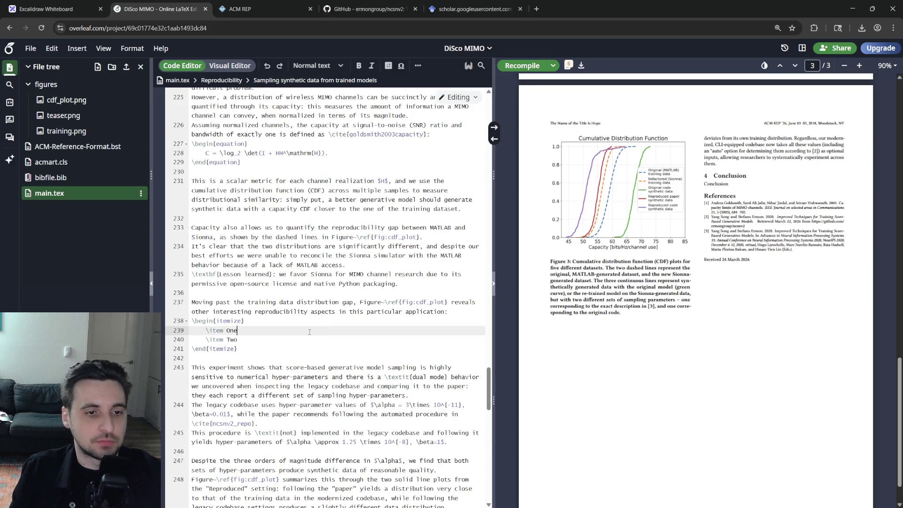
- Delete the placeholder itemize list with the 'One' item after the introductory sentence
{"action": "double_click", "coordinate": [233, 330]}
{"action": "left_click", "coordinate": [265, 346]}
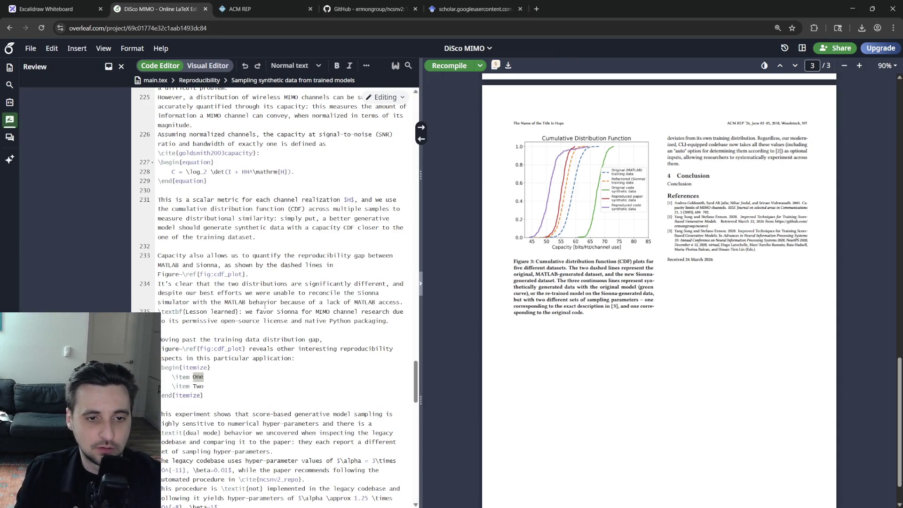
{"action": "left_click", "coordinate": [270, 301]}
{"action": "left_click", "coordinate": [240, 366]}
{"action": "left_click", "coordinate": [240, 386]}
{"action": "left_click", "coordinate": [240, 358]}
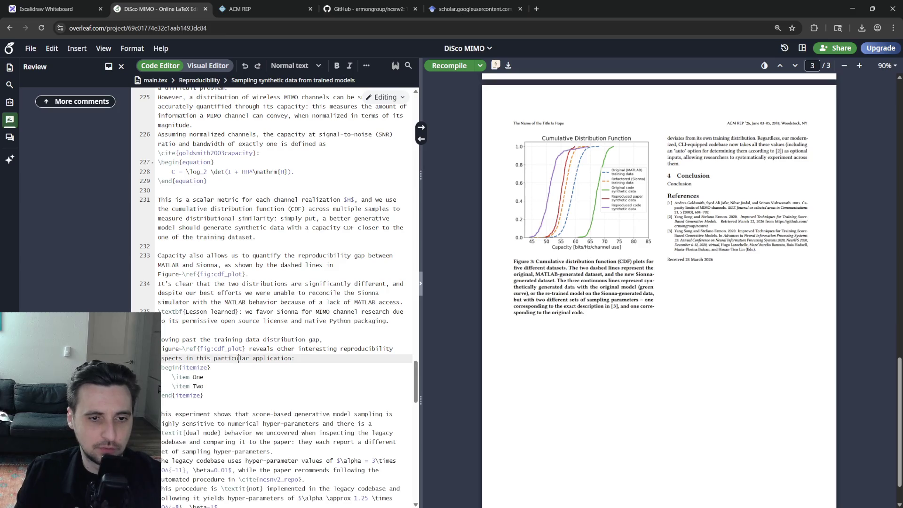
{"action": "left_click", "coordinate": [248, 393]}
{"action": "left_click_drag", "start_coordinate": [243, 397], "coordinate": [274, 348]}
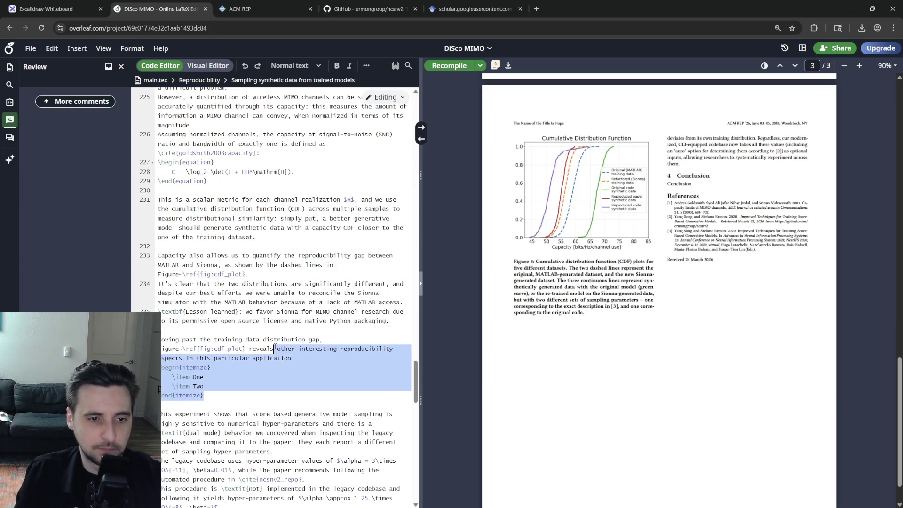
{"action": "type", "text": "another in"}
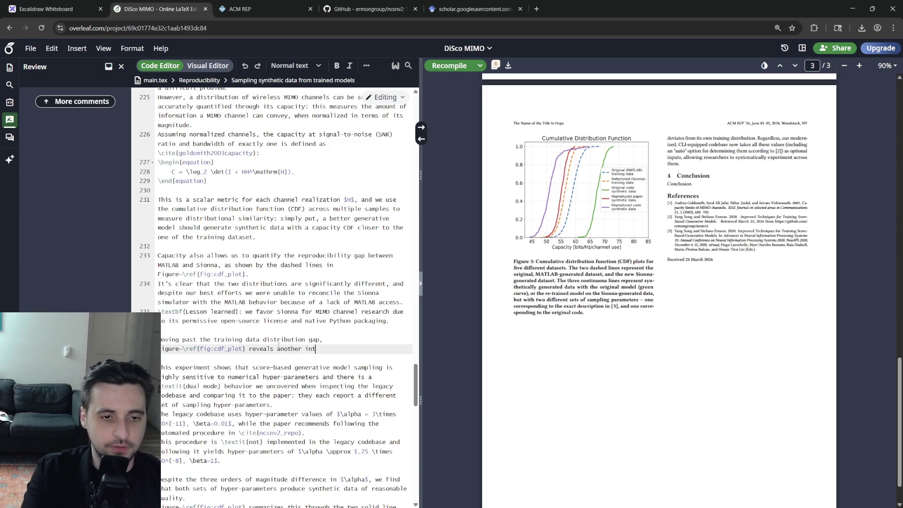
{"action": "key", "text": "ctrl+z"}
{"action": "key", "text": "ctrl+s"}
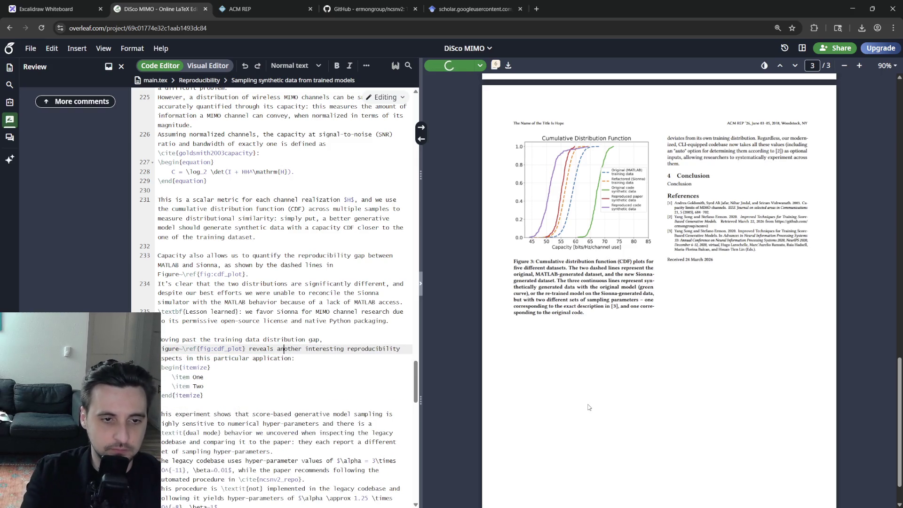
{"action": "key", "text": "shift+Down"}
{"action": "key", "text": "shift+Down"}
{"action": "key", "text": "shift+Down"}
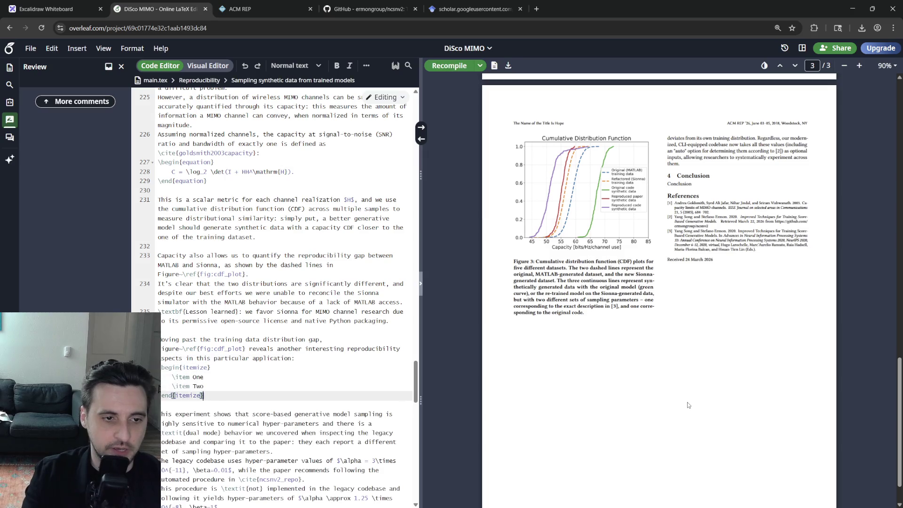
{"action": "key", "text": "shift+Up"}
{"action": "key", "text": "Delete"}
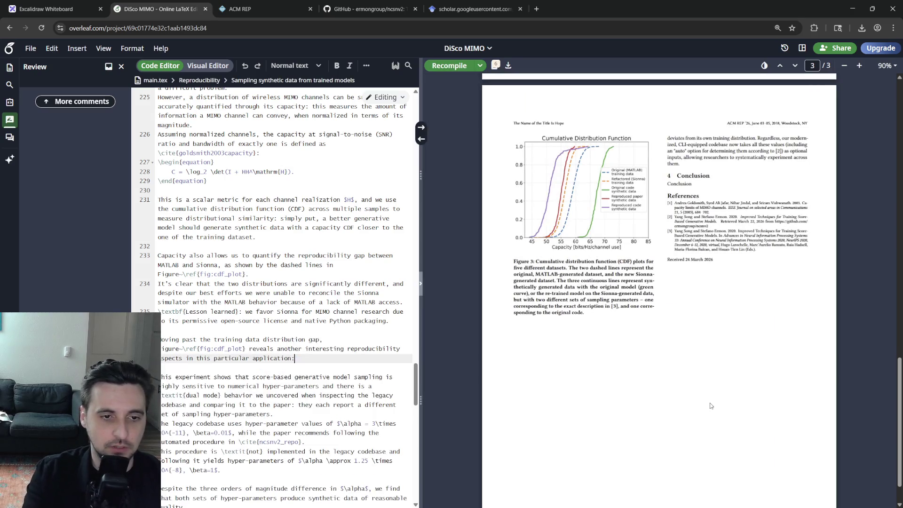
- Make the sentence end 'aspect of this particular application.' and remove the blank line after it
{"action": "key", "text": "Home"}
{"action": "key", "text": "ctrl+Right"}
{"action": "key", "text": "BackSpace"}
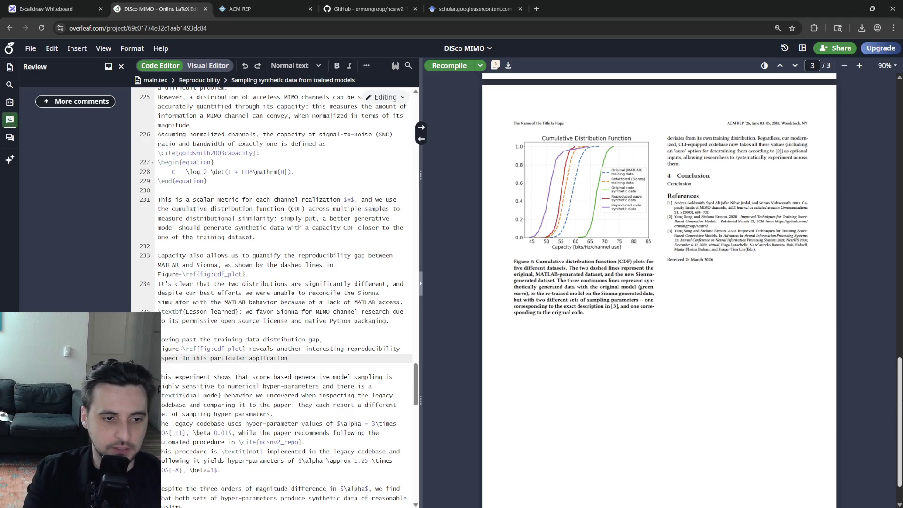
{"action": "key", "text": "ctrl+Delete"}
{"action": "type", "text": "of"}
{"action": "key", "text": "End"}
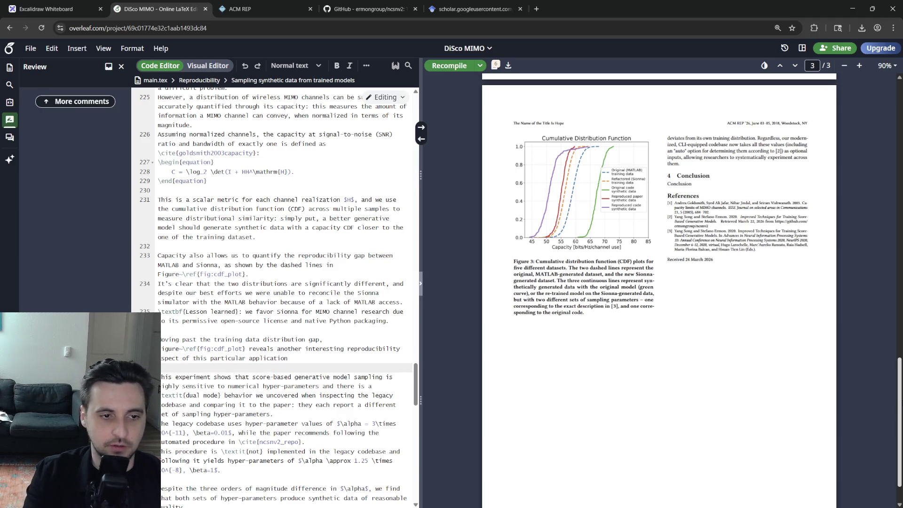
{"action": "type", "text": "."}
{"action": "key", "text": "Delete"}
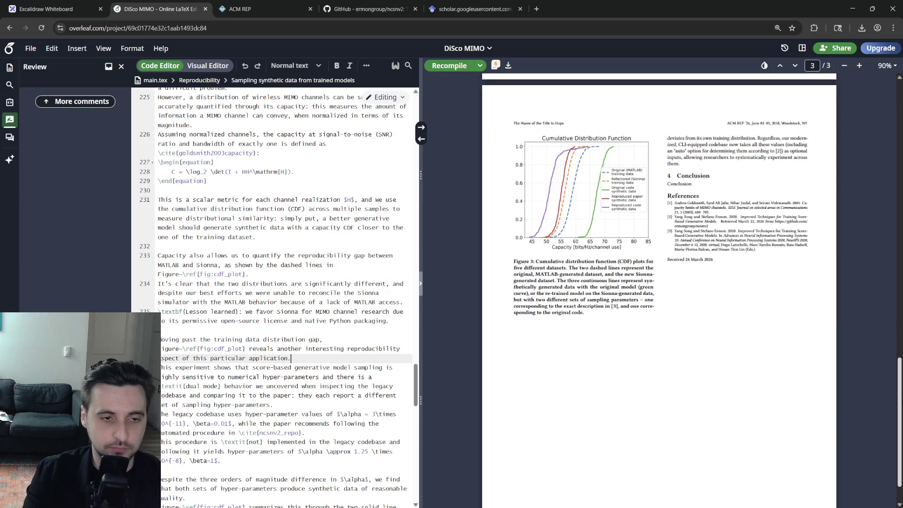
- Replace 'This experiment shows' with 'We found' and 'there is' with 'exhibits', then recompile
{"action": "key", "text": "Down"}
{"action": "key", "text": "Down"}
{"action": "key", "text": "Up"}
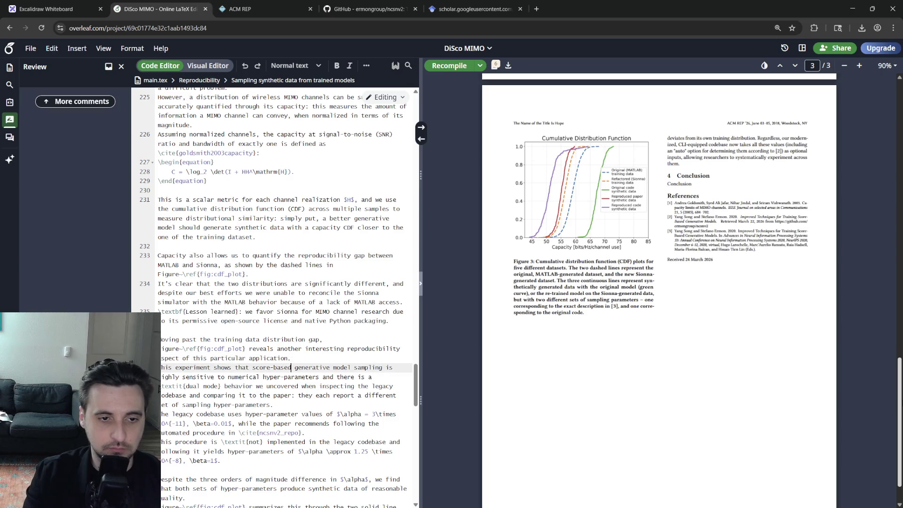
{"action": "key", "text": "Home"}
{"action": "key", "text": "ctrl+shift+Right"}
{"action": "key", "text": "ctrl+shift+Right"}
{"action": "key", "text": "ctrl+shift+Right"}
{"action": "type", "text": "We found"}
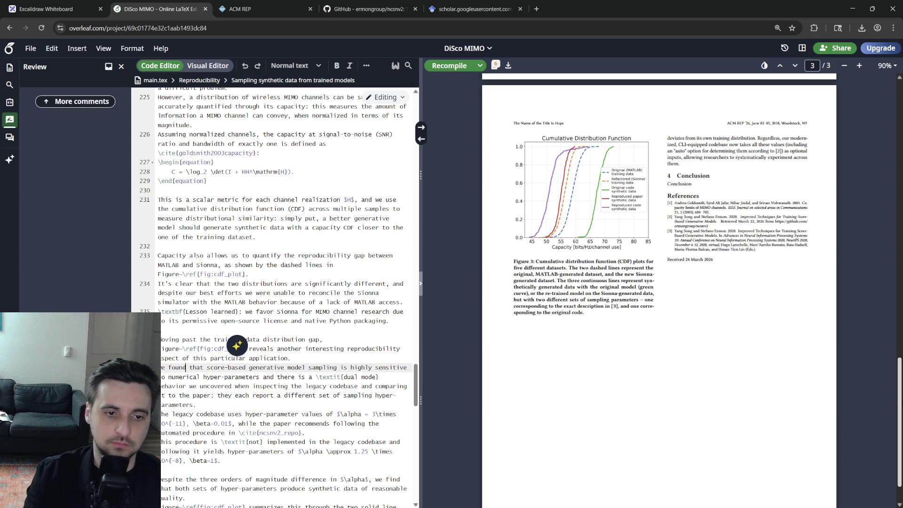
{"action": "key", "text": "ctrl+Right"}
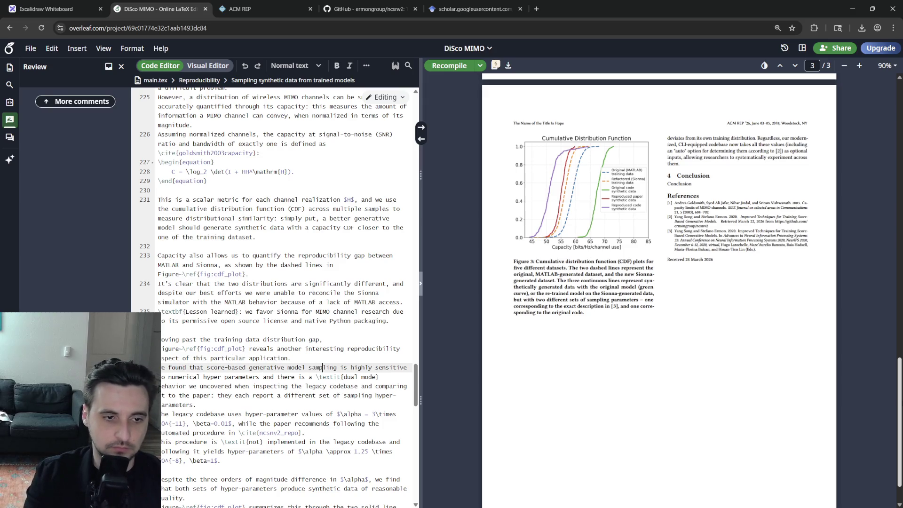
{"action": "key", "text": "Down"}
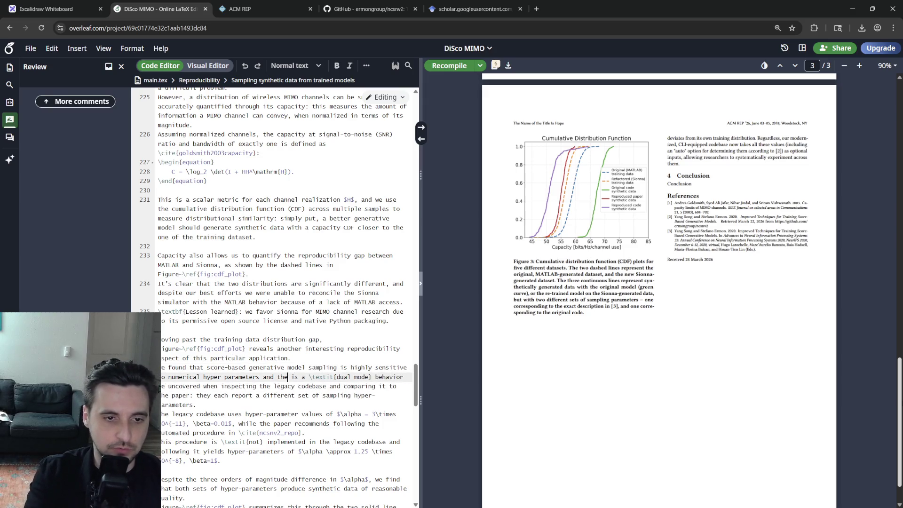
{"action": "key", "text": "ctrl+BackSpace"}
{"action": "key", "text": "ctrl+BackSpace"}
{"action": "type", "text": "exhib"}
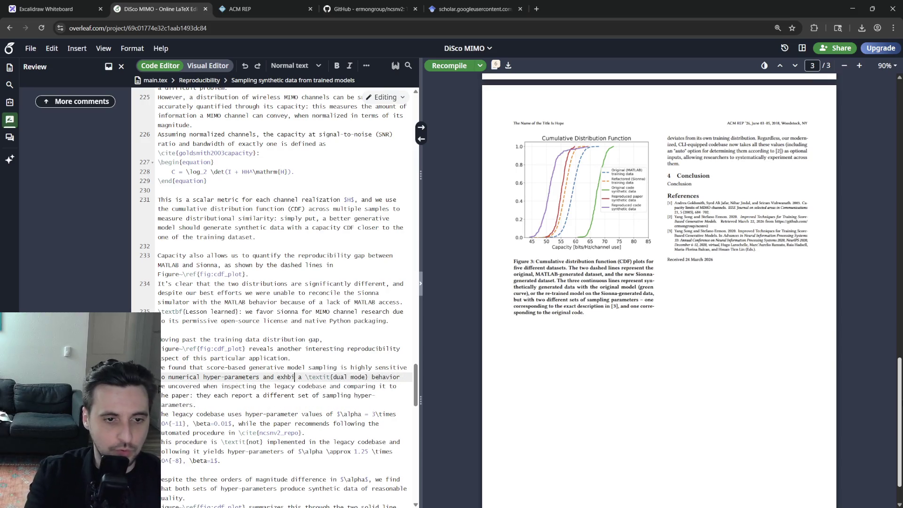
{"action": "type", "text": "its"}
{"action": "key", "text": "ctrl+s"}
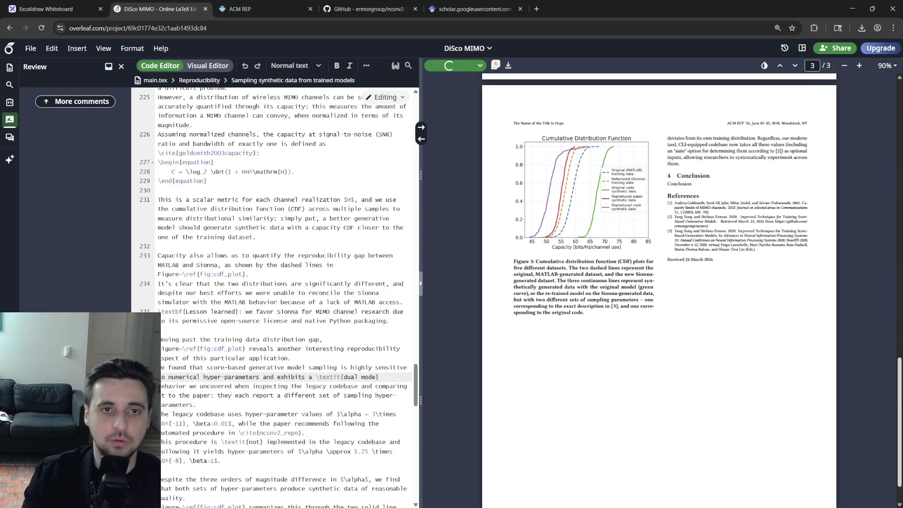
{"action": "left_click", "coordinate": [9, 67]}
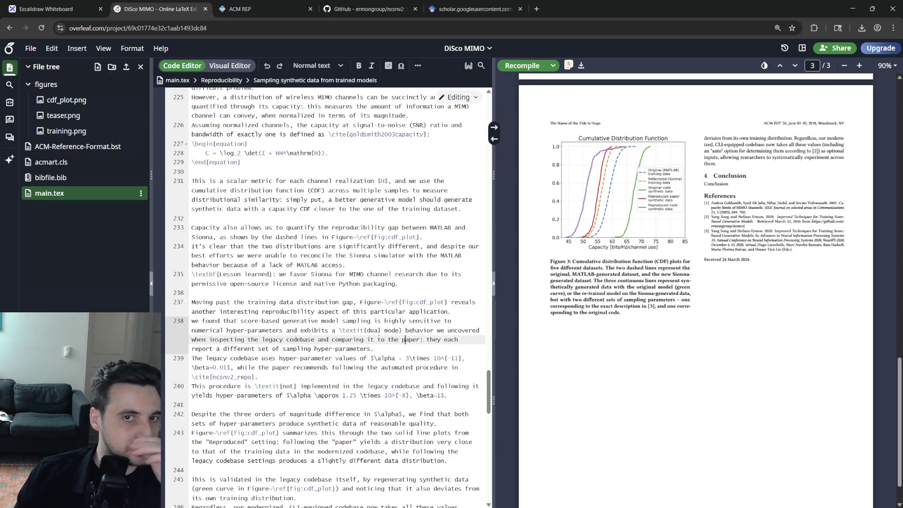
{"action": "scroll", "coordinate": [695, 283], "scroll_direction": "up", "scroll_amount": 10}
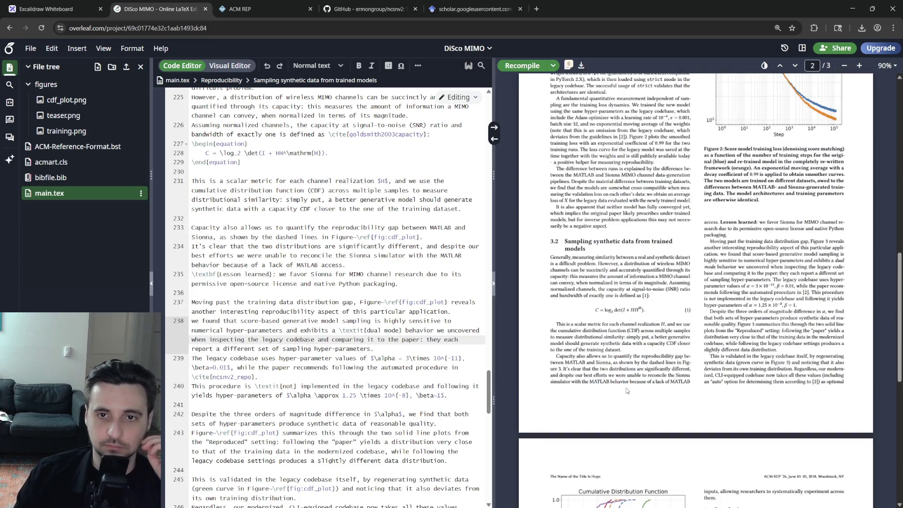
{"action": "scroll", "coordinate": [695, 282], "scroll_direction": "up", "scroll_amount": 10}
{"action": "scroll", "coordinate": [619, 405], "scroll_direction": "down", "scroll_amount": 8}
{"action": "scroll", "coordinate": [607, 402], "scroll_direction": "down", "scroll_amount": 8}
{"action": "scroll", "coordinate": [596, 408], "scroll_direction": "down", "scroll_amount": 4}
{"action": "scroll", "coordinate": [597, 406], "scroll_direction": "up", "scroll_amount": 6}
{"action": "scroll", "coordinate": [596, 403], "scroll_direction": "up", "scroll_amount": 6}
{"action": "scroll", "coordinate": [597, 395], "scroll_direction": "up", "scroll_amount": 6}
{"action": "scroll", "coordinate": [606, 392], "scroll_direction": "up", "scroll_amount": 4}
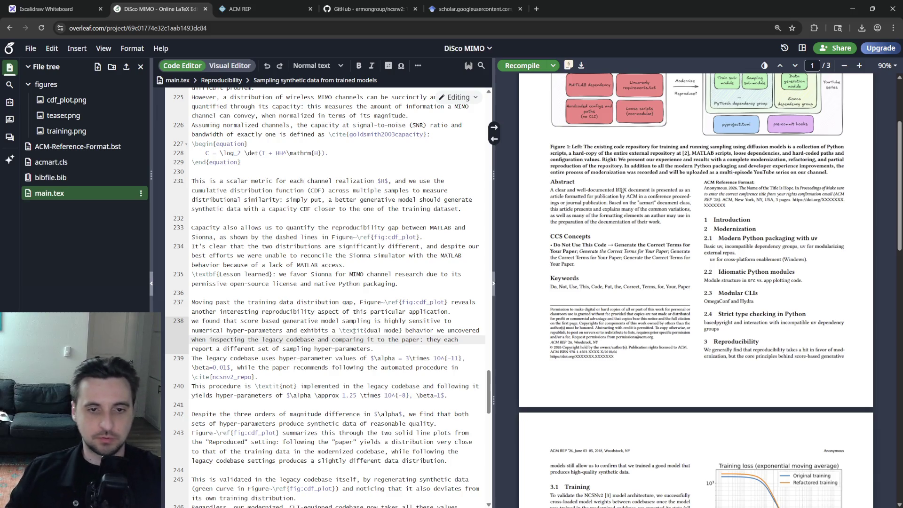
{"action": "scroll", "coordinate": [325, 282], "scroll_direction": "up", "scroll_amount": 4}
{"action": "scroll", "coordinate": [300, 395], "scroll_direction": "up", "scroll_amount": 2}
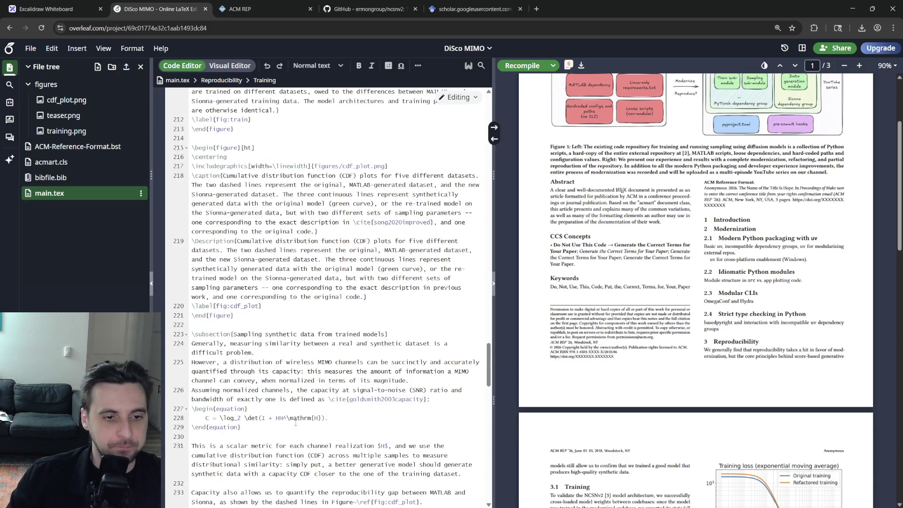
- Delete the blank line after \end{equation} before the scalar-metric paragraph and recompile
{"action": "left_click", "coordinate": [300, 436]}
{"action": "key", "text": "BackSpace"}
{"action": "key", "text": "ctrl+s"}
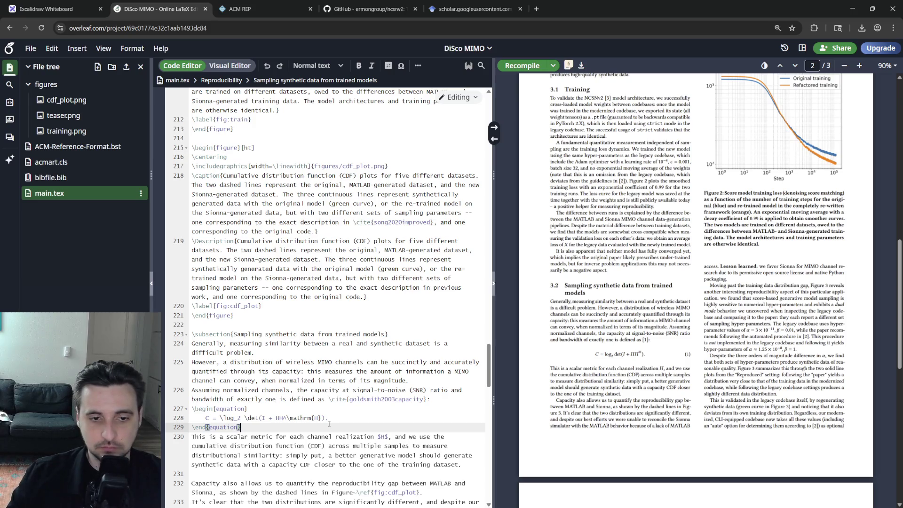
{"action": "scroll", "coordinate": [331, 318], "scroll_direction": "down", "scroll_amount": 3}
{"action": "left_click", "coordinate": [465, 376]}
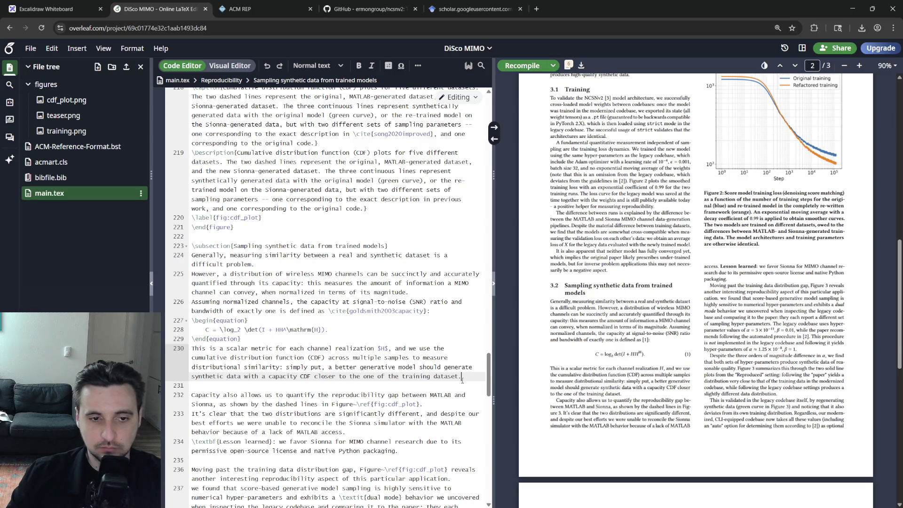
- Write the sentence contrasting all $10000$ training samples for the CDF with 300 generated samples per method, revising its ending
{"action": "key", "text": "Return"}
{"action": "key", "text": "Return"}
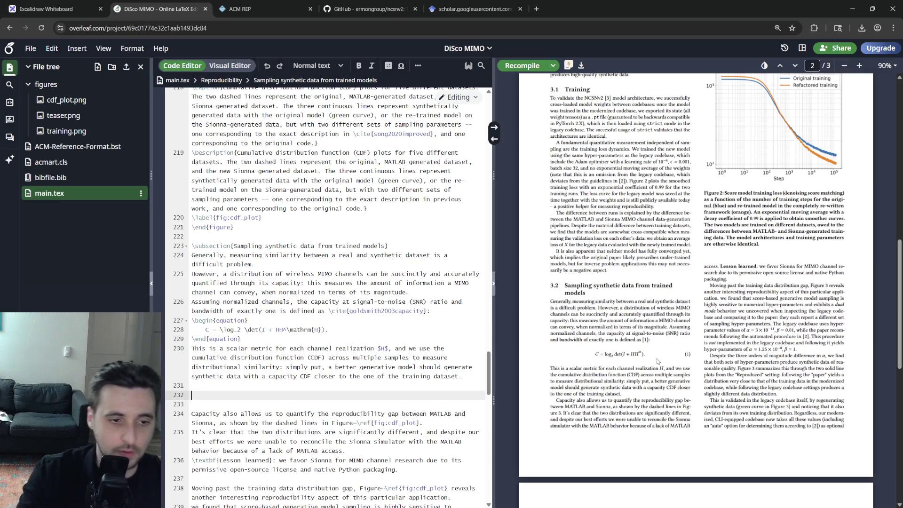
{"action": "type", "text": "For the"}
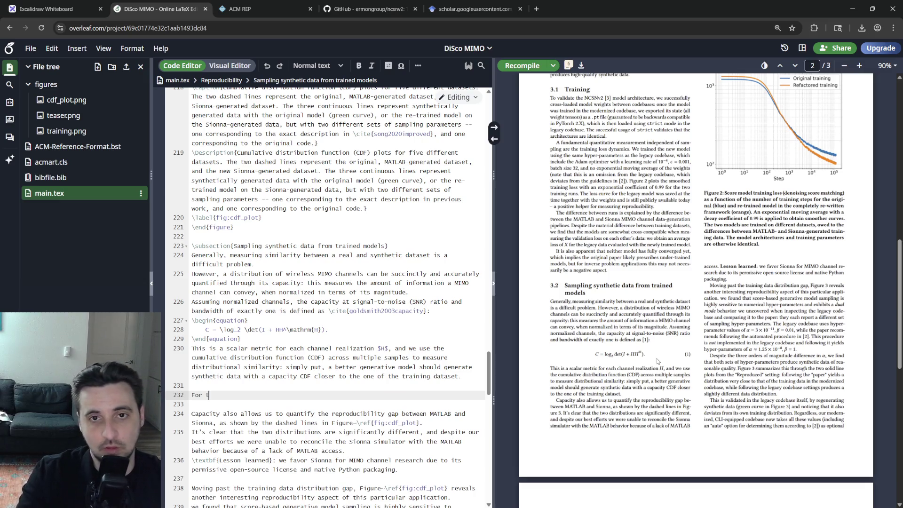
{"action": "type", "text": " two "}
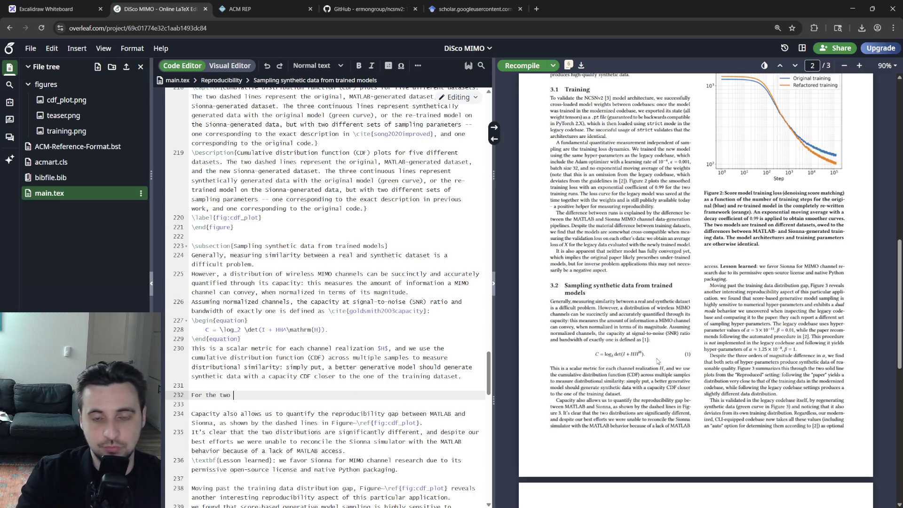
{"action": "type", "text": "training"}
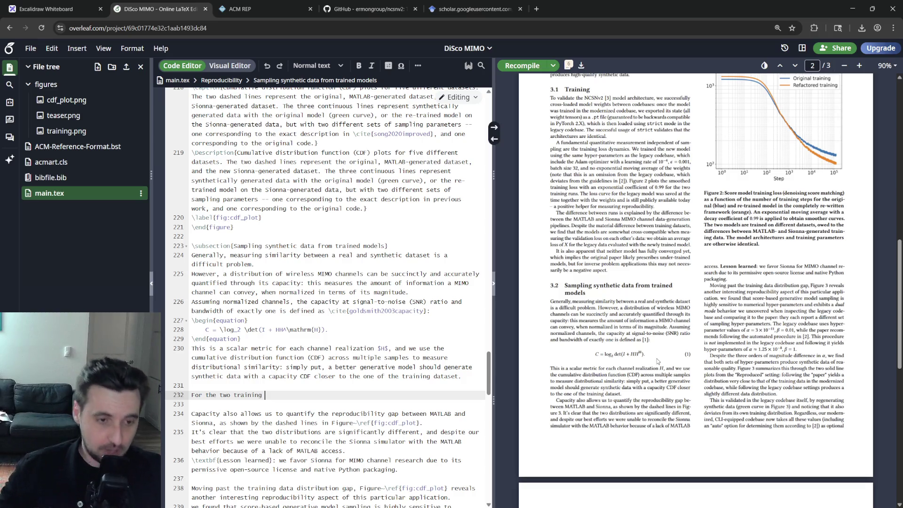
{"action": "type", "text": "datasets "}
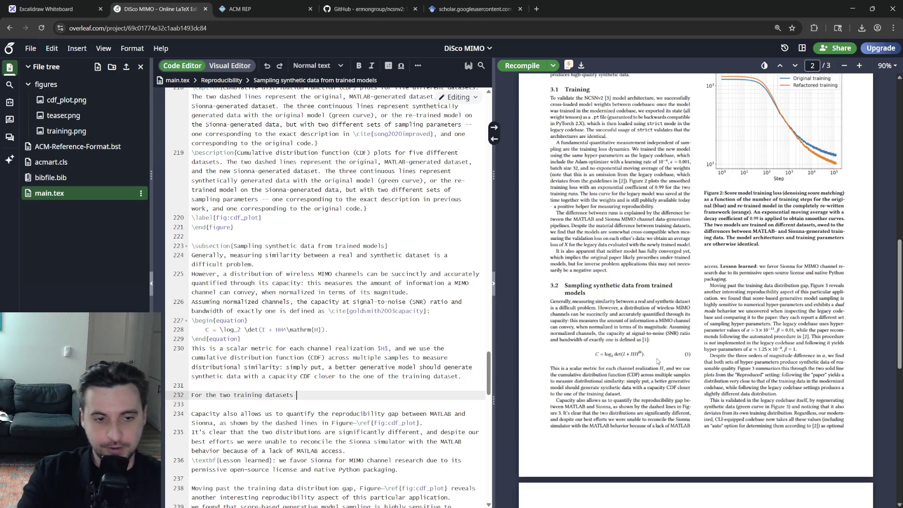
{"action": "type", "text": "we use"}
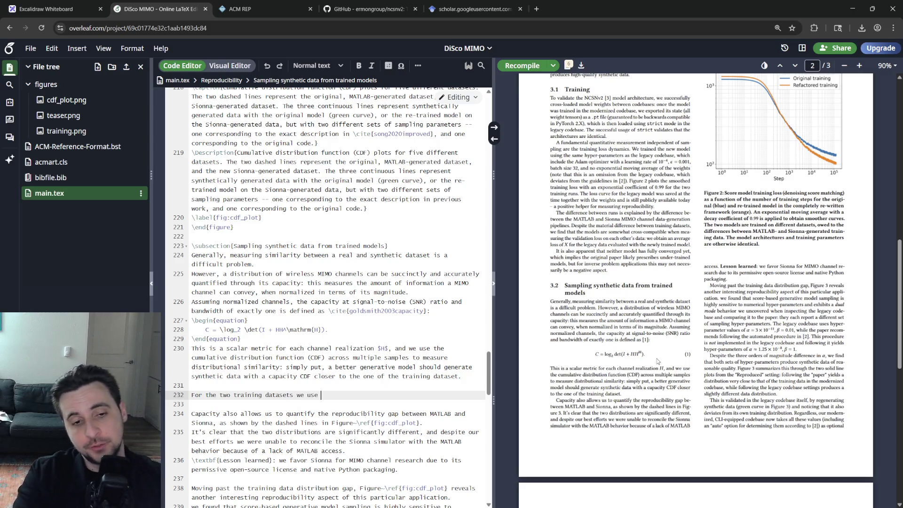
{"action": "type", "text": " $10000$ samples"}
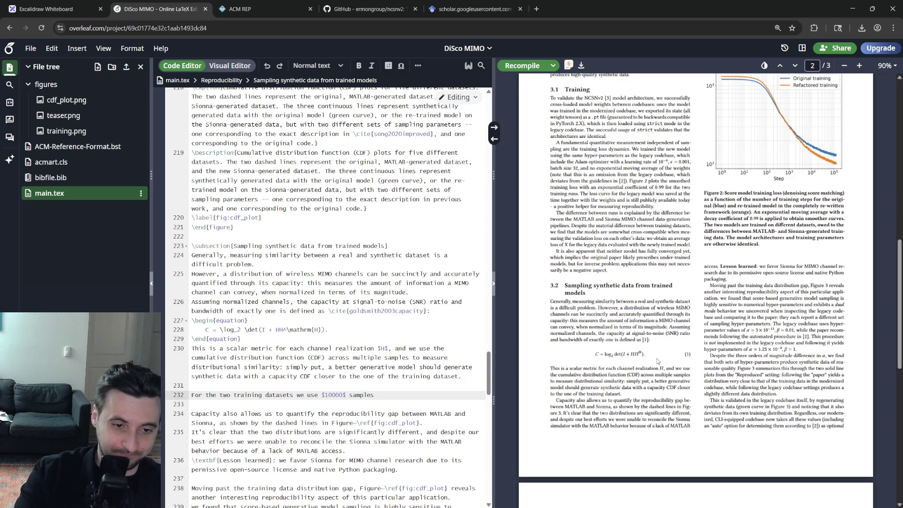
{"action": "key", "text": "ctrl+Left"}
{"action": "key", "text": "ctrl+Left"}
{"action": "type", "text": "the entirety of"}
{"action": "key", "text": "End"}
{"action": "type", "text": "to"}
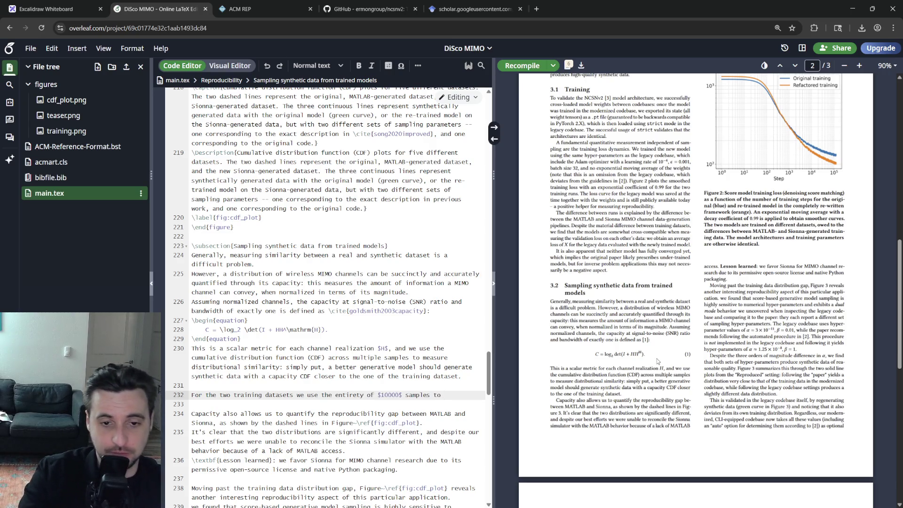
{"action": "type", "text": " estimated t"}
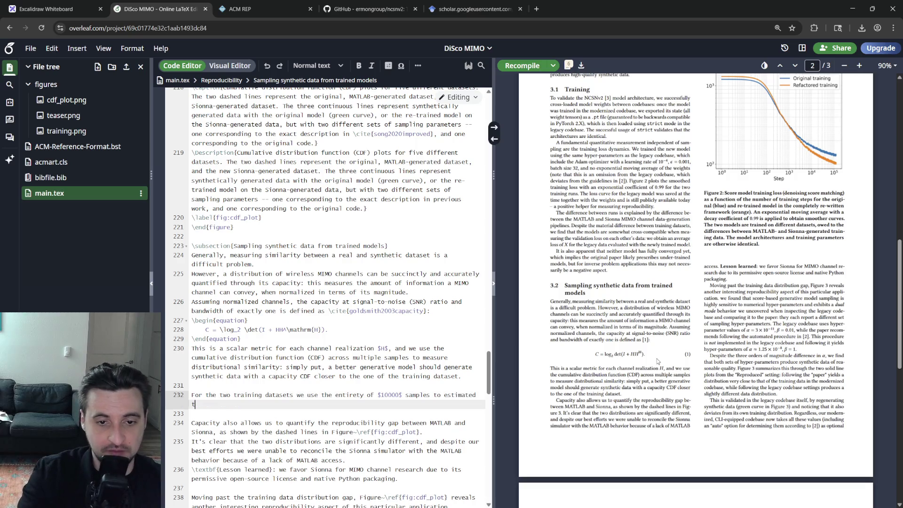
{"action": "type", "text": "he c"}
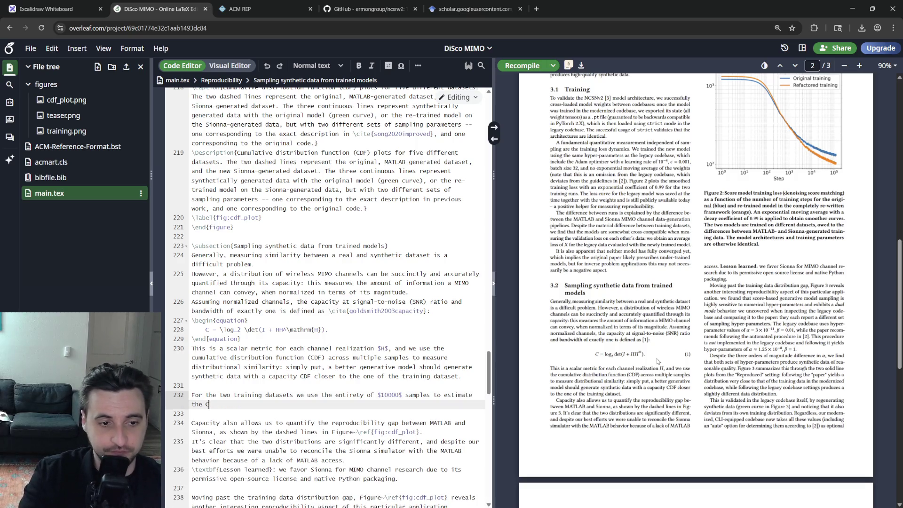
{"action": "type", "text": "DF, wher"}
{"action": "type", "text": "eas for"}
{"action": "type", "text": "hetic"}
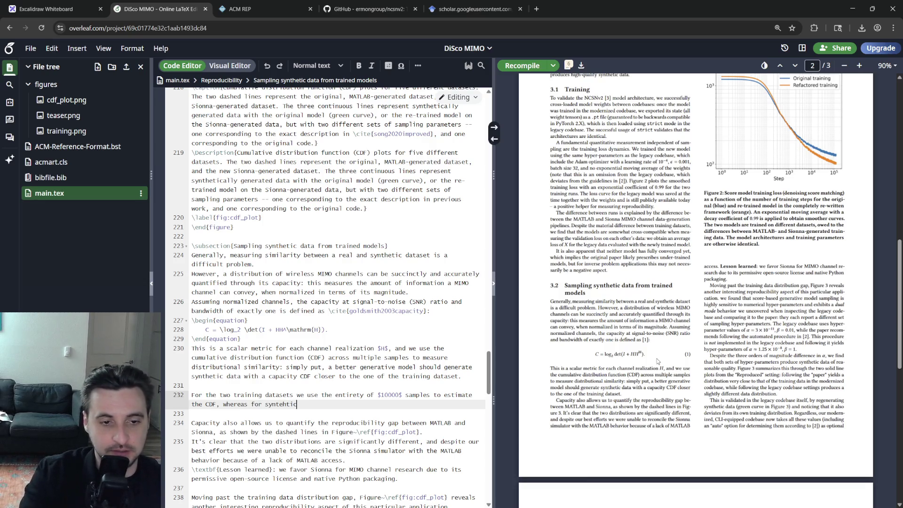
{"action": "type", "text": "etic data we genera"}
{"action": "type", "text": "$3000"}
{"action": "type", "text": " samples "}
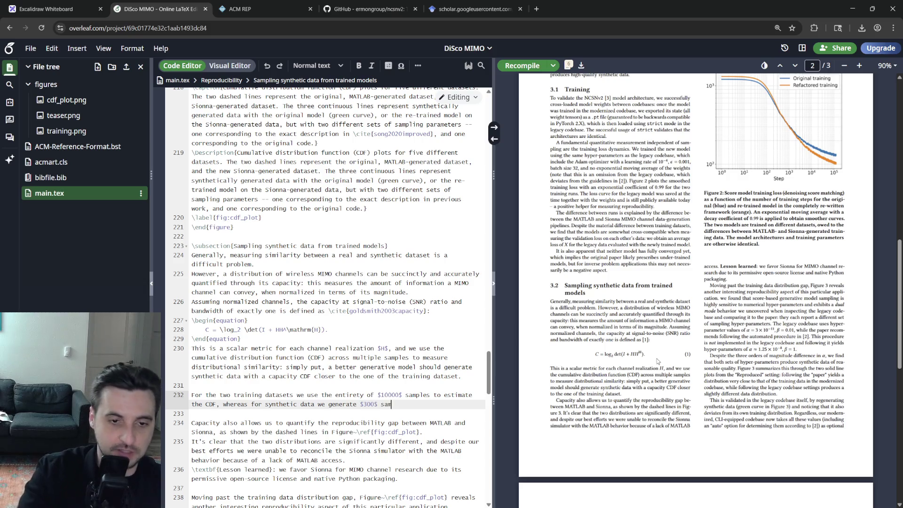
{"action": "type", "text": "with each method"}
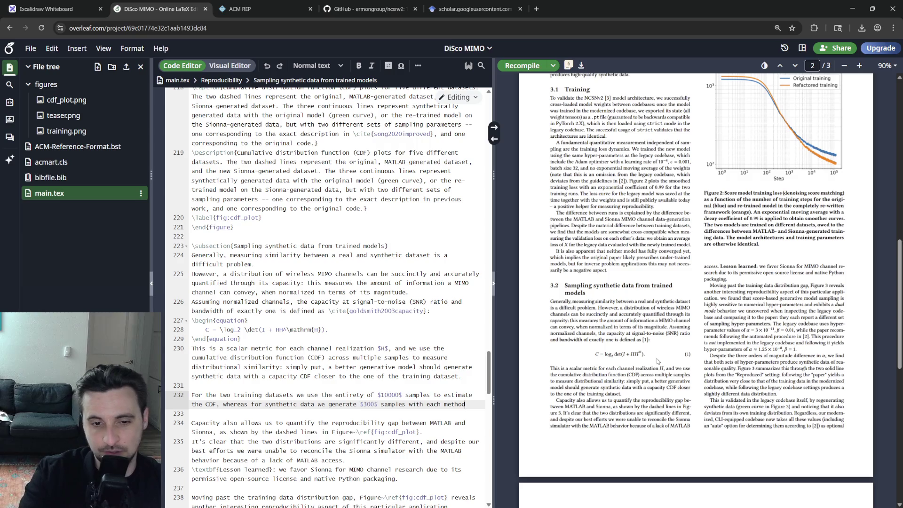
{"action": "type", "text": ", given "}
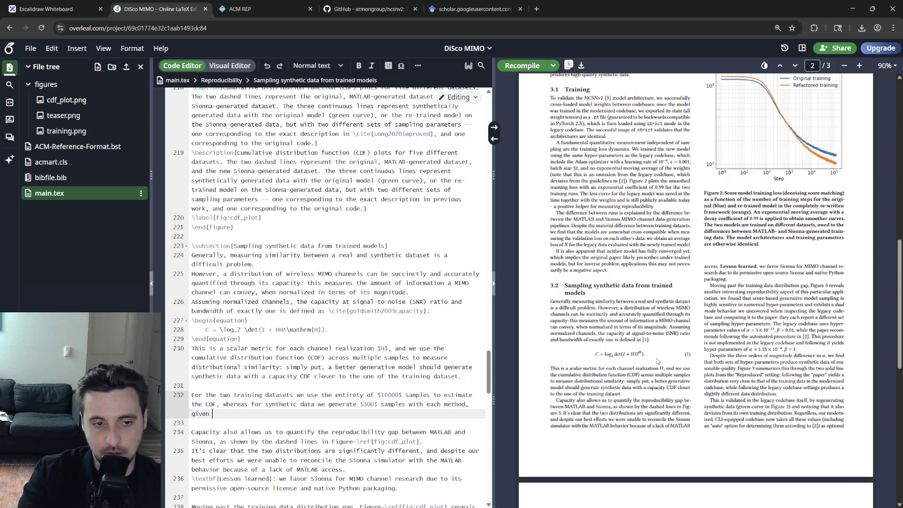
{"action": "type", "text": "the sampling costs"}
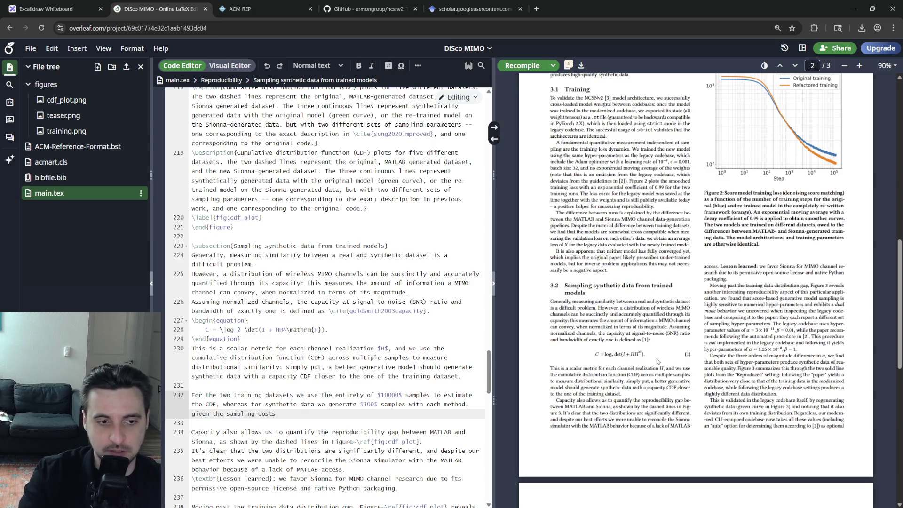
{"action": "key", "text": "BackSpace"}
{"action": "key", "text": "BackSpace"}
{"action": "key", "text": "BackSpace"}
{"action": "key", "text": "BackSpace"}
{"action": "key", "text": "BackSpace"}
{"action": "key", "text": "BackSpace"}
{"action": "type", "text": "ampling requires us"}
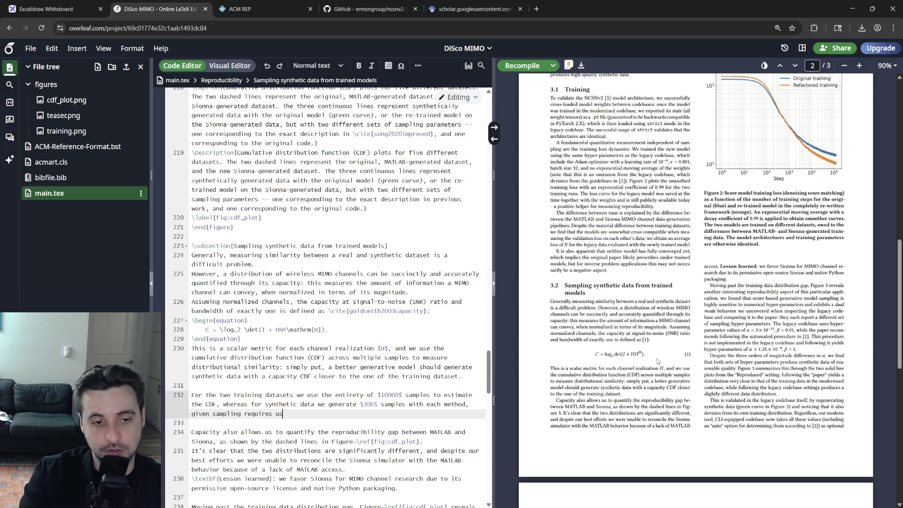
{"action": "type", "text": " to run "}
{"action": "type", "text": "a multi-st"}
{"action": "key", "text": "BackSpace"}
{"action": "key", "text": "BackSpace"}
{"action": "key", "text": "BackSpace"}
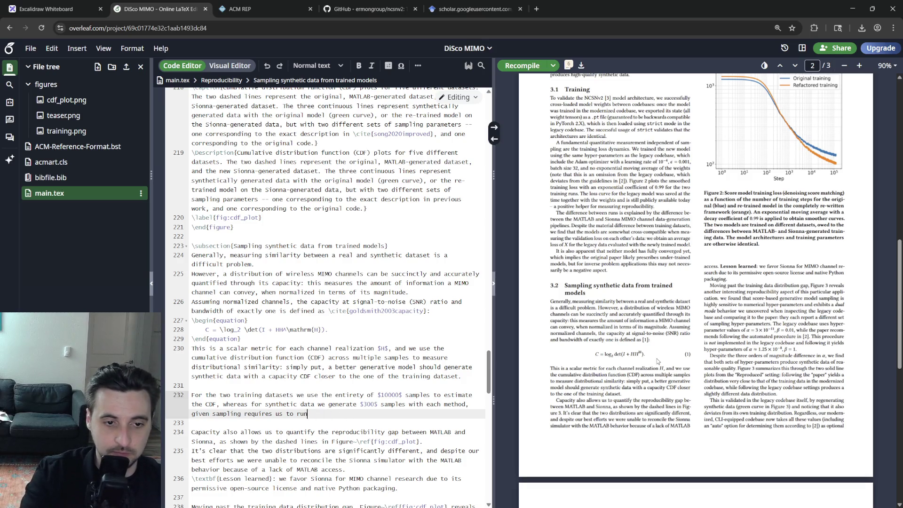